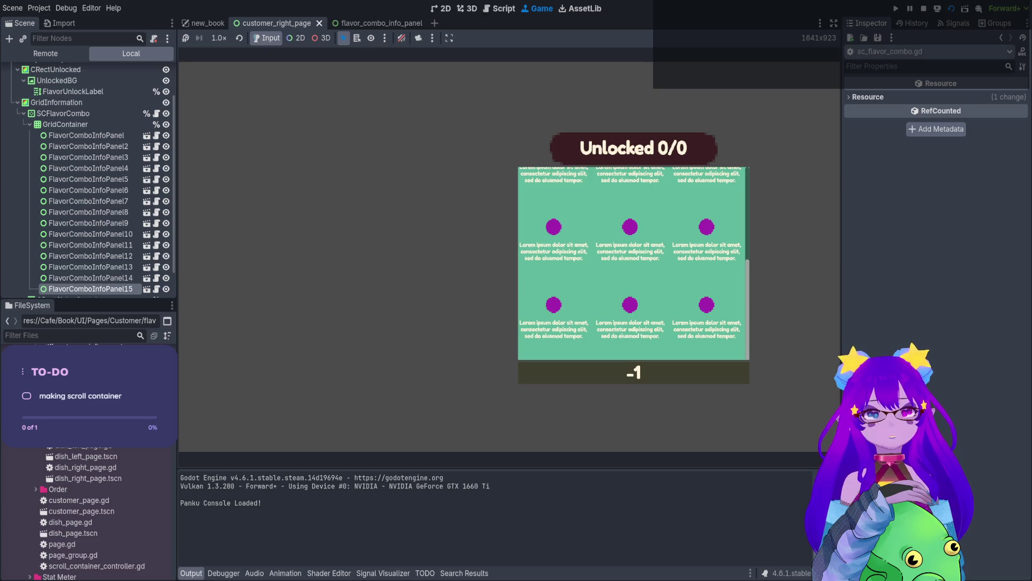
Test scrolling the flavor-combo list in the running game, then stop it with F8.
scroll(633, 263, up, 1)
scroll(633, 264, down, 1)
scroll(634, 263, up, 1)
scroll(634, 263, down, 1)
scroll(633, 264, up, 1)
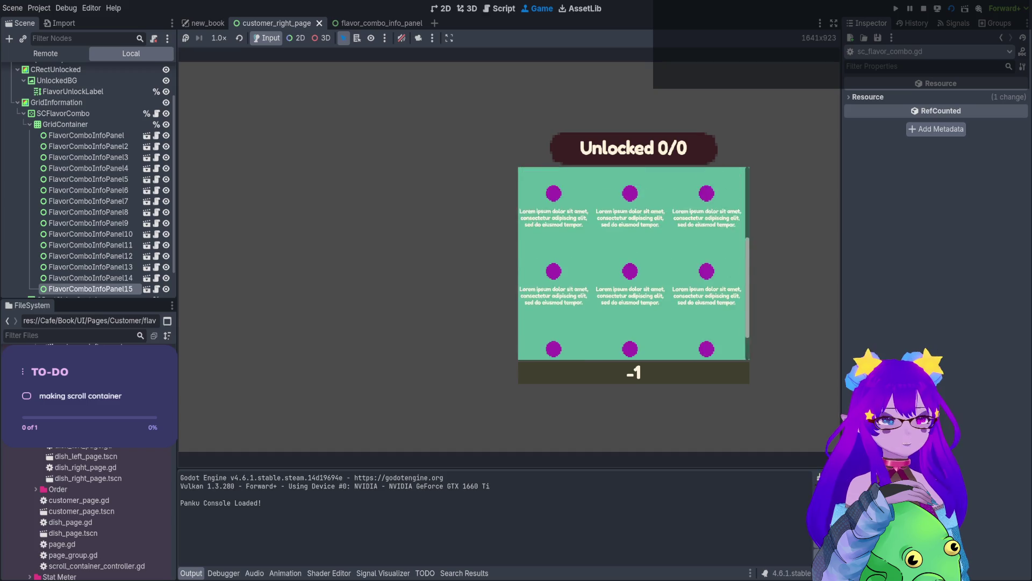
scroll(634, 263, down, 1)
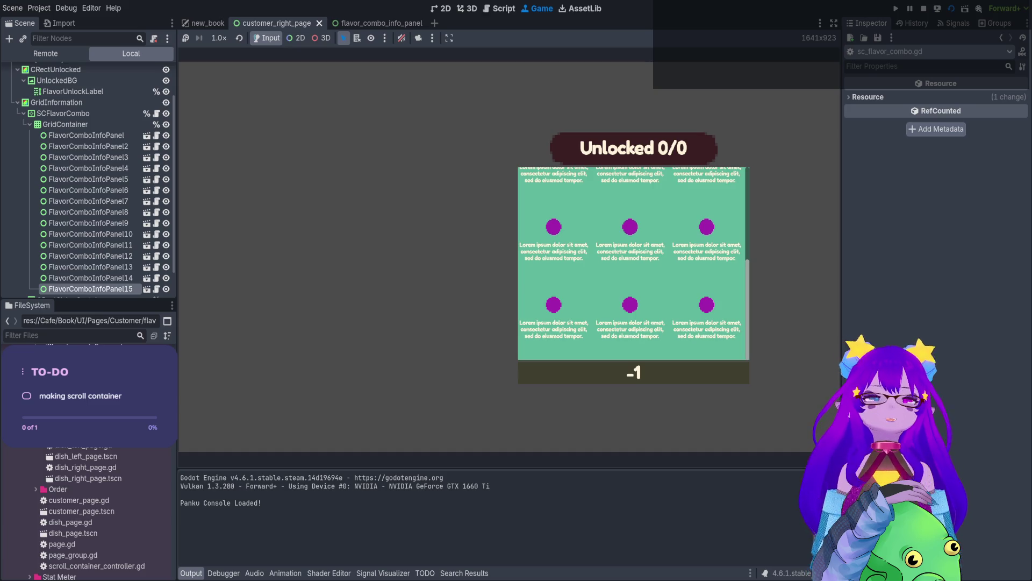
scroll(633, 263, up, 1)
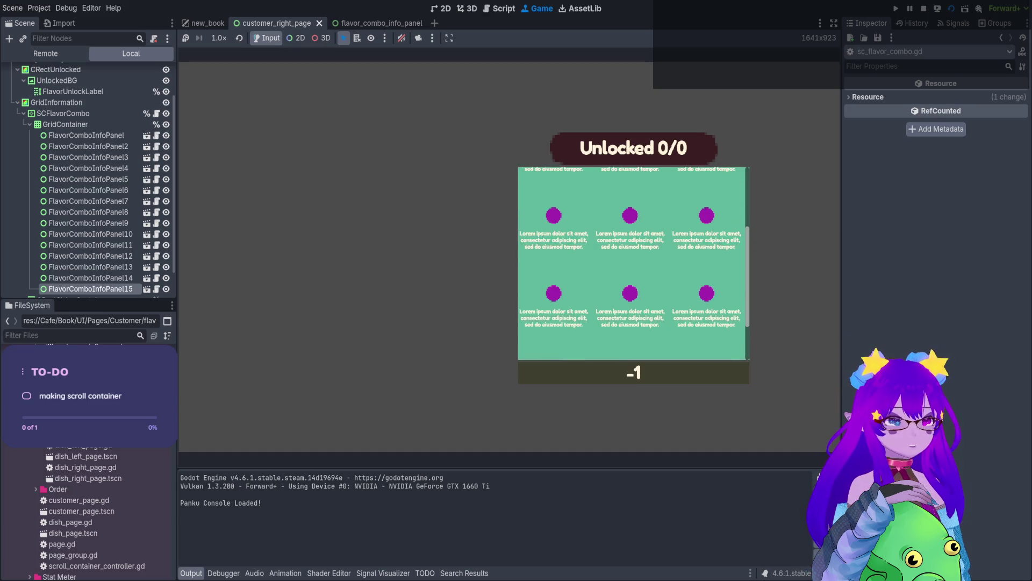
scroll(633, 263, down, 1)
scroll(634, 263, up, 2)
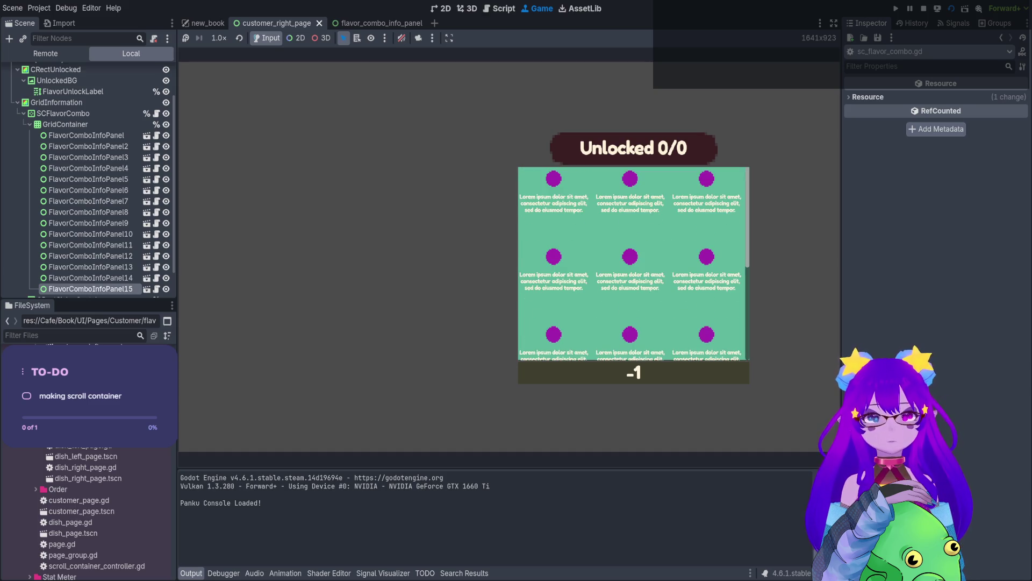
scroll(634, 263, down, 1)
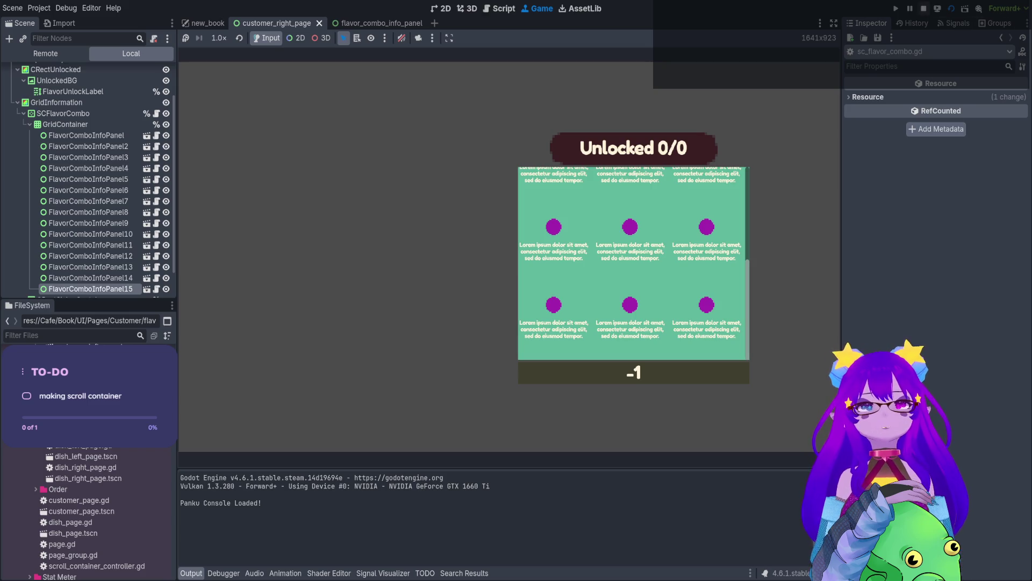
key(F8)
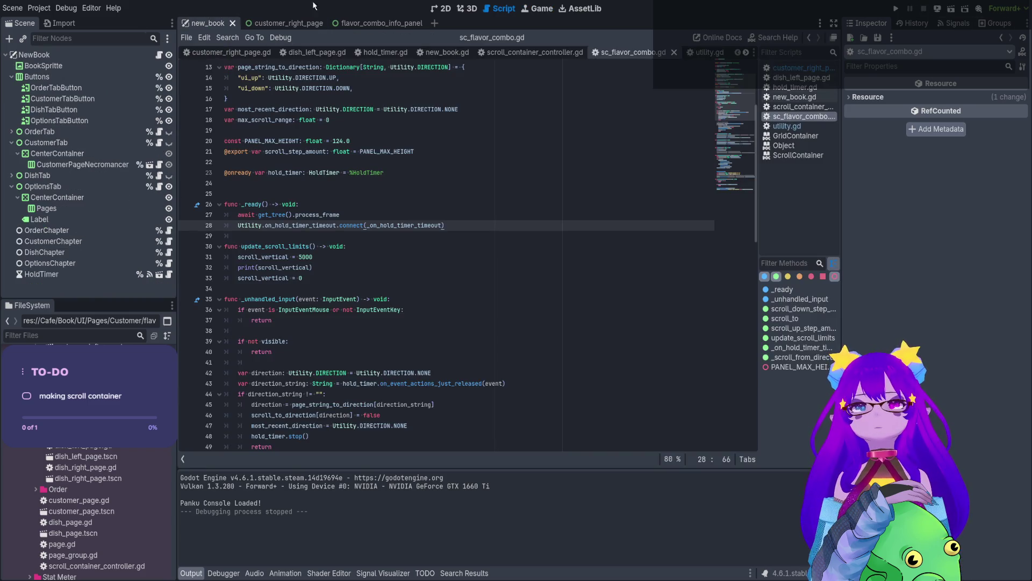
Run the current scene again, stop it, and return to the 2D canvas.
click(952, 8)
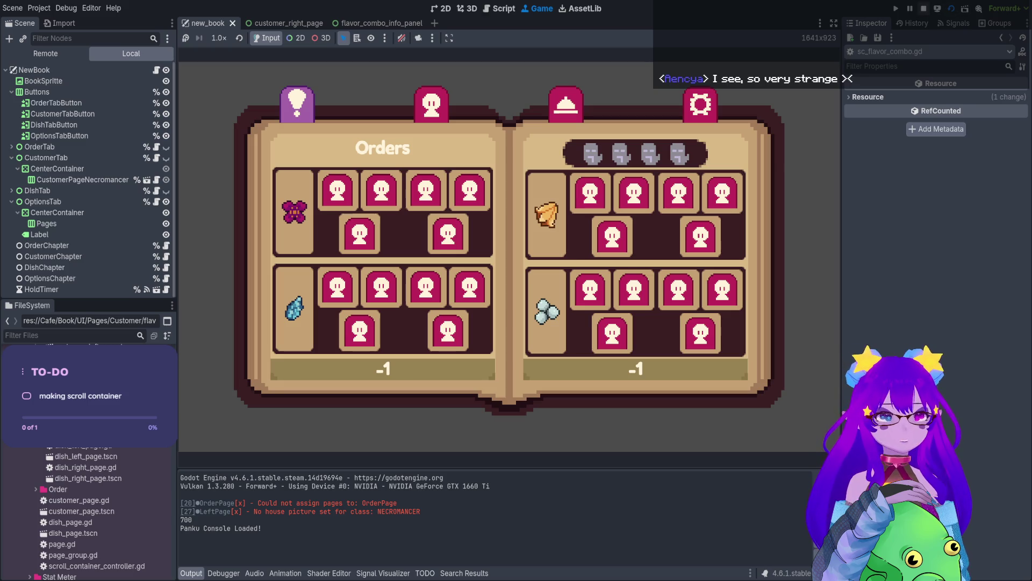
click(925, 10)
click(446, 9)
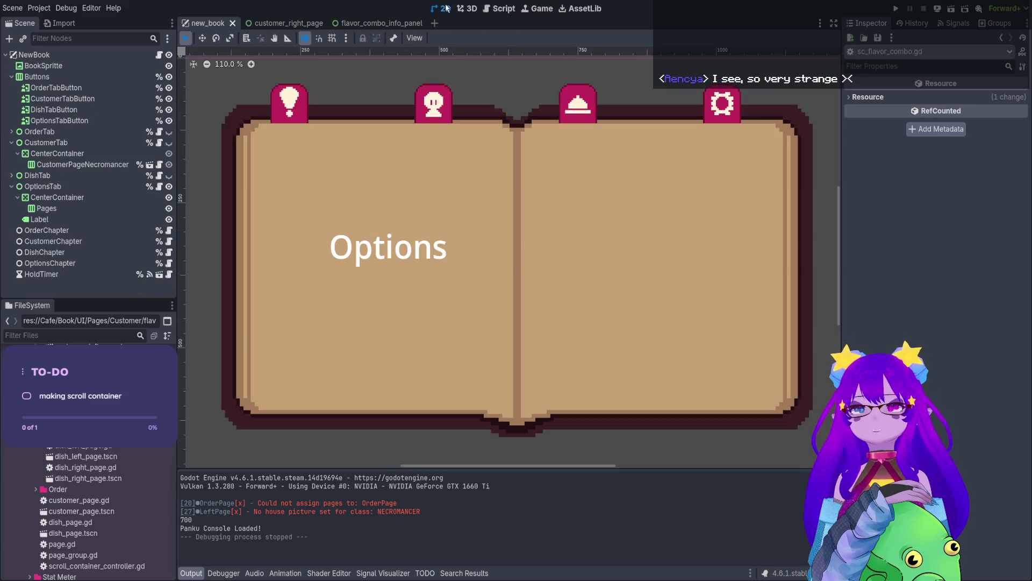
Delete FlavorComboInfoPanel through FlavorComboInfoPanel15 from customer_right_page, save, and rerun new_book.
click(278, 23)
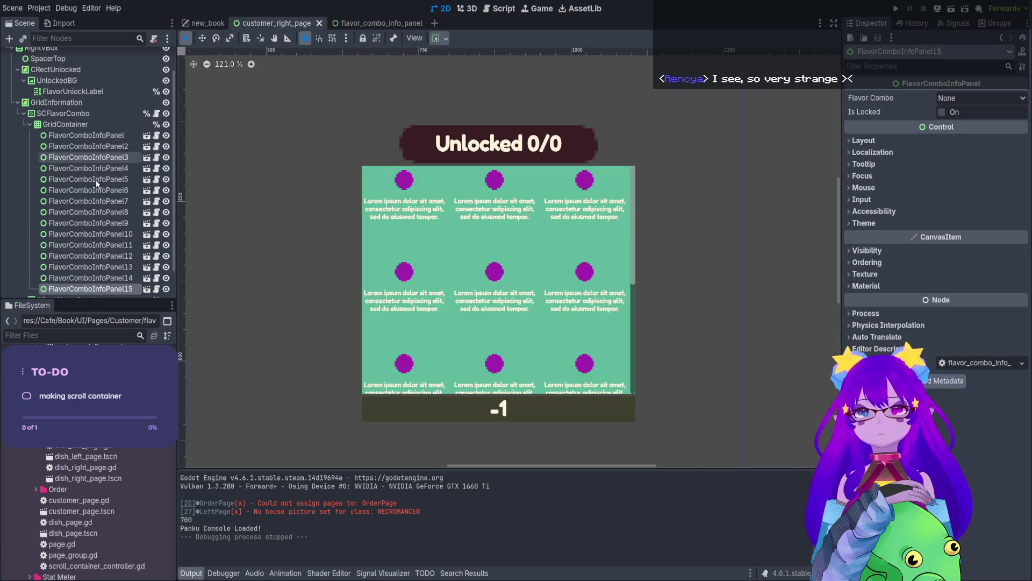
click(86, 135)
scroll(121, 256, down, 2)
shift+click(121, 258)
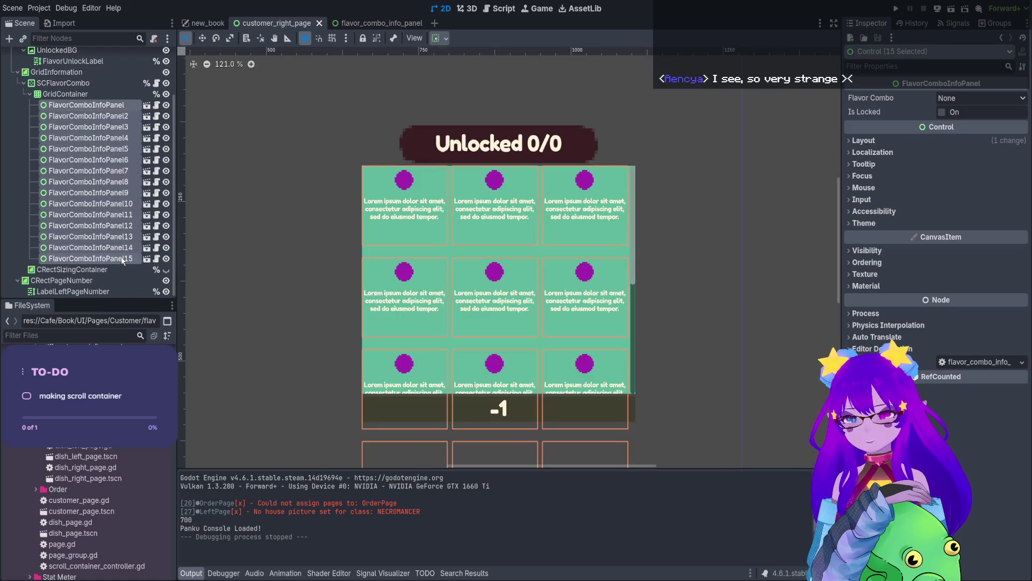
key(Delete)
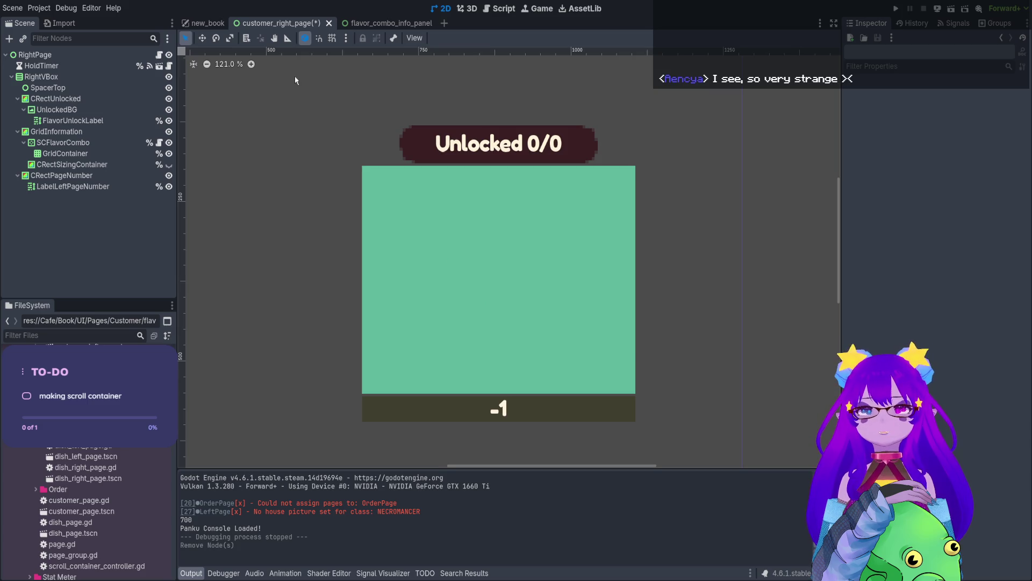
key(ctrl+s)
click(206, 24)
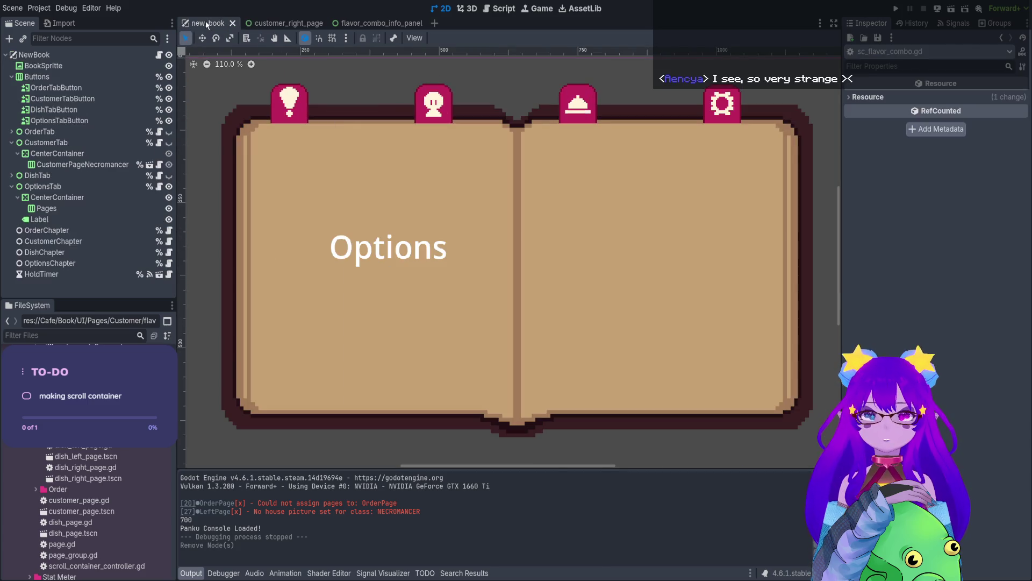
click(951, 9)
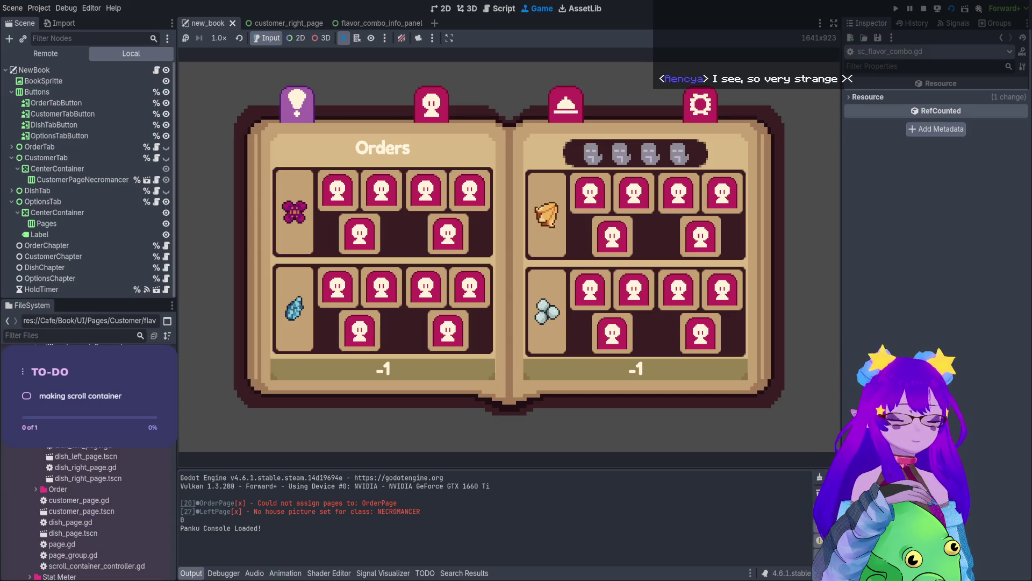
Stop the game and bring up sc_flavor_combo.gd in the script editor.
click(923, 8)
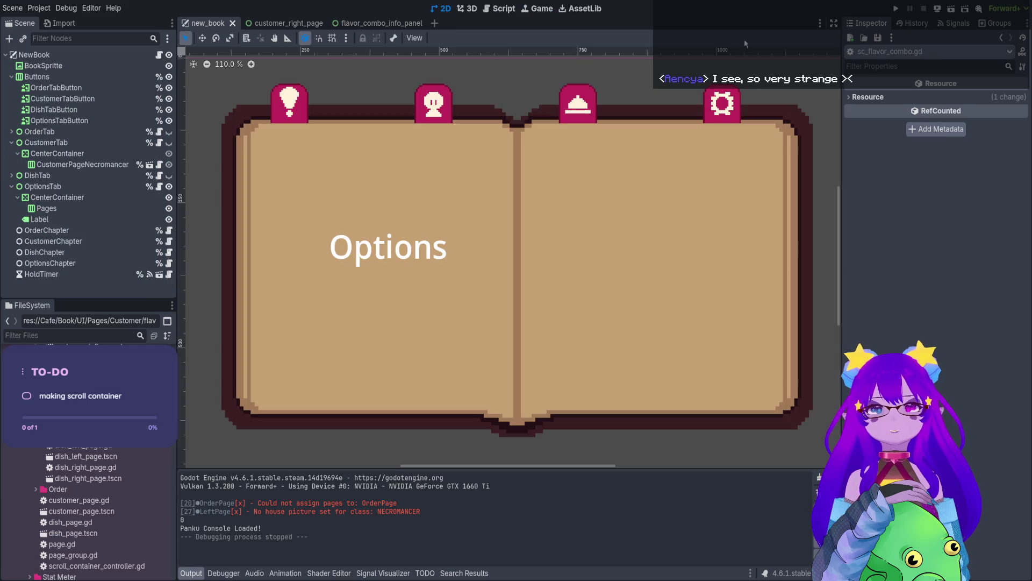
click(500, 9)
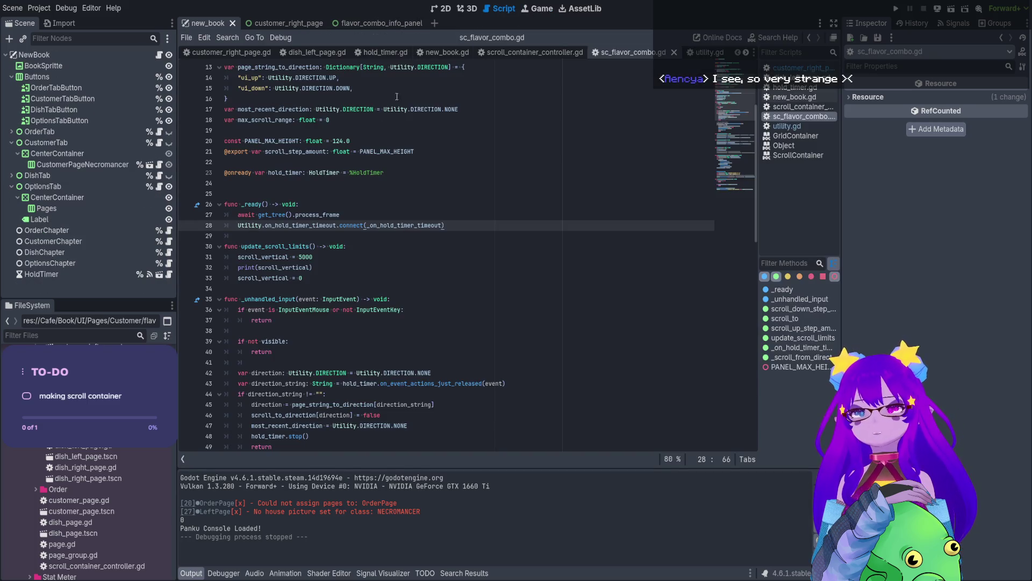
click(362, 268)
click(350, 260)
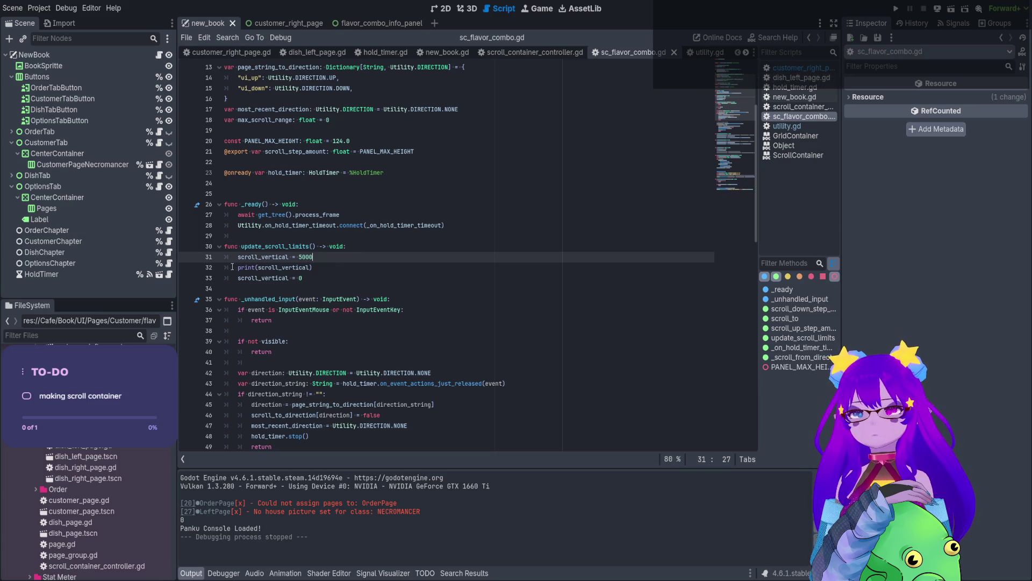
double_click(270, 247)
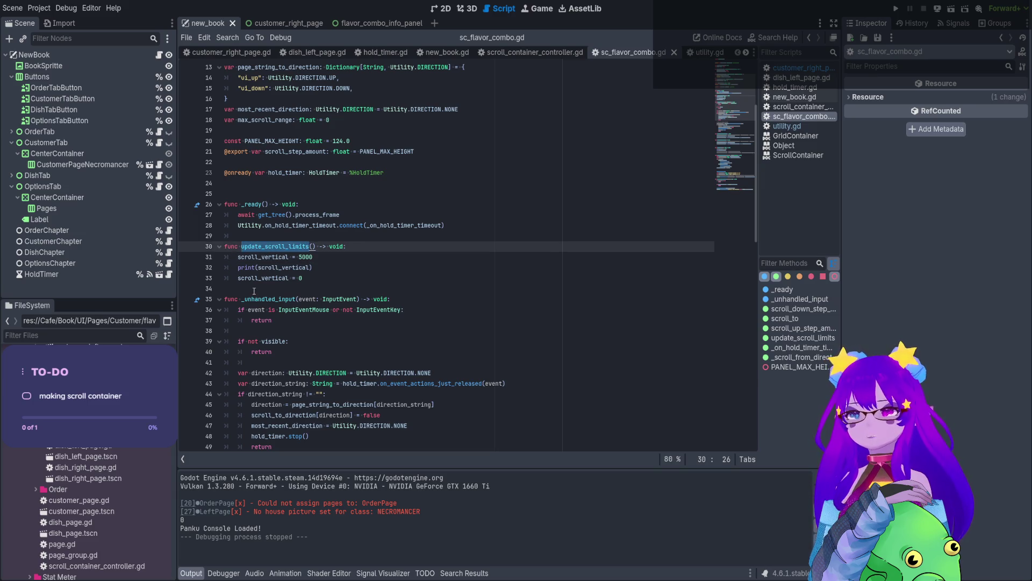
double_click(247, 268)
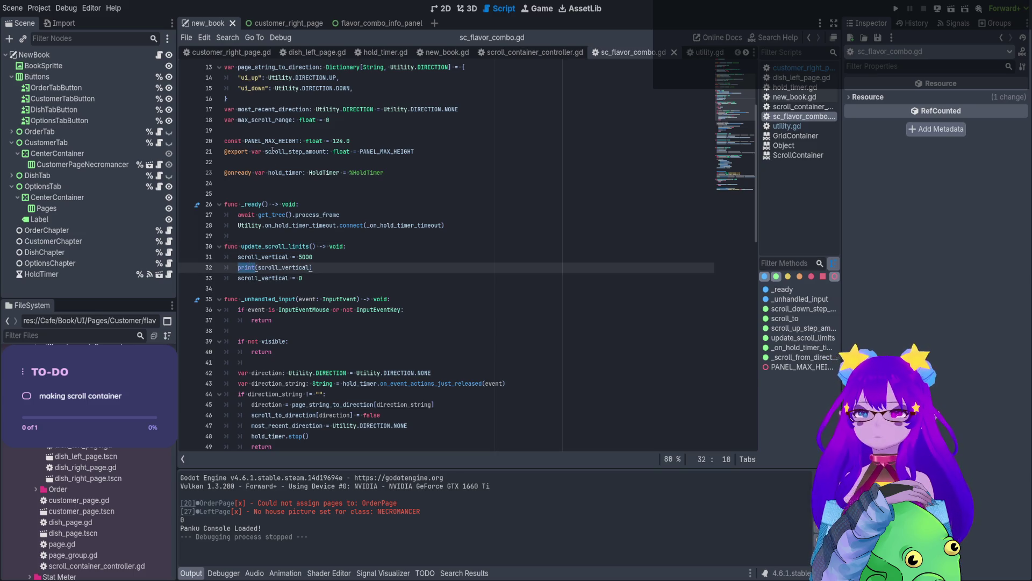
key(ctrl+Tab)
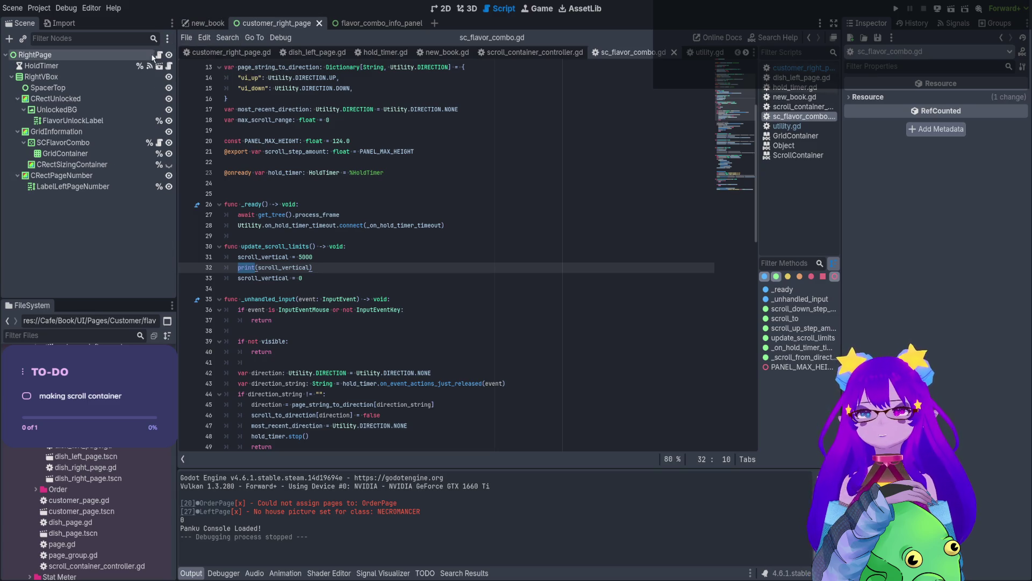
click(160, 56)
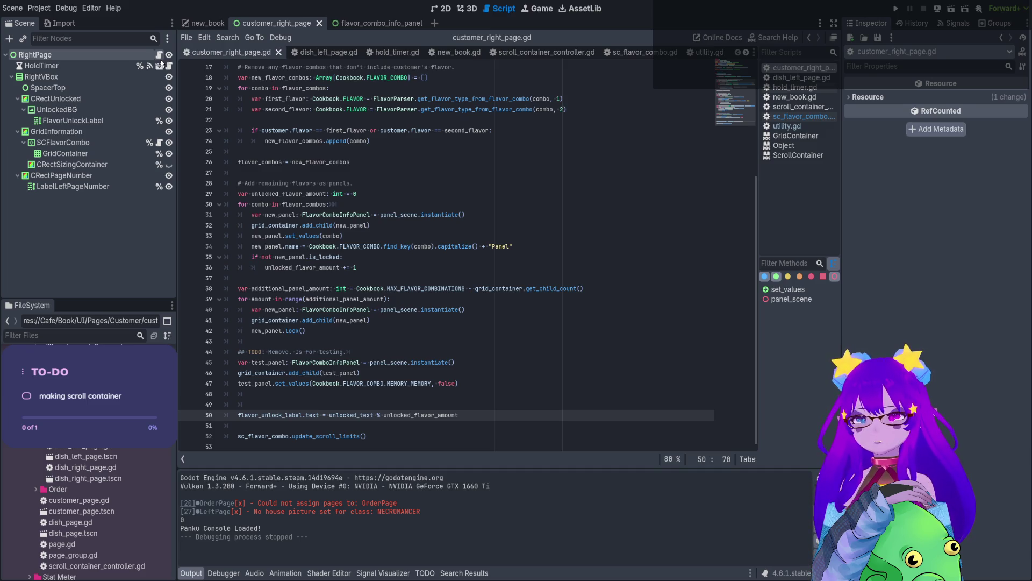
click(342, 436)
double_click(342, 436)
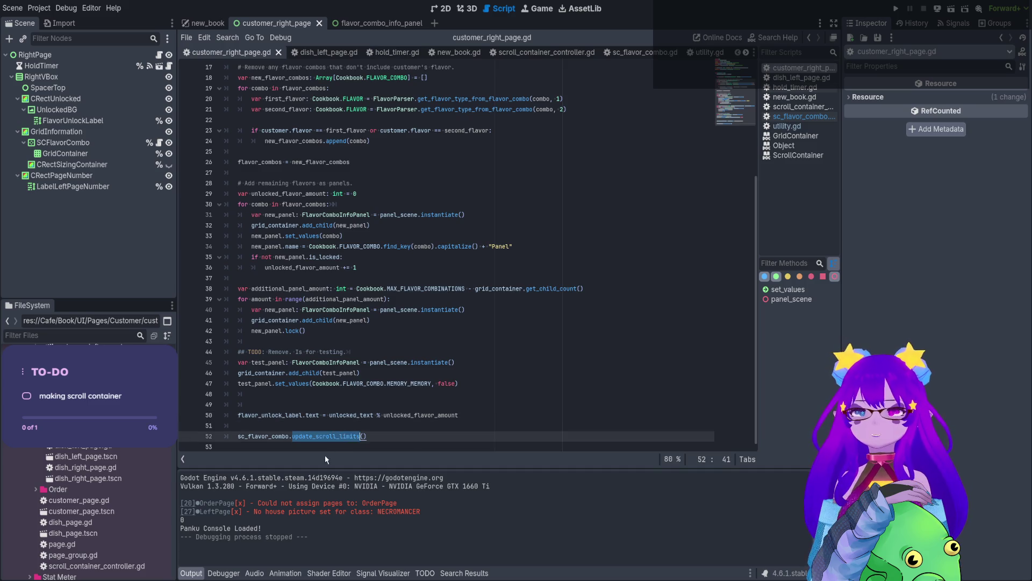
click(160, 143)
click(348, 264)
key(Up)
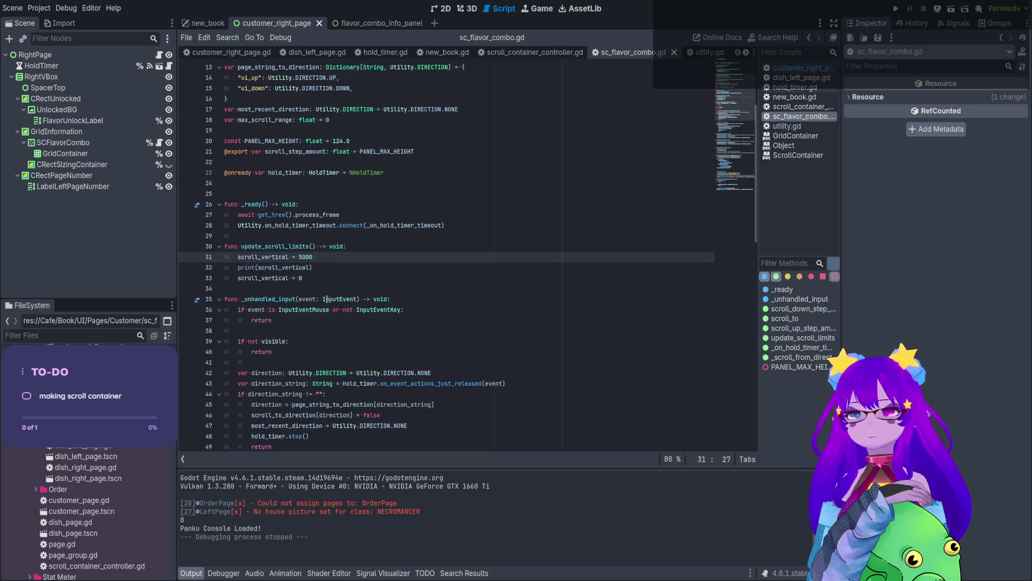
Delete the 'scroll_vertical = 0' line from update_scroll_limits.
click(317, 266)
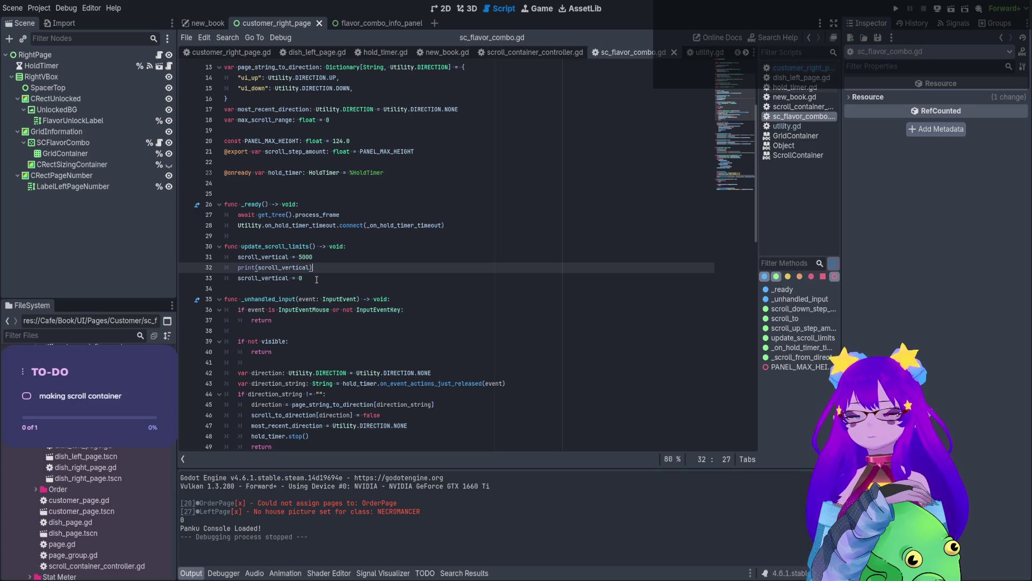
drag(317, 279, 216, 280)
key(BackSpace)
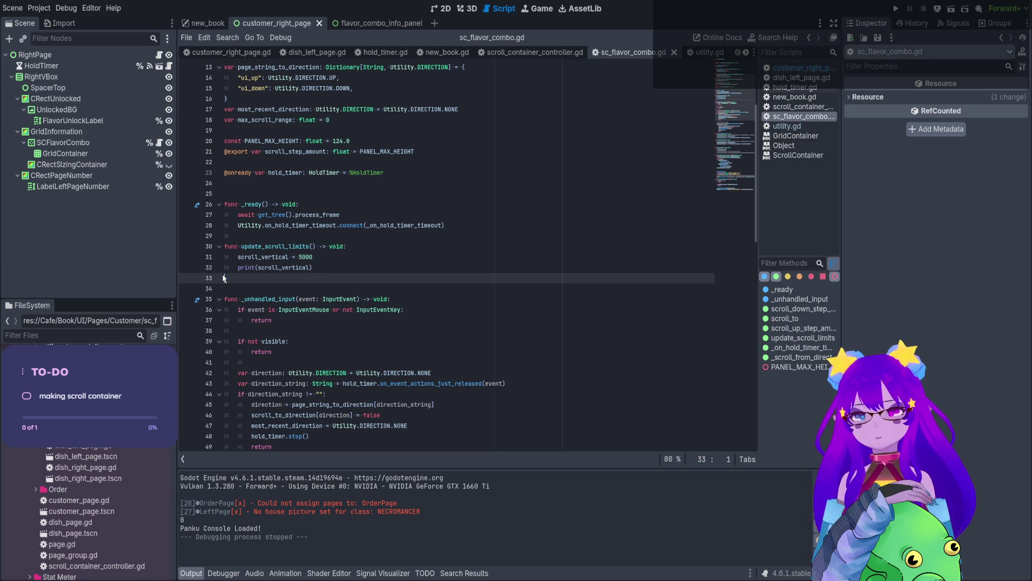
key(BackSpace)
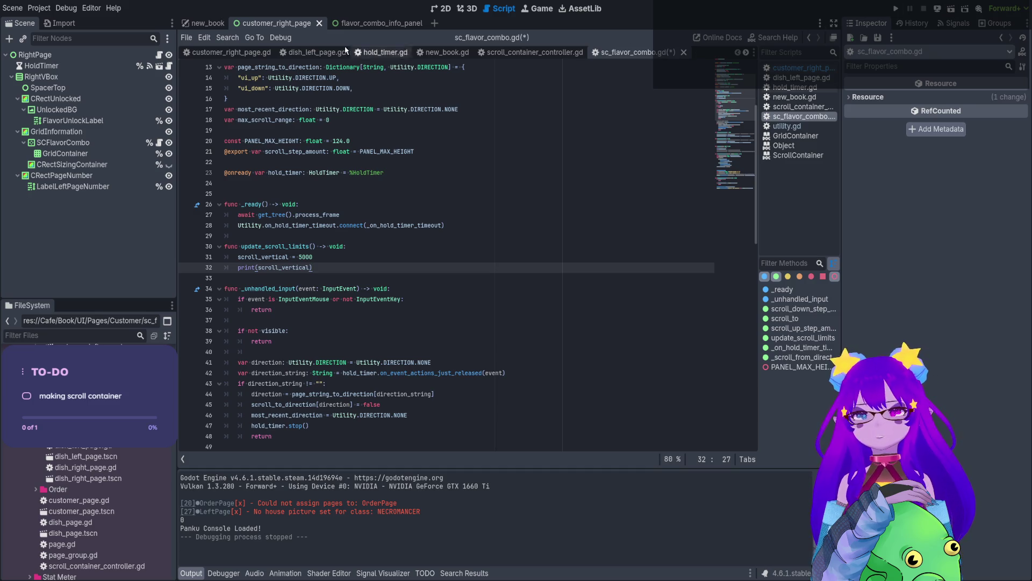
Run new_book with F6, open the Customer page in game, then stop.
click(207, 23)
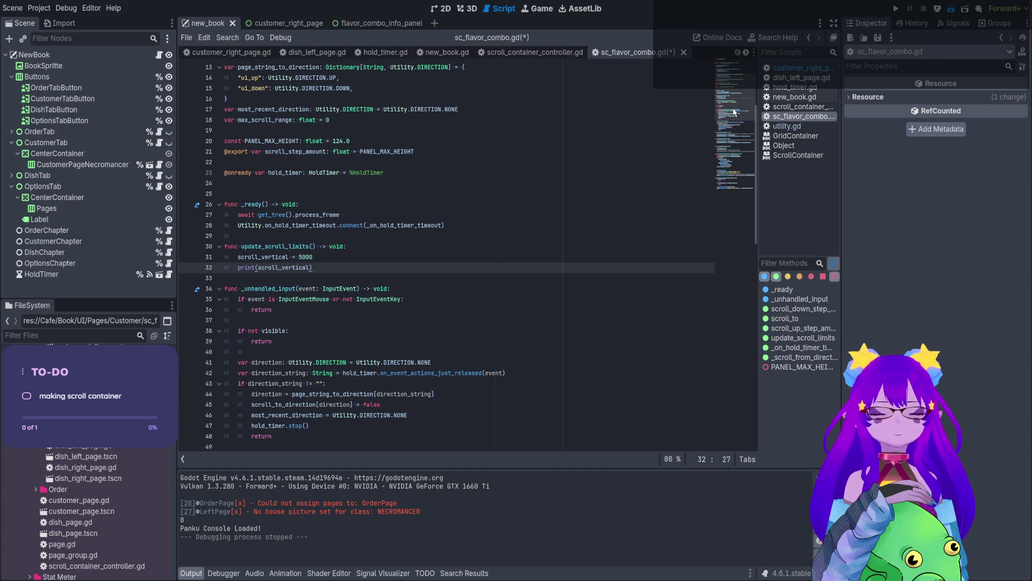
key(F6)
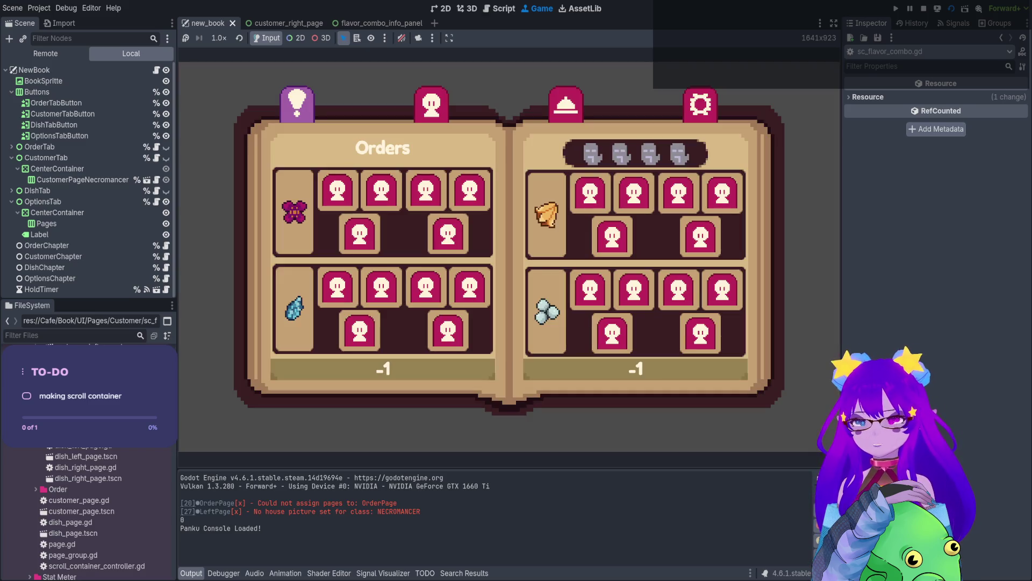
click(431, 104)
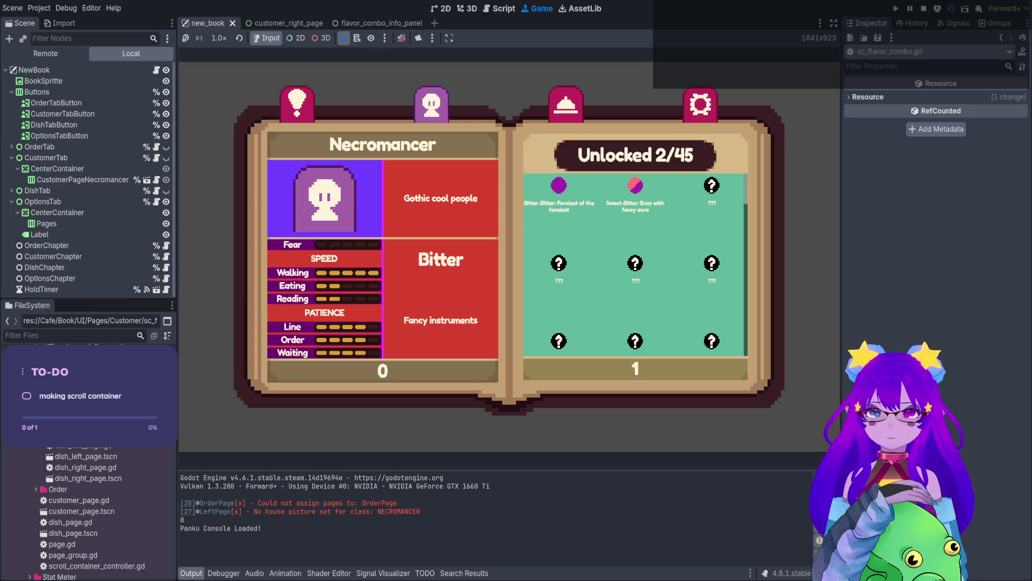
key(F8)
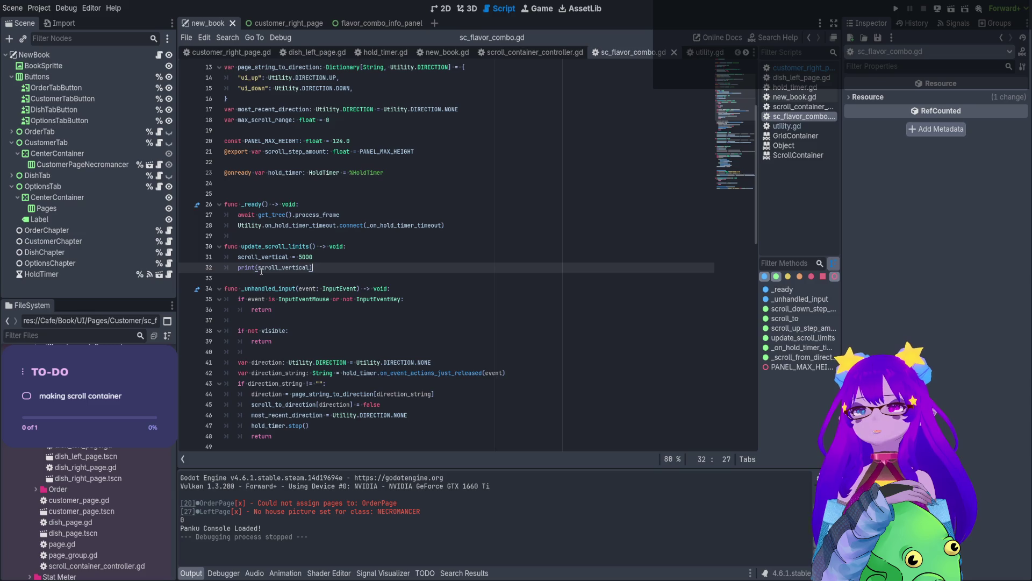
Start a call_deferred(" call on a new first line of update_scroll_limits.
scroll(263, 268, up, 1)
click(355, 292)
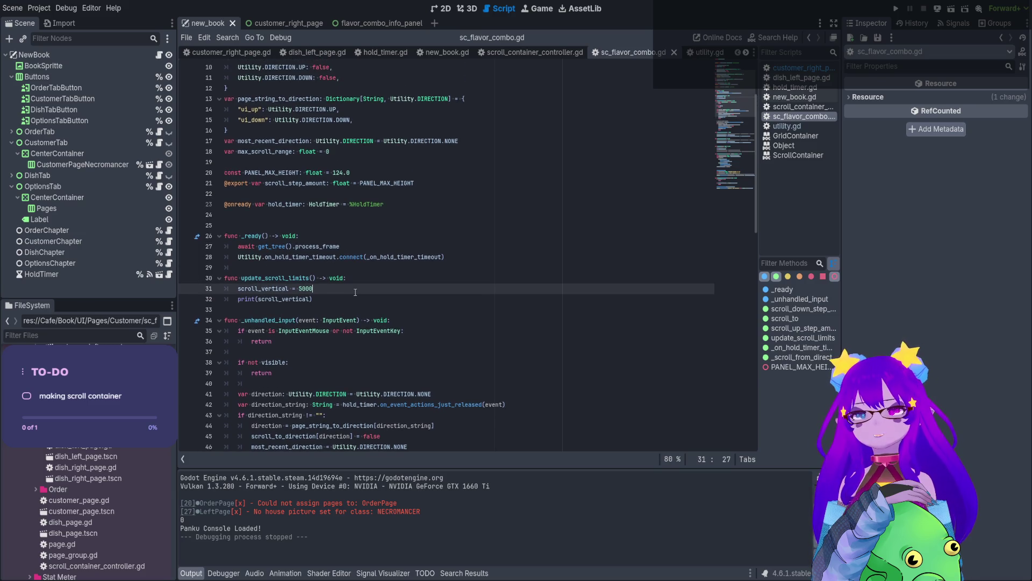
click(384, 275)
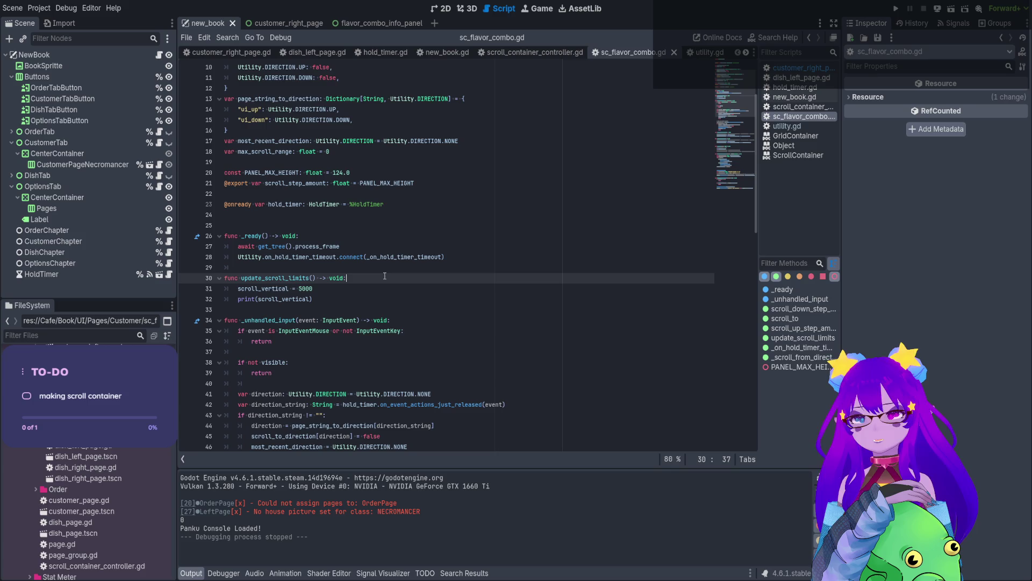
key(Return)
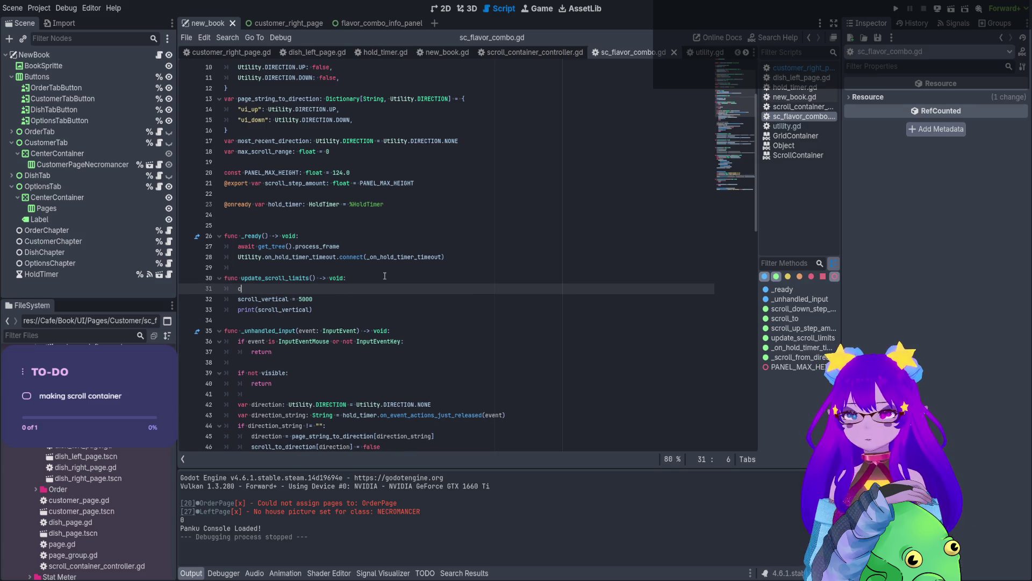
text(alldeff)
key(BackSpace)
key(BackSpace)
key(BackSpace)
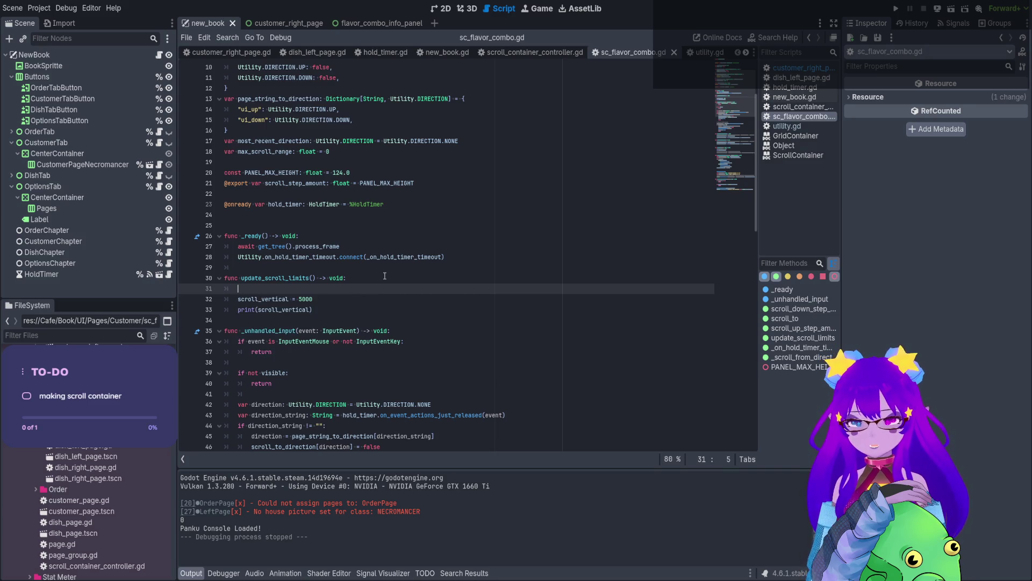
text(on_call)
key(BackSpace)
key(BackSpace)
key(BackSpace)
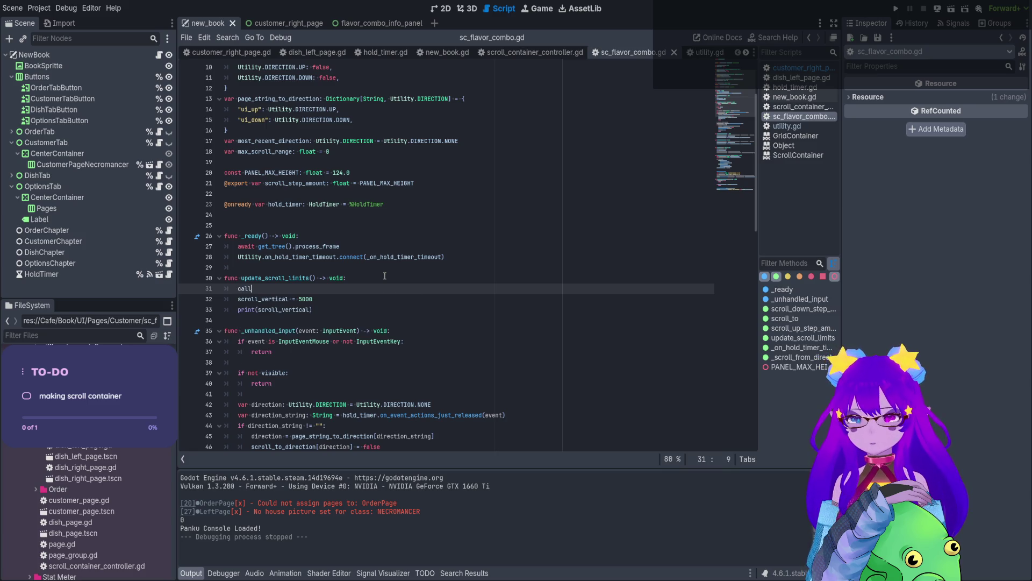
text(_de)
key(Down)
key(Return)
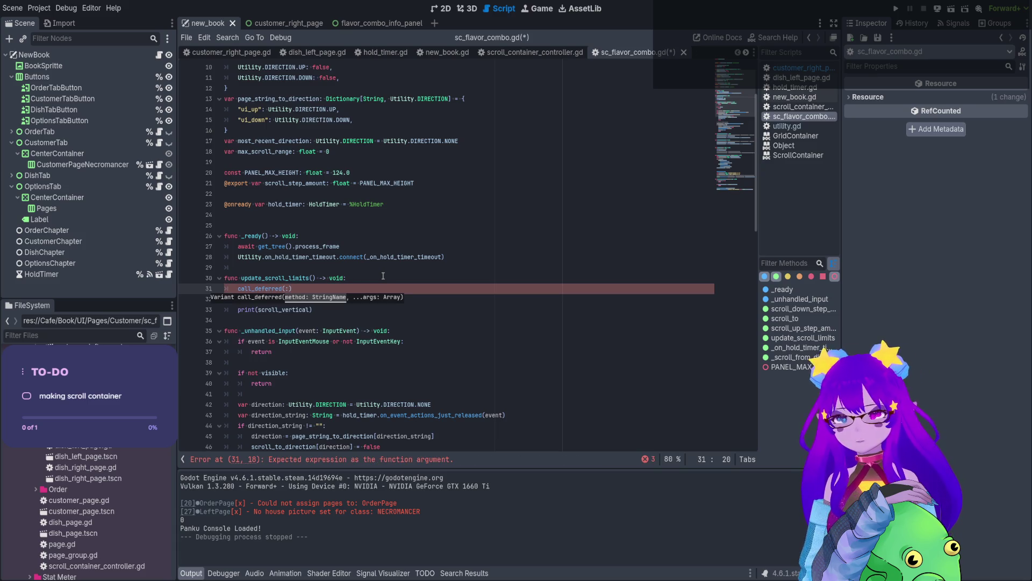
text(")
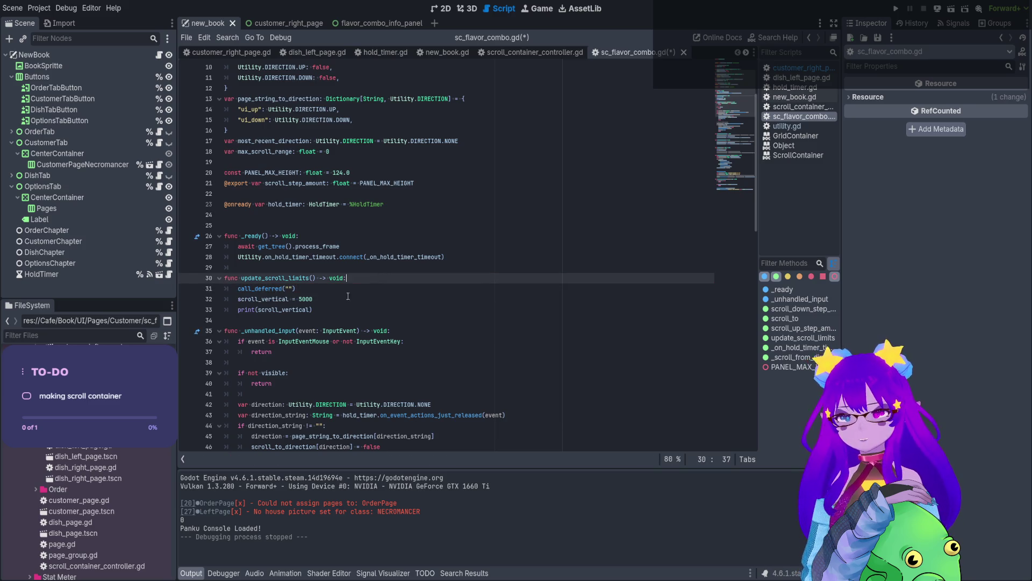
Put scroll_vertical inside the deferred call's quotes, reverting a trial edit to set.
double_click(285, 299)
key(ctrl+c)
click(289, 288)
key(ctrl+v)
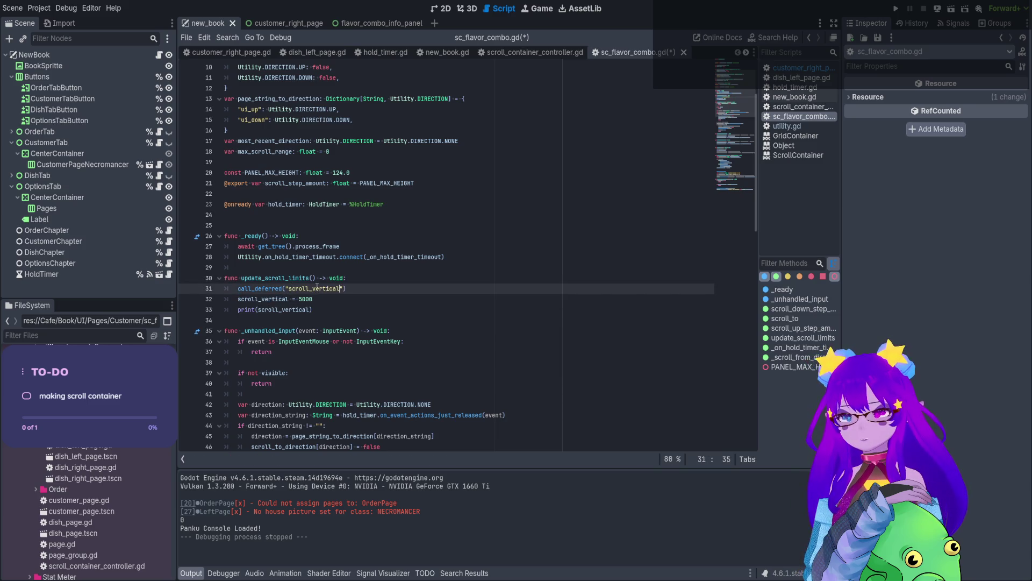
key(Right)
key(shift+Left)
key(shift+Left)
key(shift+Left)
text(set)
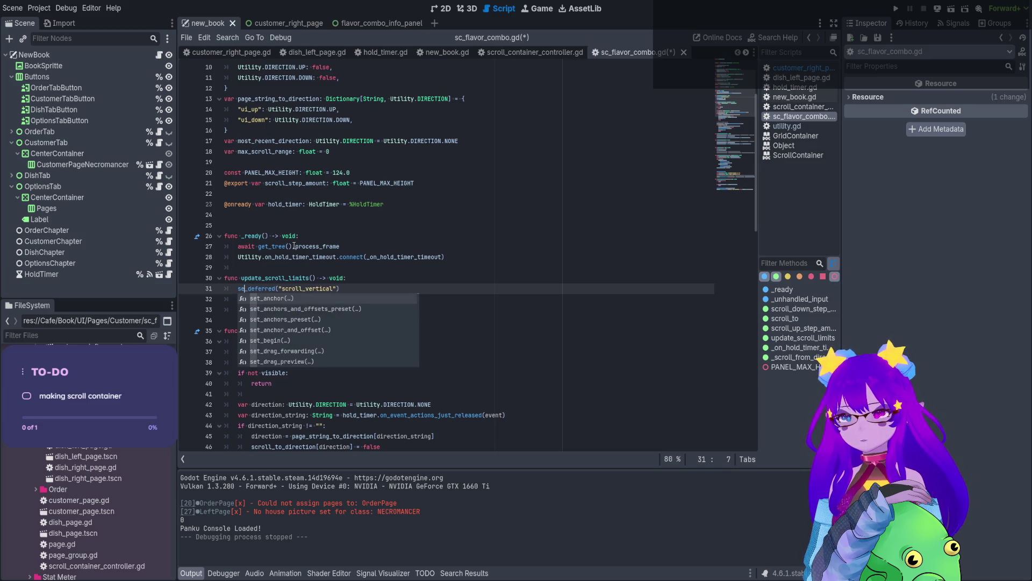
key(Escape)
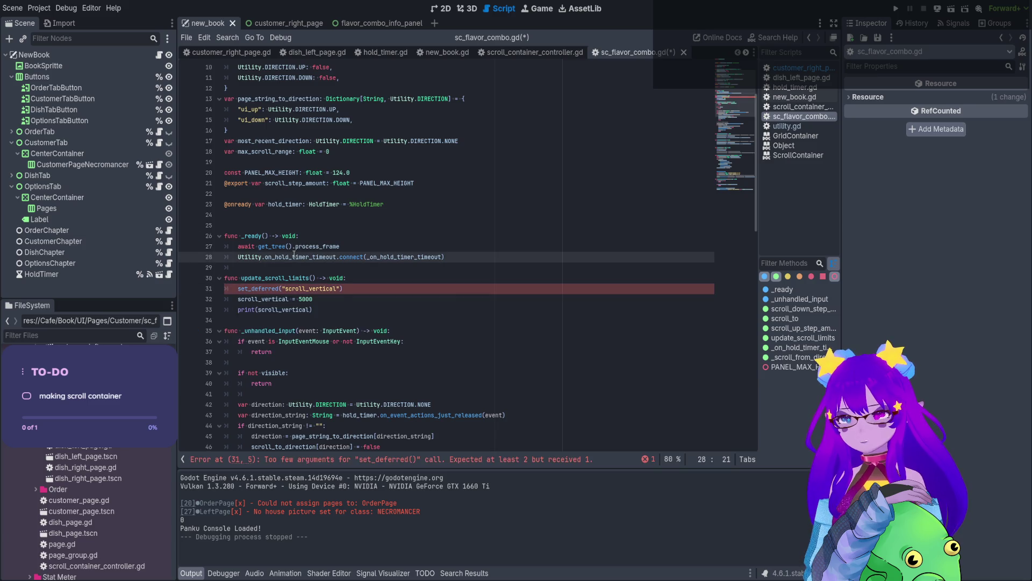
click(265, 297)
key(ctrl+z)
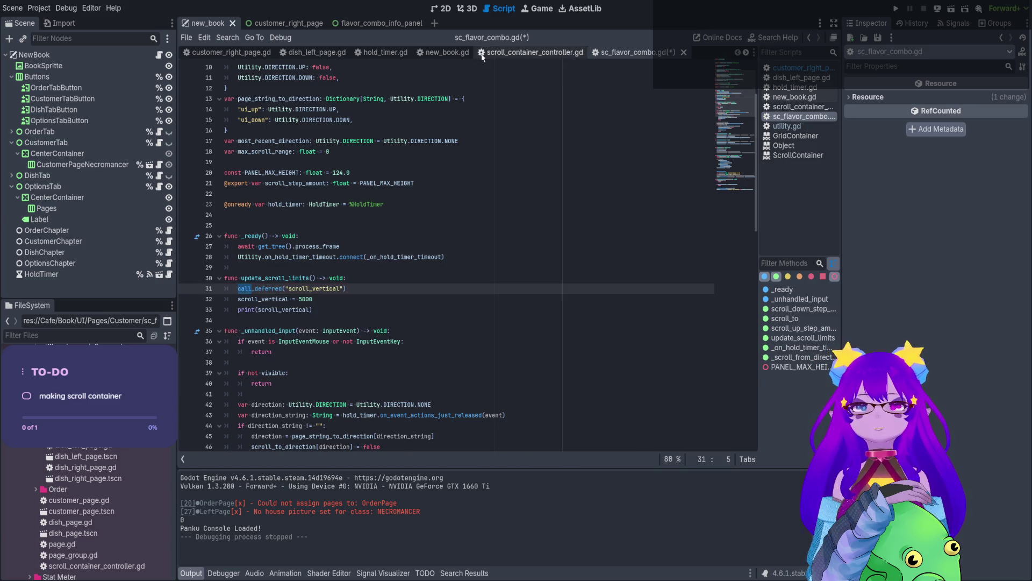
Read the ScrollContainer docs for scroll_vertical and reopen the flavor combo script.
ctrl+click(273, 308)
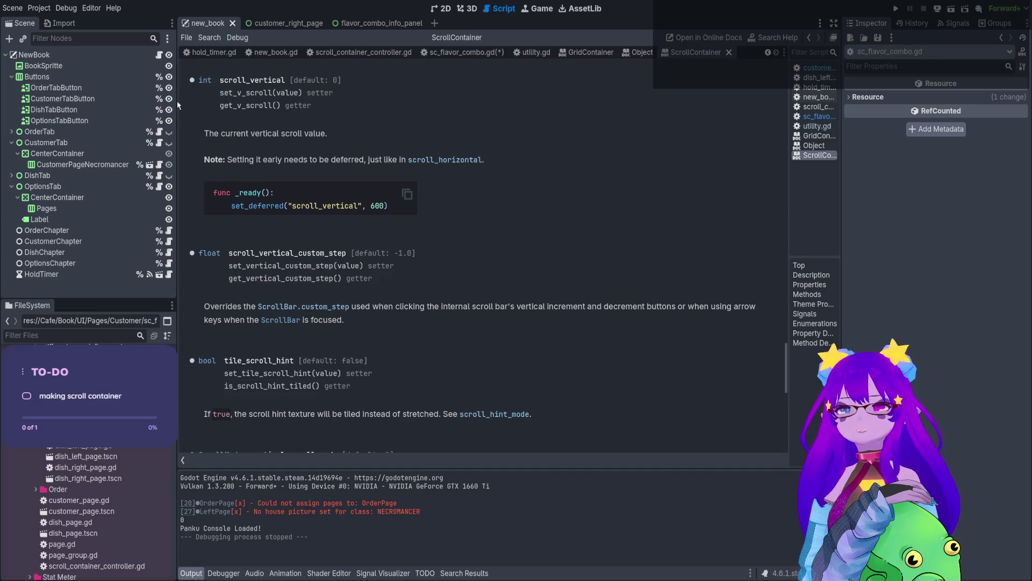
click(280, 23)
click(160, 142)
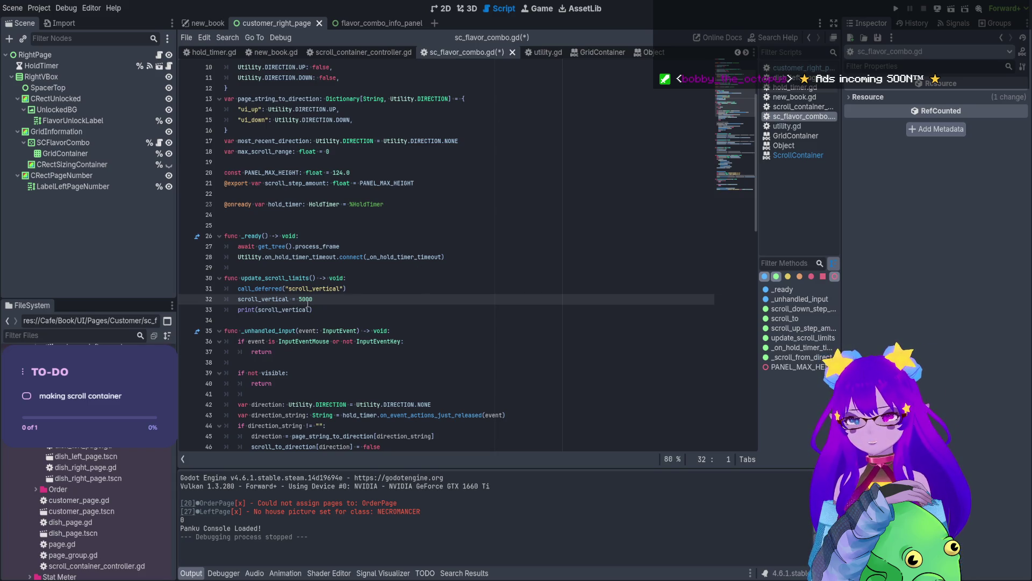
Make it set_deferred("scroll_vertical", 5000), delete the direct assignment, and save.
click(252, 288)
key(BackSpace)
key(BackSpace)
key(BackSpace)
text(set)
click(340, 288)
text(, )
text(5000)
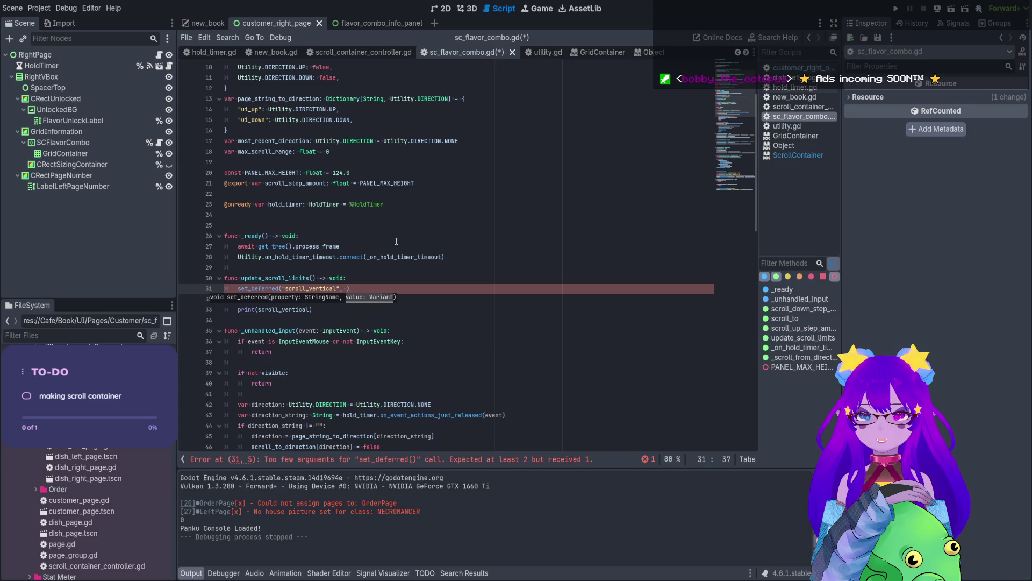
key(End)
key(Delete)
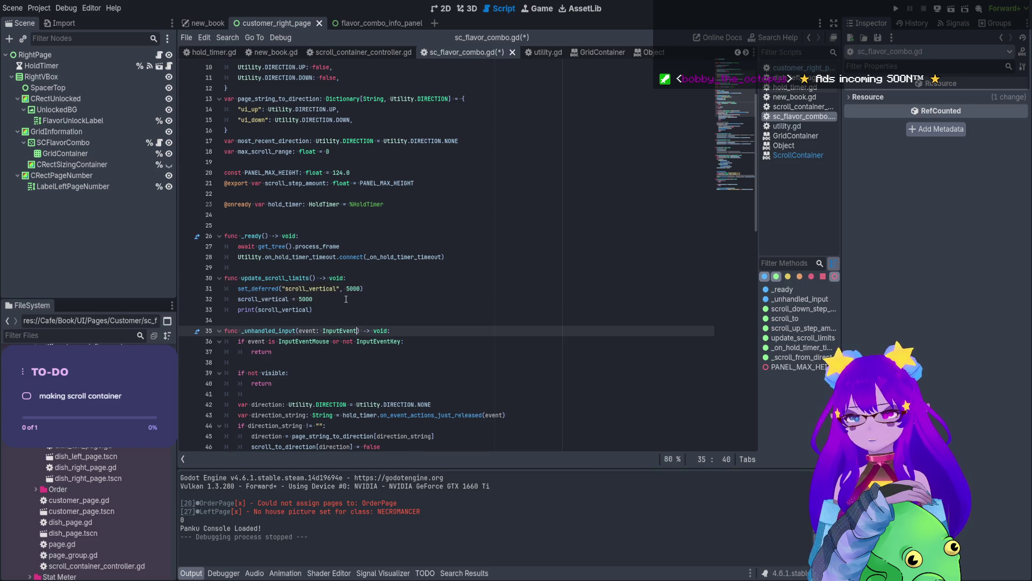
key(Down)
key(ctrl+s)
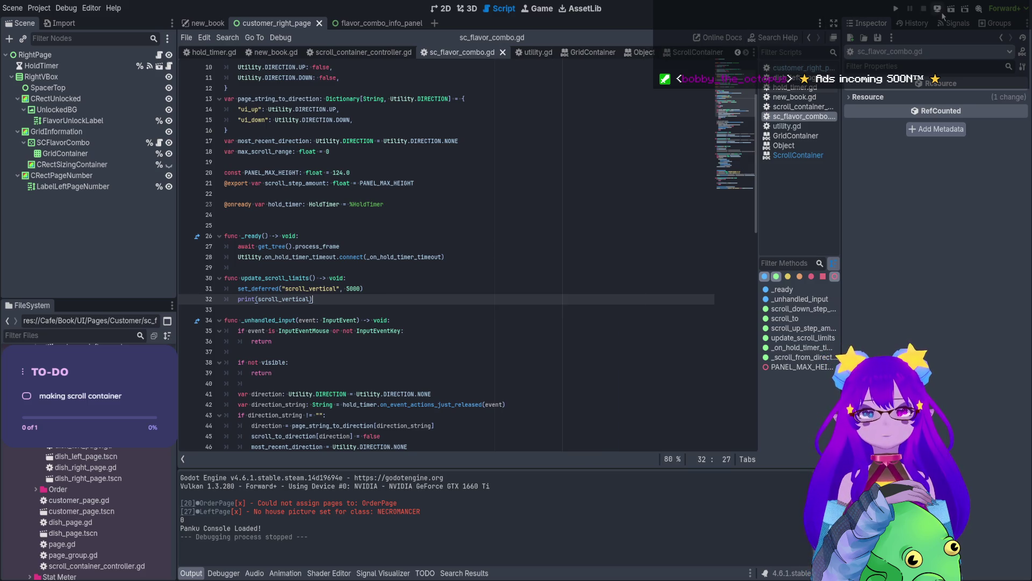
key(ctrl+shift+Tab)
Run the project, view the Necromancer customer page's grid, and stop the game.
click(894, 8)
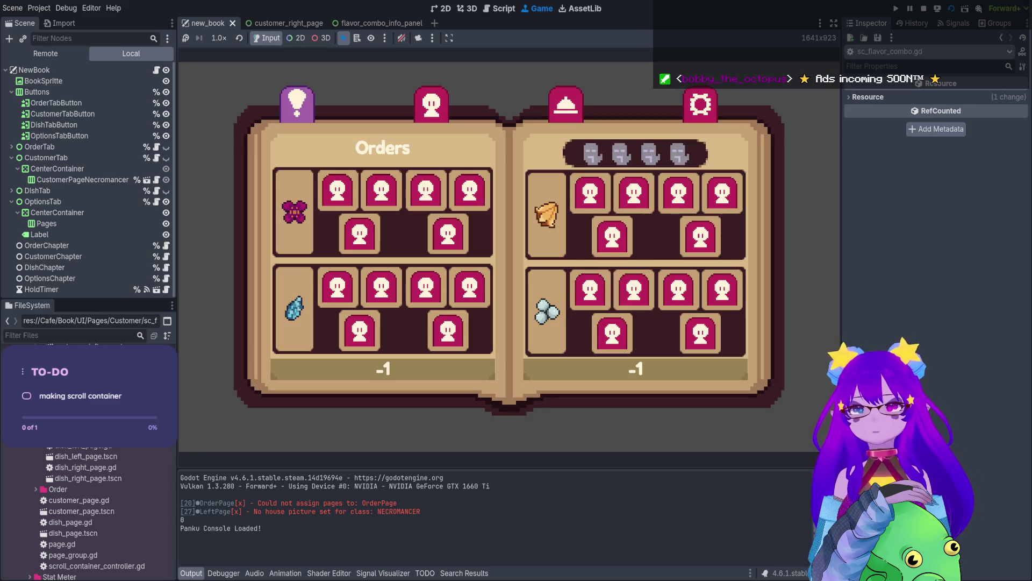
click(431, 103)
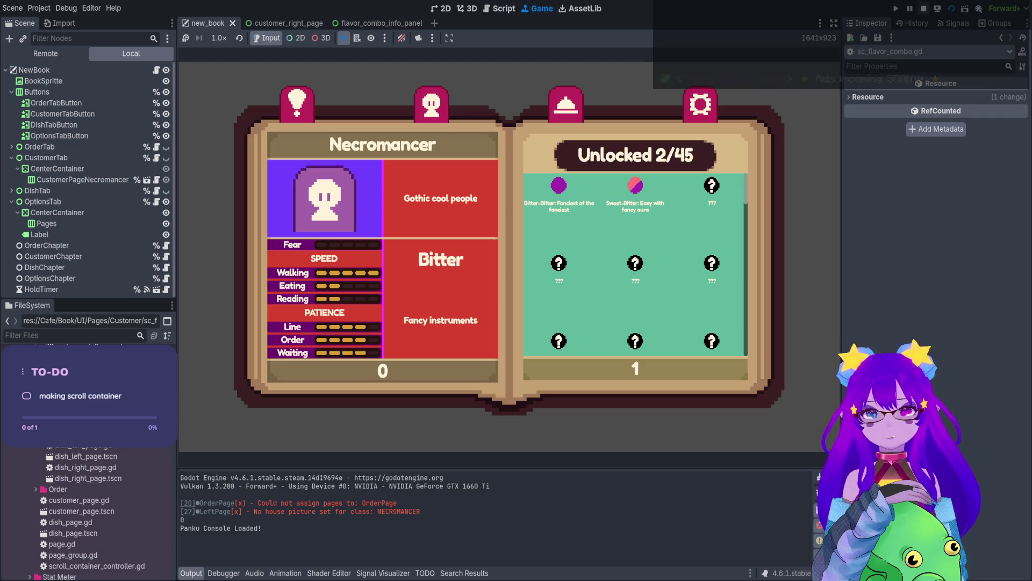
click(925, 9)
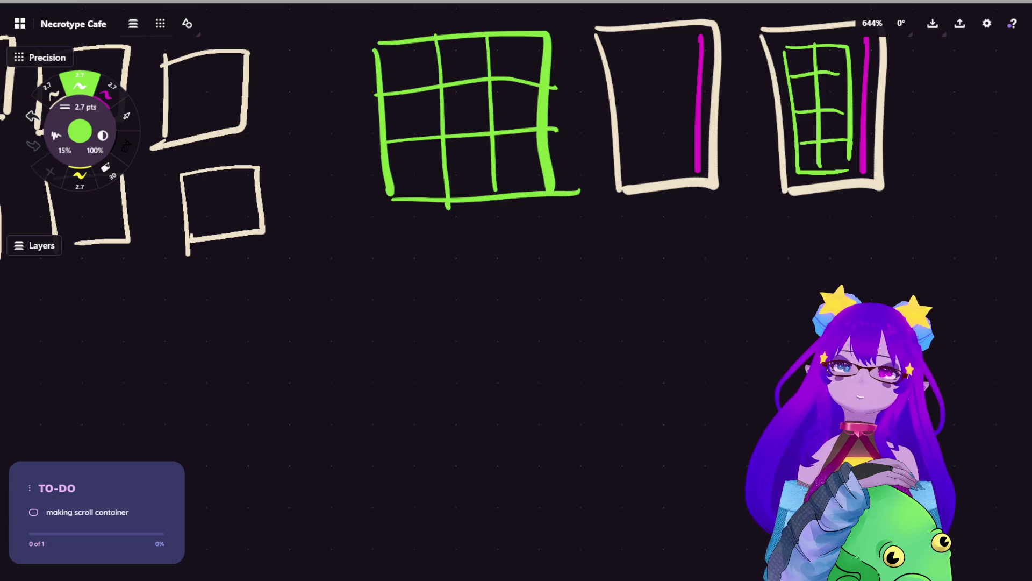
Handwrite a magenta '① Slide show' heading below the sketches.
click(109, 90)
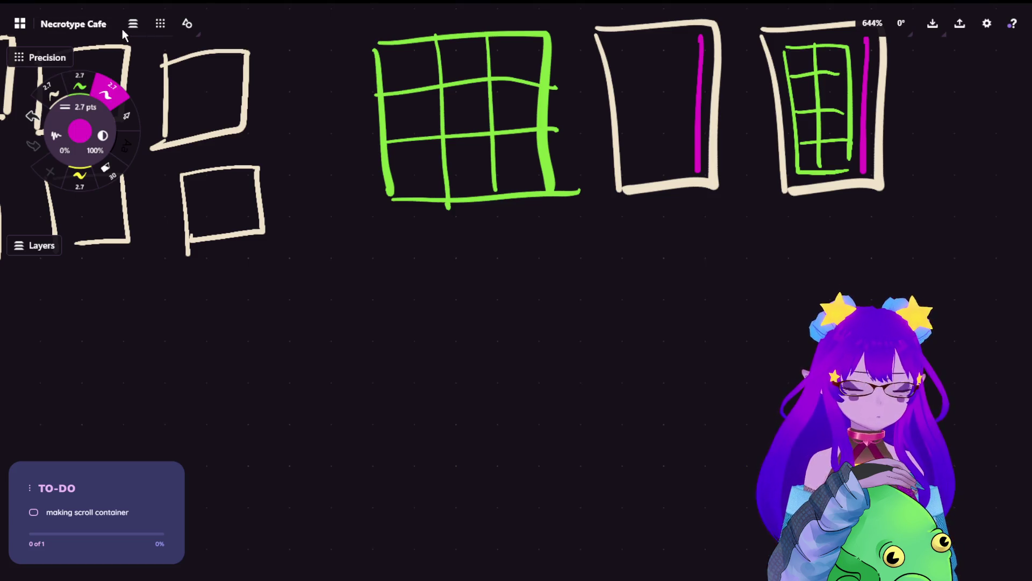
mouse_move(393, 305)
mouse_down()
mouse_move(394, 324)
mouse_move(368, 313)
mouse_move(408, 330)
mouse_move(386, 294)
mouse_up()
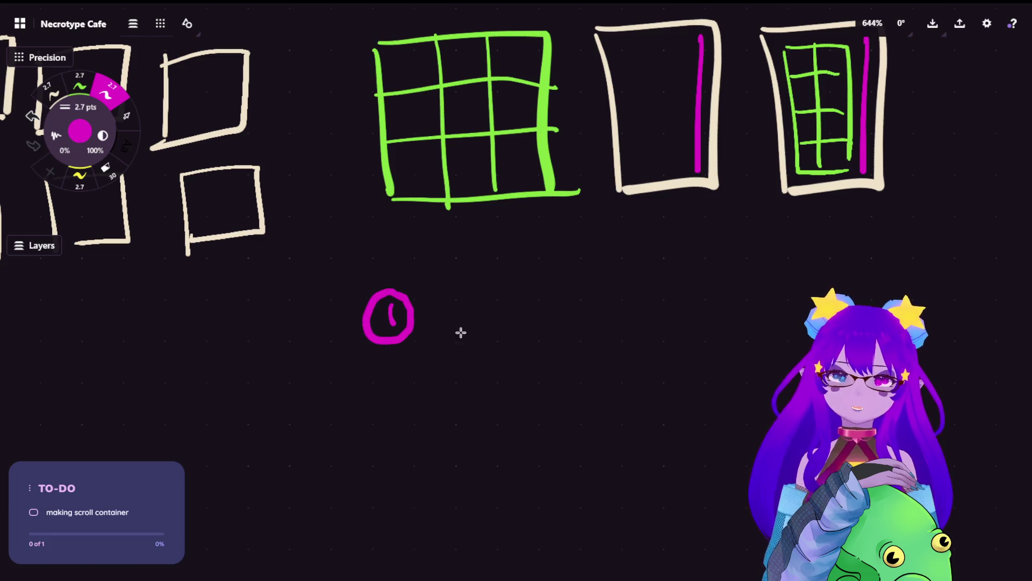
mouse_move(463, 293)
mouse_down()
mouse_move(426, 301)
mouse_move(416, 339)
mouse_move(477, 329)
mouse_move(494, 305)
mouse_move(523, 293)
mouse_move(532, 331)
mouse_move(588, 317)
mouse_move(580, 332)
mouse_up()
mouse_move(606, 286)
mouse_down()
mouse_move(621, 329)
mouse_move(678, 311)
mouse_up()
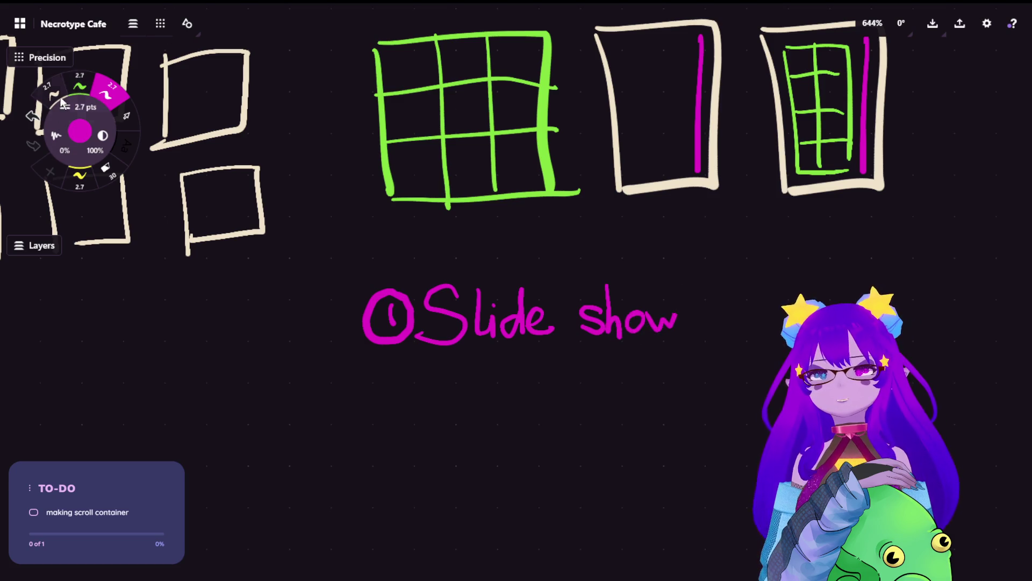
Lasso the two green 'Step every 2 rows' frames and copy them.
click(126, 115)
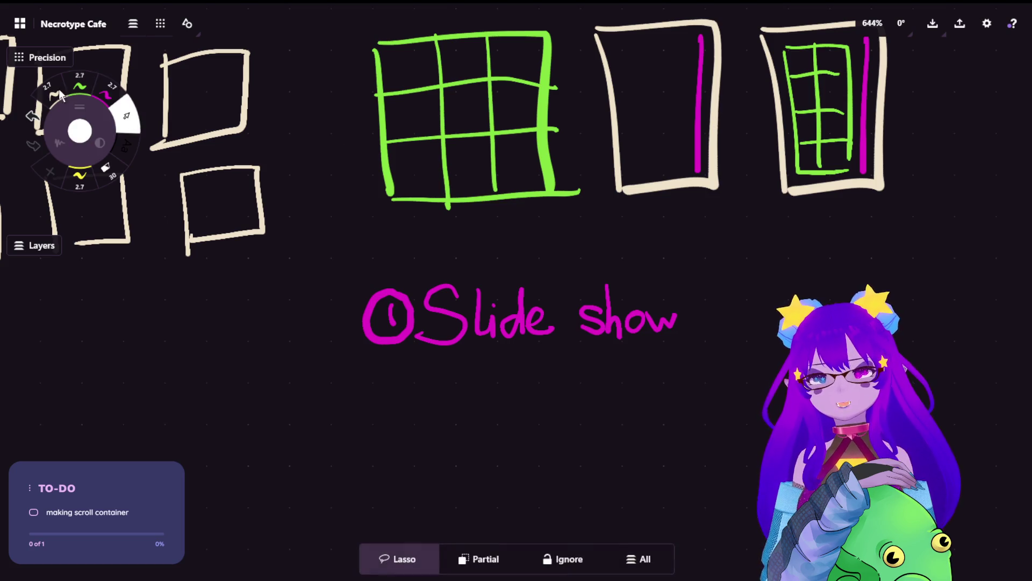
scroll(553, 191, down, 1)
scroll(569, 299, down, 5)
mouse_move(421, 194)
mouse_down()
mouse_move(524, 368)
mouse_move(537, 333)
mouse_move(647, 534)
mouse_up()
mouse_move(530, 95)
mouse_down()
mouse_move(156, 155)
mouse_move(230, 341)
mouse_move(511, 322)
mouse_move(650, 160)
mouse_move(638, 145)
mouse_up()
key(ctrl+c)
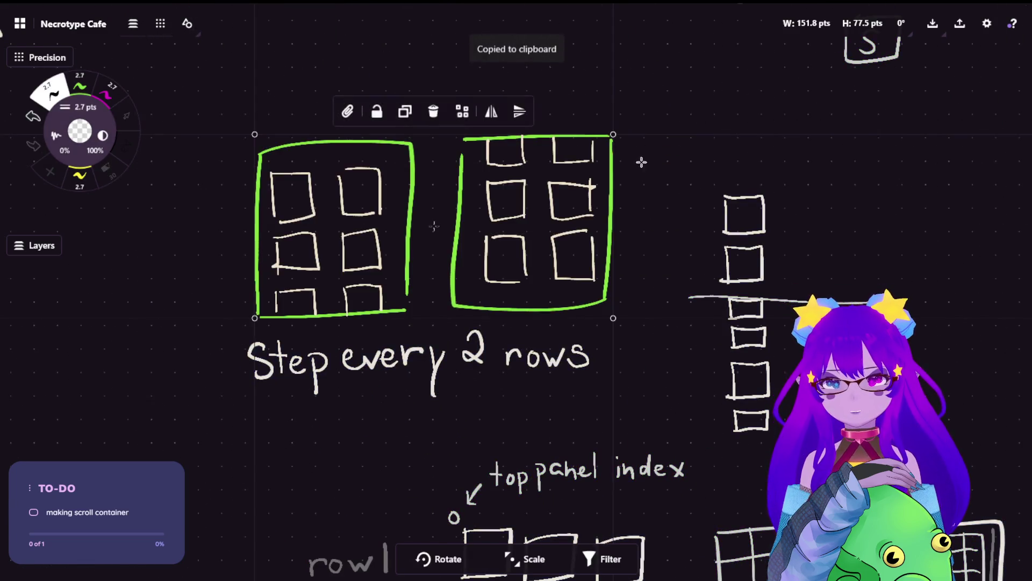
Paste the green frame pair under 'Slide show' and place a second copy to its right.
scroll(672, 242, down, 2)
drag(702, 350, 491, 133)
scroll(558, 322, up, 5)
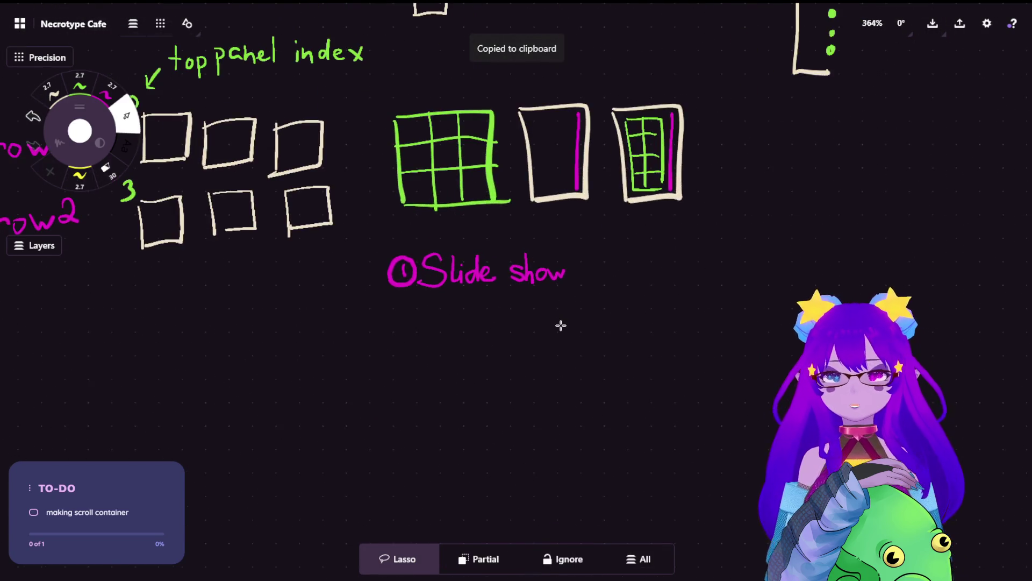
key(ctrl+v)
mouse_move(572, 323)
mouse_down()
mouse_move(547, 410)
mouse_move(544, 388)
mouse_up()
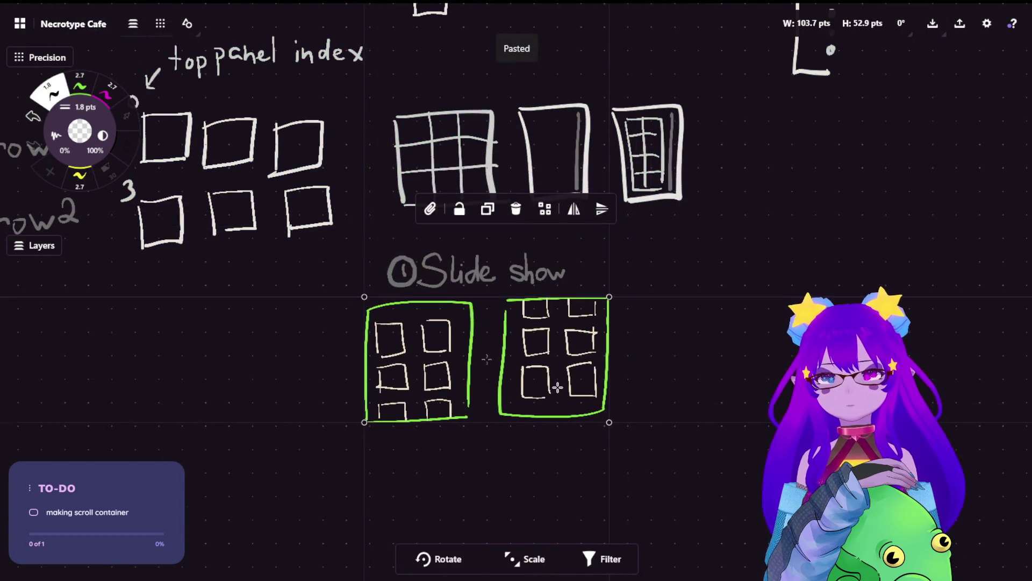
mouse_move(670, 297)
mouse_down()
mouse_move(599, 288)
mouse_move(511, 296)
mouse_move(299, 362)
mouse_move(690, 411)
mouse_up()
key(ctrl+c)
key(ctrl+v)
mouse_move(509, 288)
mouse_down()
mouse_move(795, 349)
mouse_move(749, 363)
mouse_move(751, 351)
mouse_up()
click(638, 324)
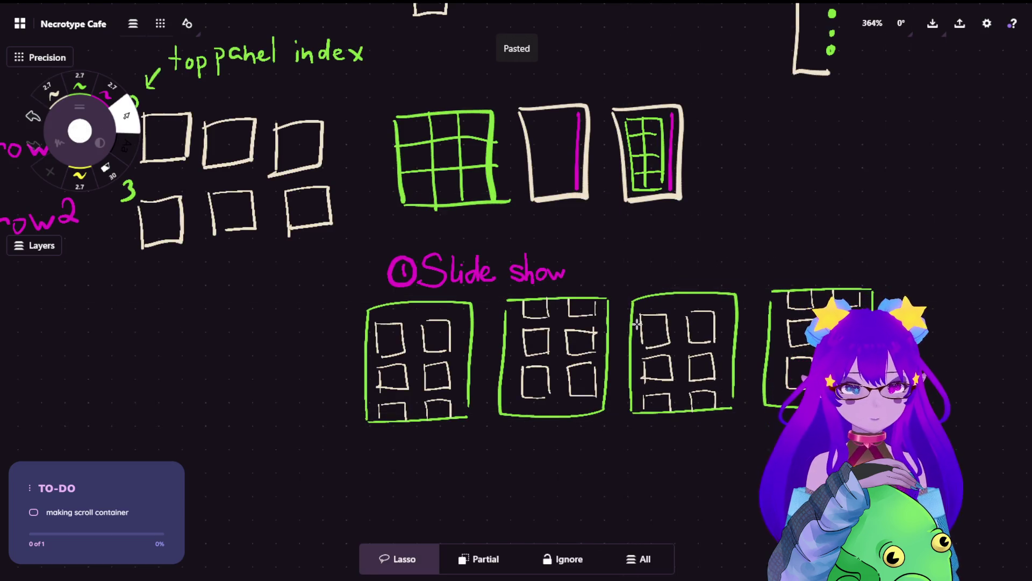
Draw a magenta dash after the 'Slide show' heading.
scroll(595, 290, down, 3)
scroll(595, 290, up, 3)
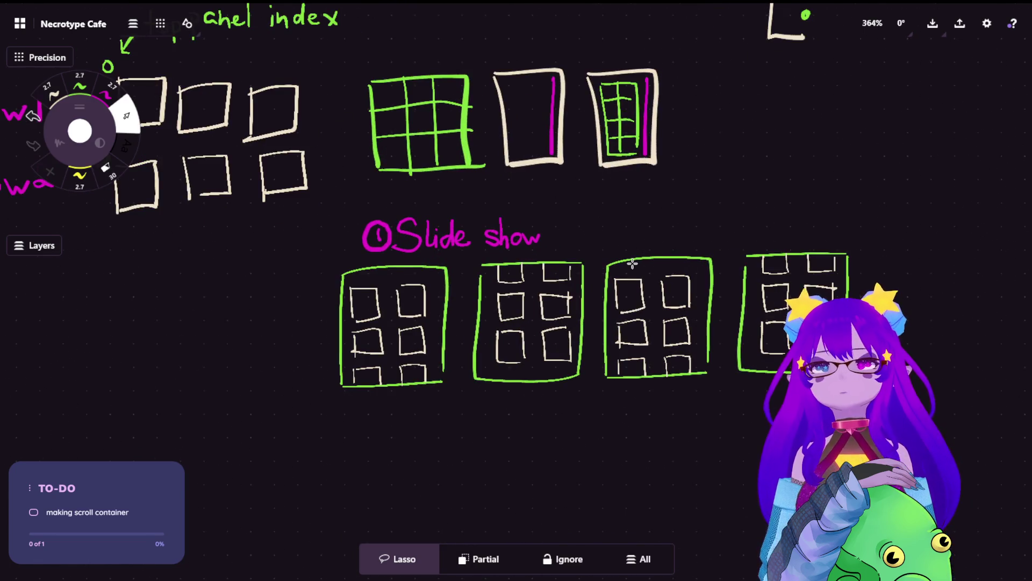
click(80, 85)
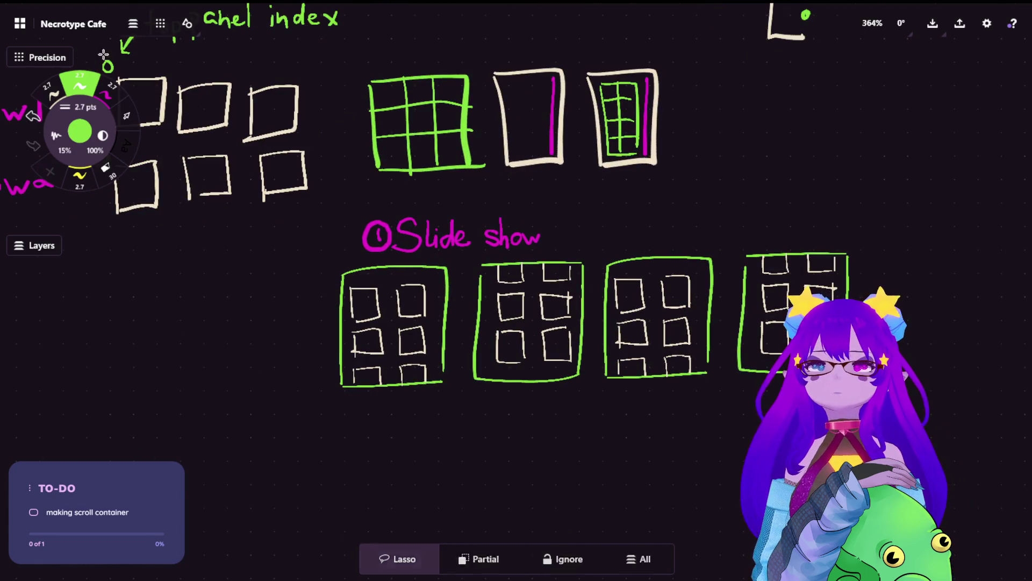
click(127, 100)
mouse_move(549, 233)
mouse_down()
mouse_move(696, 227)
mouse_move(729, 237)
mouse_move(770, 211)
mouse_move(777, 237)
mouse_up()
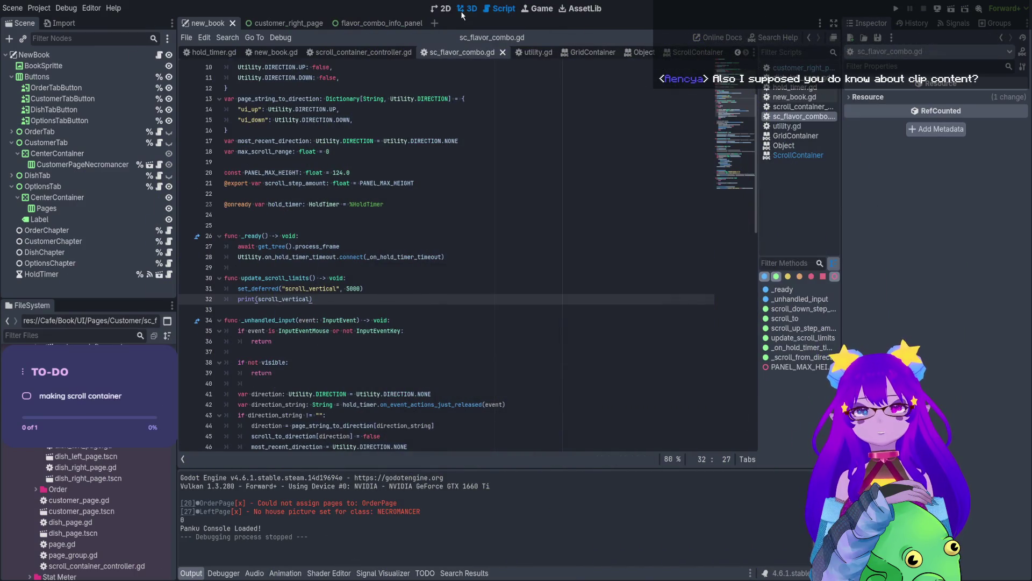
In customer_right_page, add a FlavorComboInfoPanel under GridContainer and duplicate it to 13 panels.
click(462, 11)
click(537, 9)
click(444, 11)
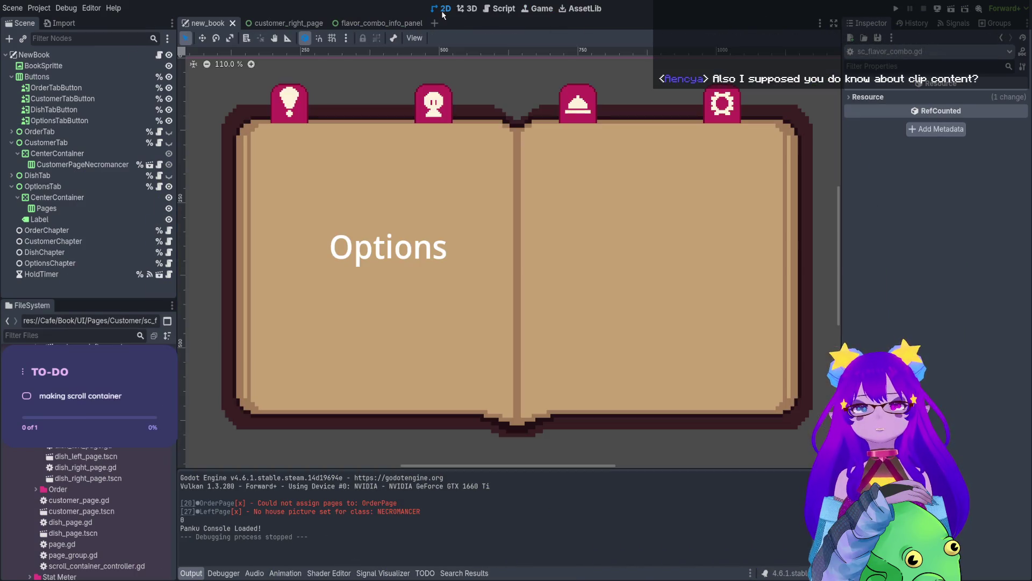
click(275, 23)
click(65, 153)
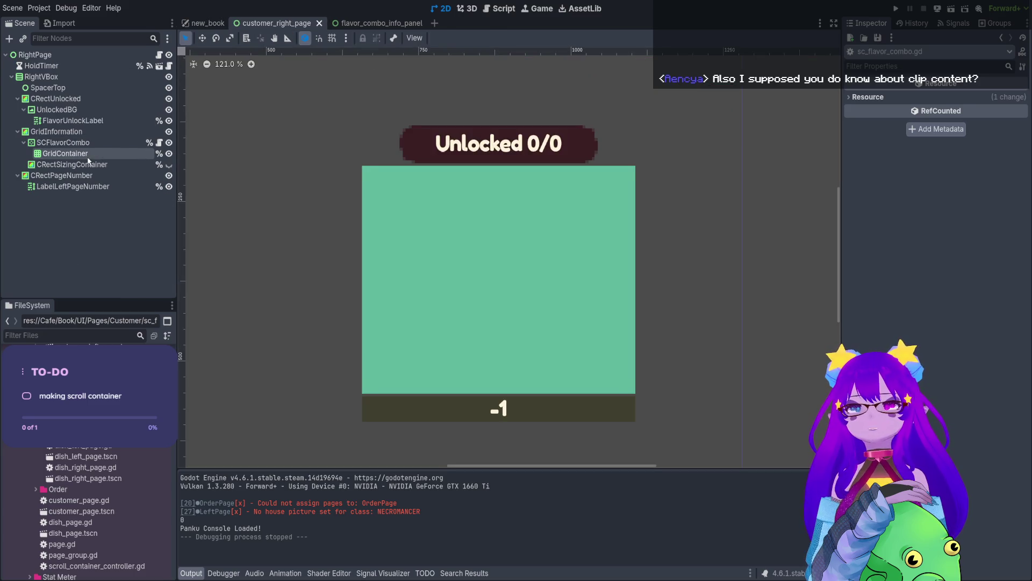
mouse_move(81, 446)
mouse_down()
mouse_move(155, 226)
mouse_move(108, 161)
mouse_move(75, 154)
mouse_up()
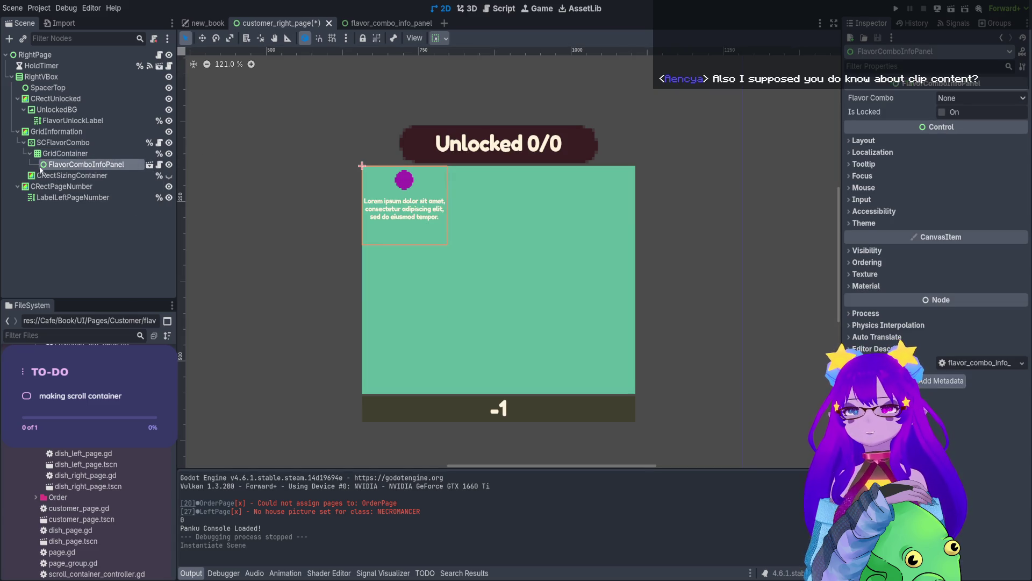
key(ctrl+d)
key(ctrl+d)
key(ctrl+d)
Move GridContainer out of SCFlavorCombo to sit directly under GridInformation.
scroll(483, 276, down, 1)
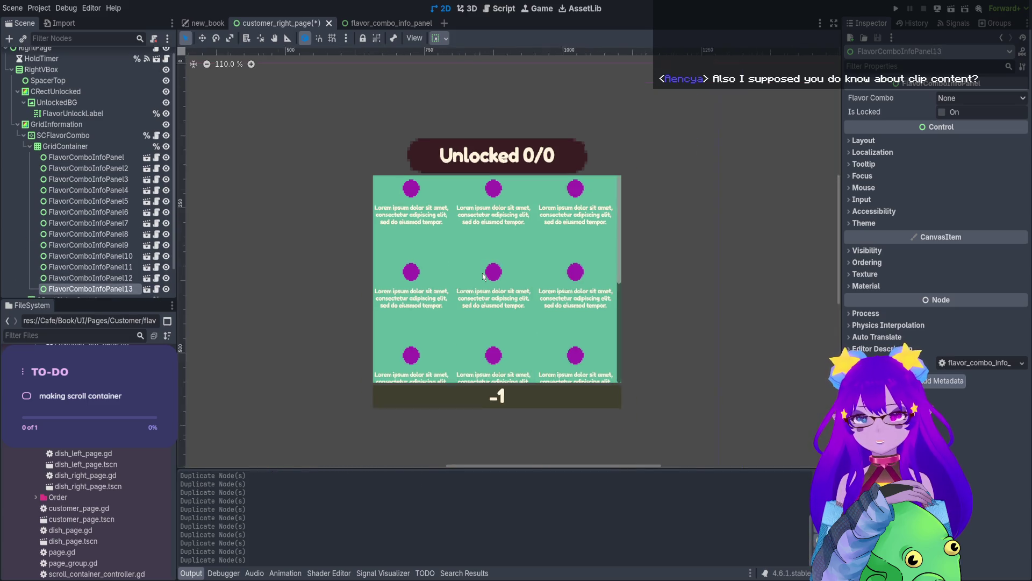
scroll(483, 277, down, 5)
click(86, 147)
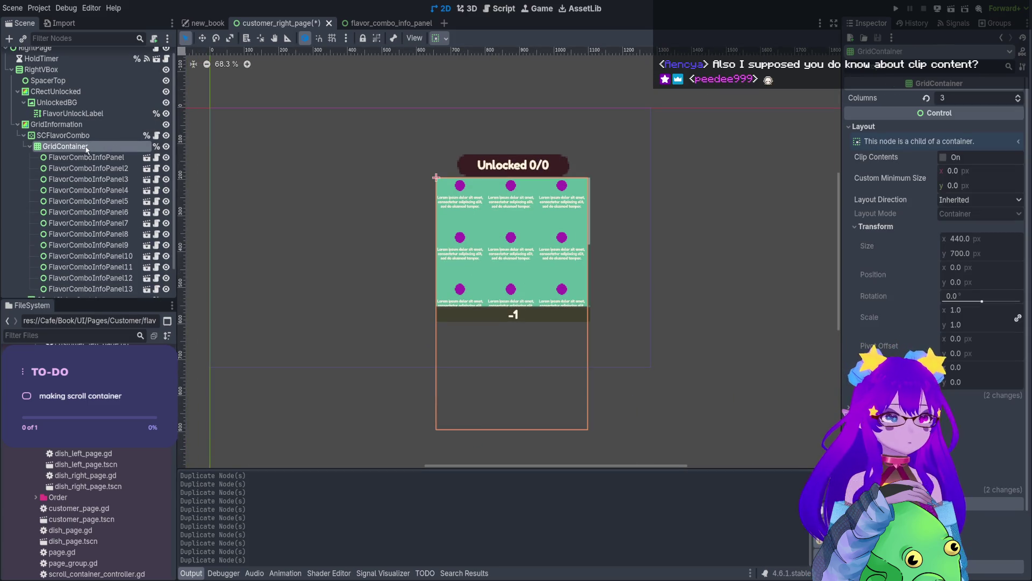
drag(86, 149, 89, 131)
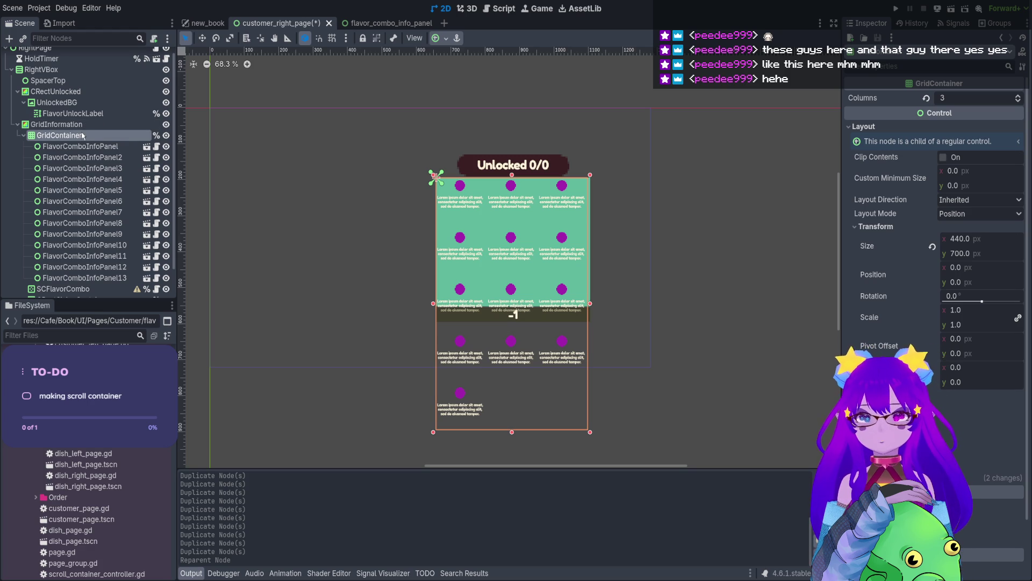
Rearrange SCFlavorCombo in the Scene dock so GridContainer is its child again.
mouse_move(60, 288)
mouse_down()
mouse_move(57, 134)
mouse_move(104, 137)
mouse_up()
click(42, 148)
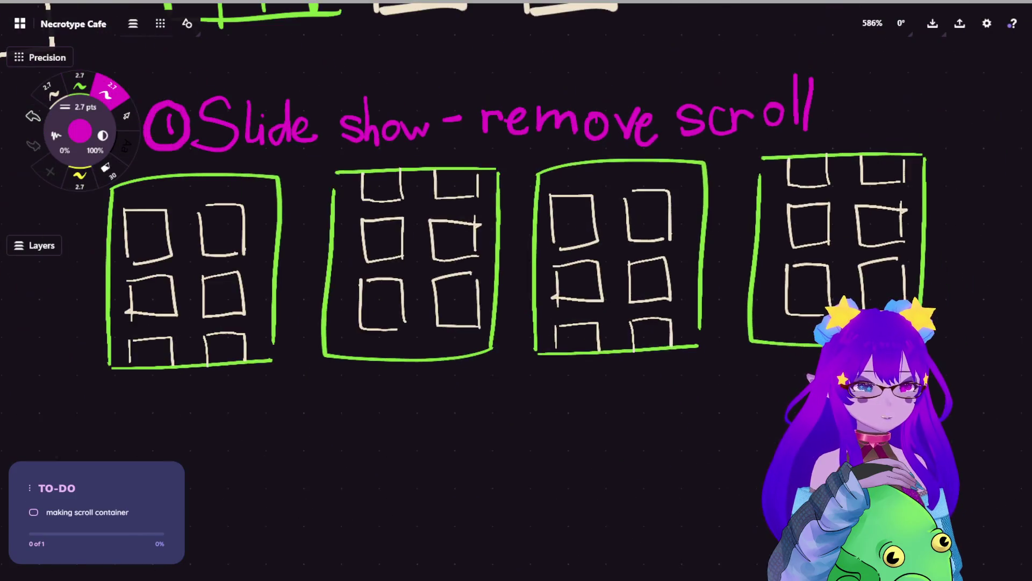
Zoom out and draw a green vertical scroll bar below the row of frames.
scroll(685, 275, down, 2)
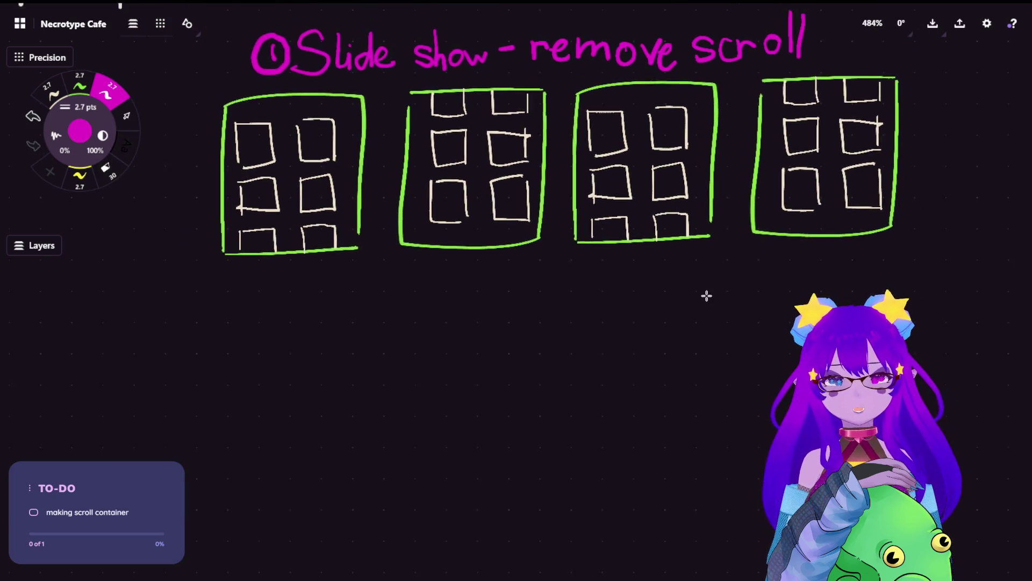
click(83, 81)
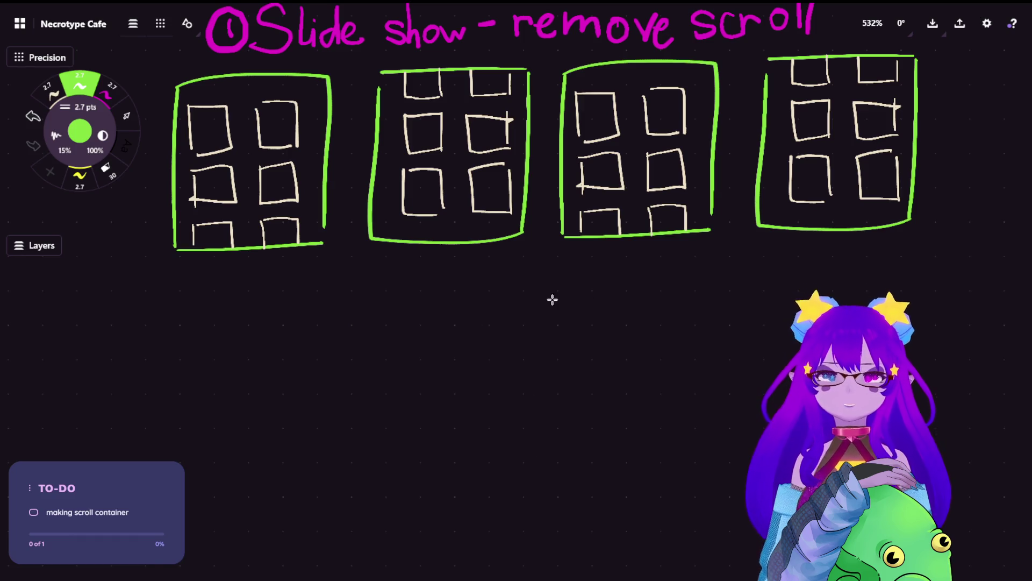
mouse_move(548, 309)
mouse_down()
mouse_move(549, 426)
mouse_move(552, 306)
mouse_move(581, 348)
mouse_move(590, 336)
mouse_up()
Lasso the cream arrow sketch and nudge it upward.
click(51, 91)
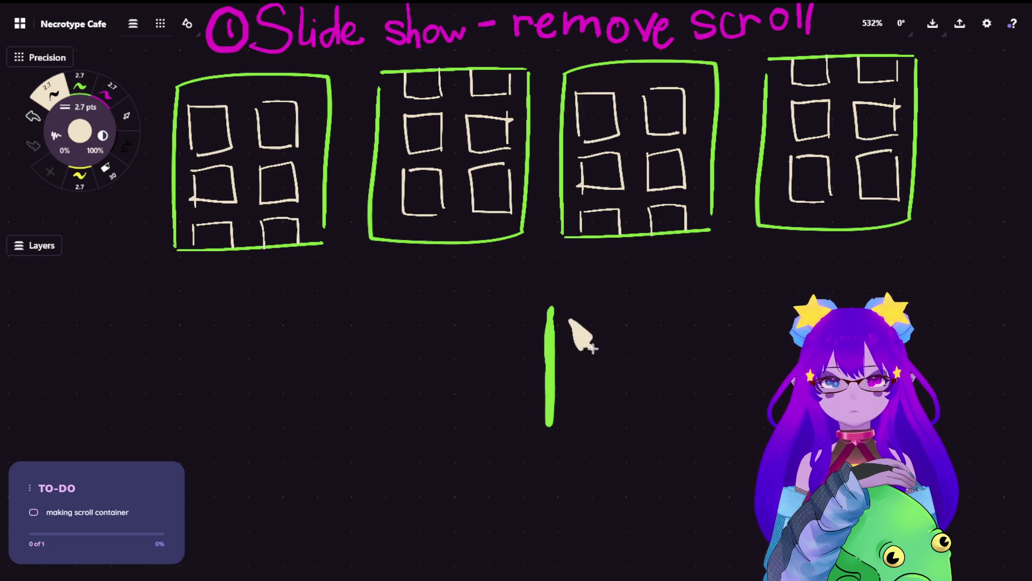
click(127, 114)
mouse_move(664, 327)
mouse_down()
mouse_move(613, 285)
mouse_move(568, 347)
mouse_move(589, 338)
mouse_up()
key(Escape)
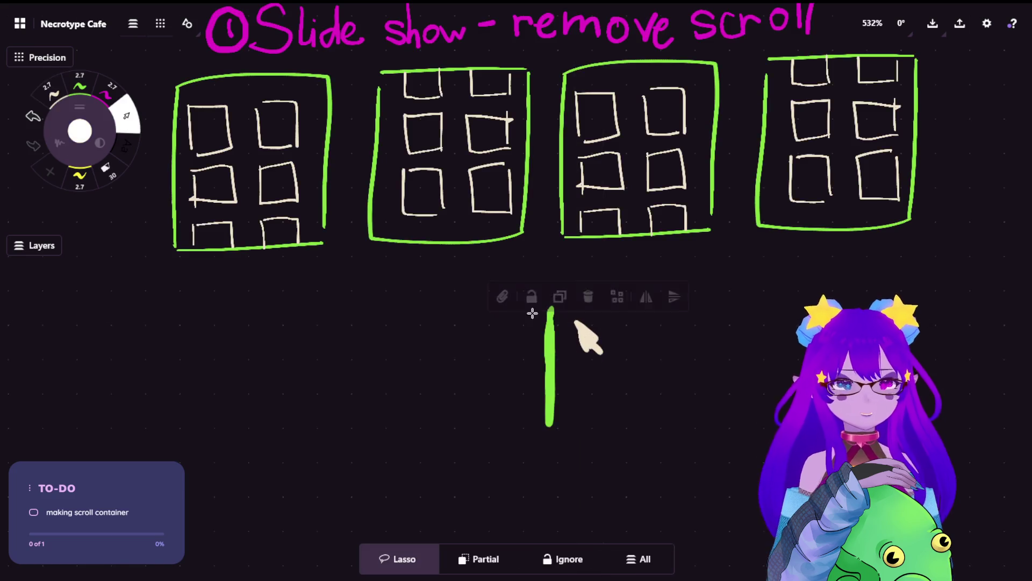
Copy the first green grid frame and paste a duplicate below the row.
click(54, 92)
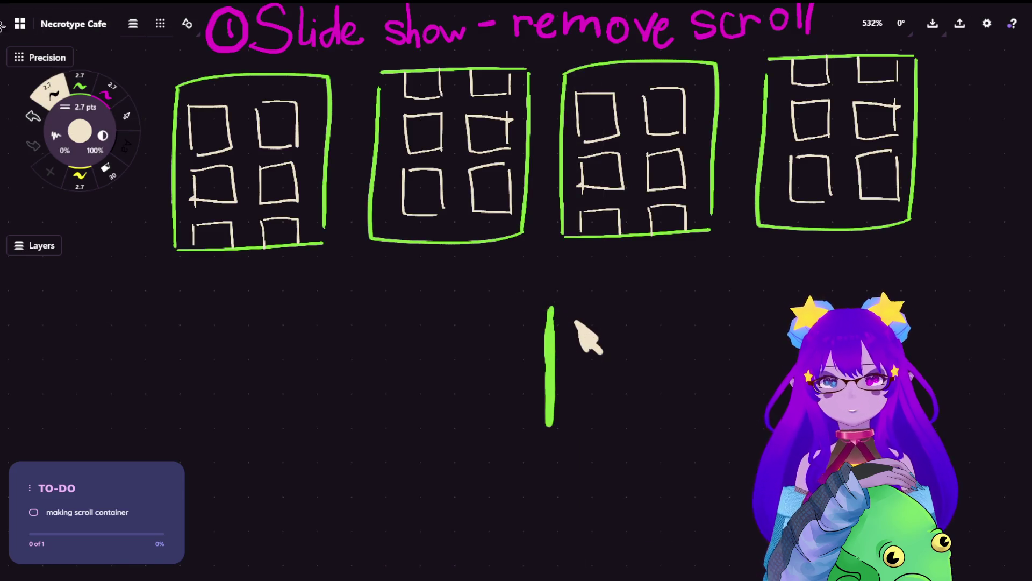
click(126, 116)
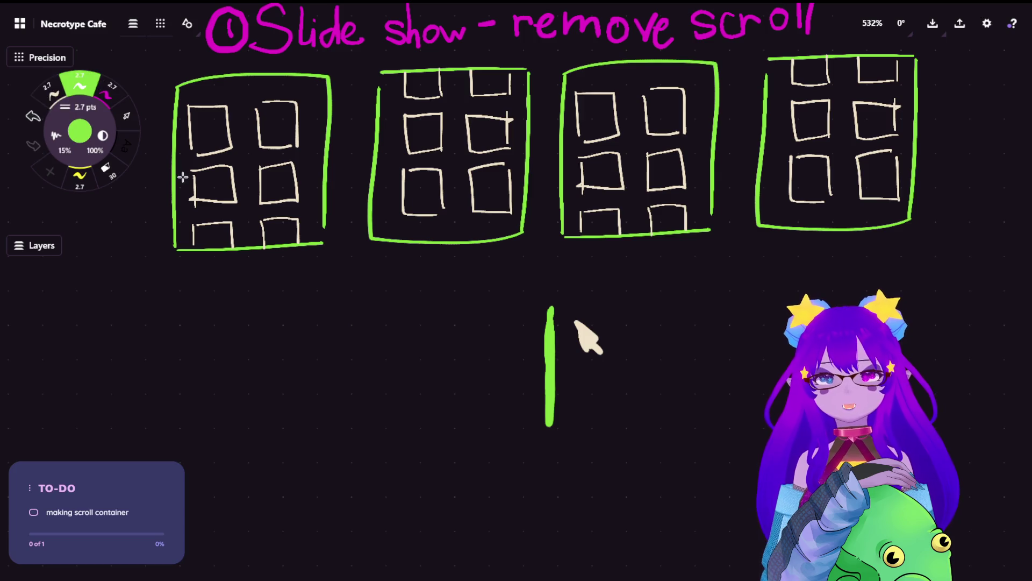
mouse_move(329, 76)
mouse_down()
mouse_move(138, 144)
mouse_move(325, 226)
mouse_move(339, 121)
mouse_up()
key(ctrl+c)
key(ctrl+v)
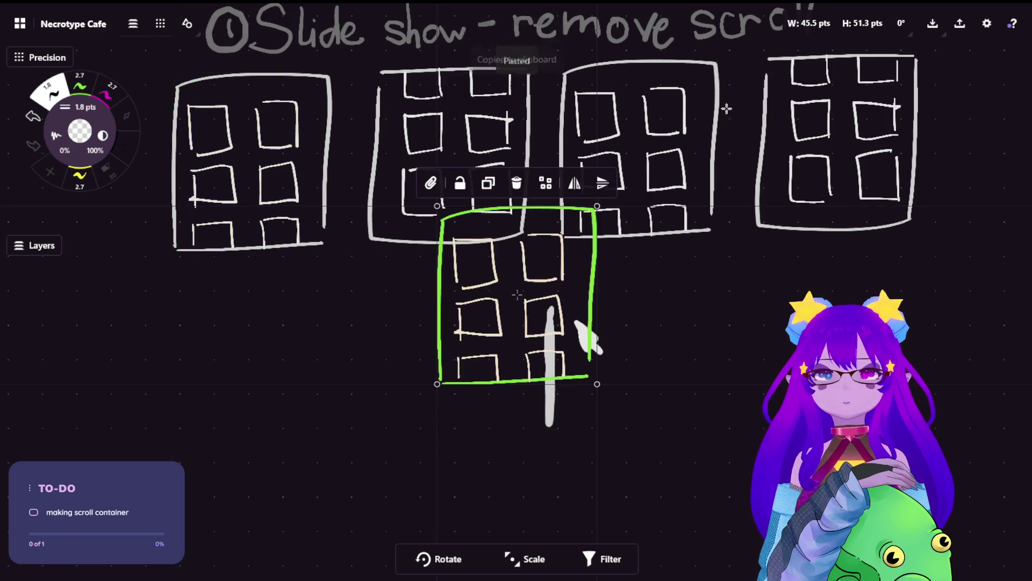
Recolour the pasted frame magenta with the pink preset.
click(106, 95)
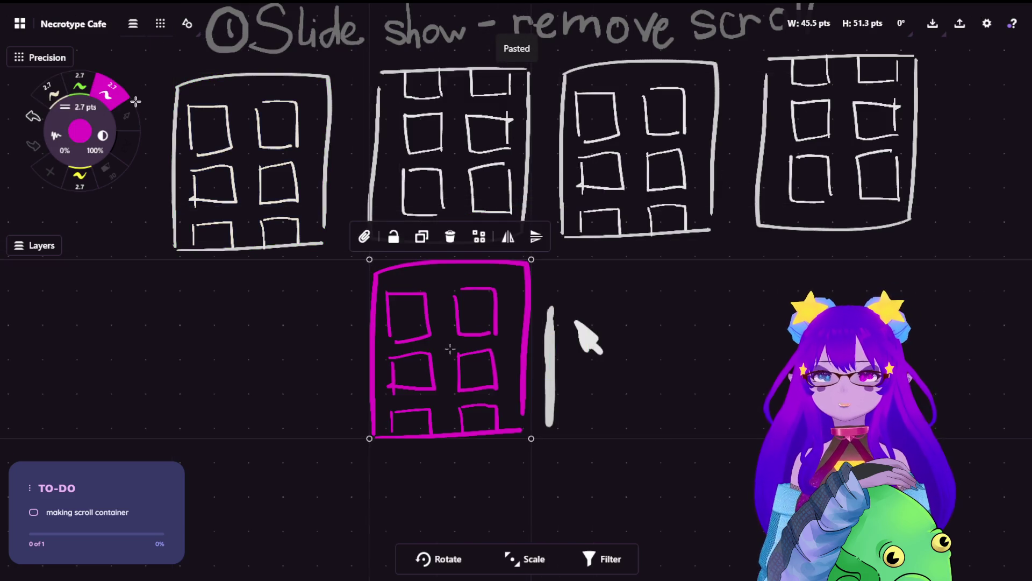
click(99, 93)
click(111, 89)
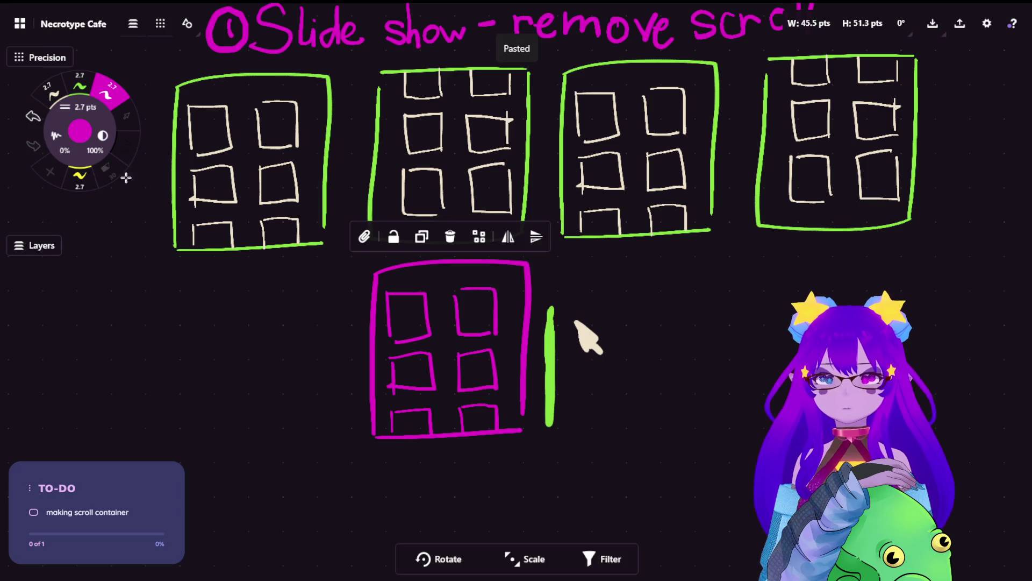
Draw a cream curved arrow stroke with the cream pen, then undo it.
click(123, 119)
click(51, 92)
drag(638, 321, 575, 323)
key(ctrl+z)
Lasso the cream arrow and position it right beside the green bar.
click(126, 116)
mouse_move(655, 362)
mouse_down()
mouse_move(812, 323)
mouse_move(777, 371)
mouse_move(715, 304)
mouse_move(652, 338)
mouse_move(650, 391)
mouse_move(666, 402)
mouse_move(671, 353)
mouse_move(774, 316)
mouse_move(793, 332)
mouse_move(791, 319)
mouse_move(788, 380)
mouse_move(777, 323)
mouse_move(785, 394)
mouse_move(794, 337)
mouse_up()
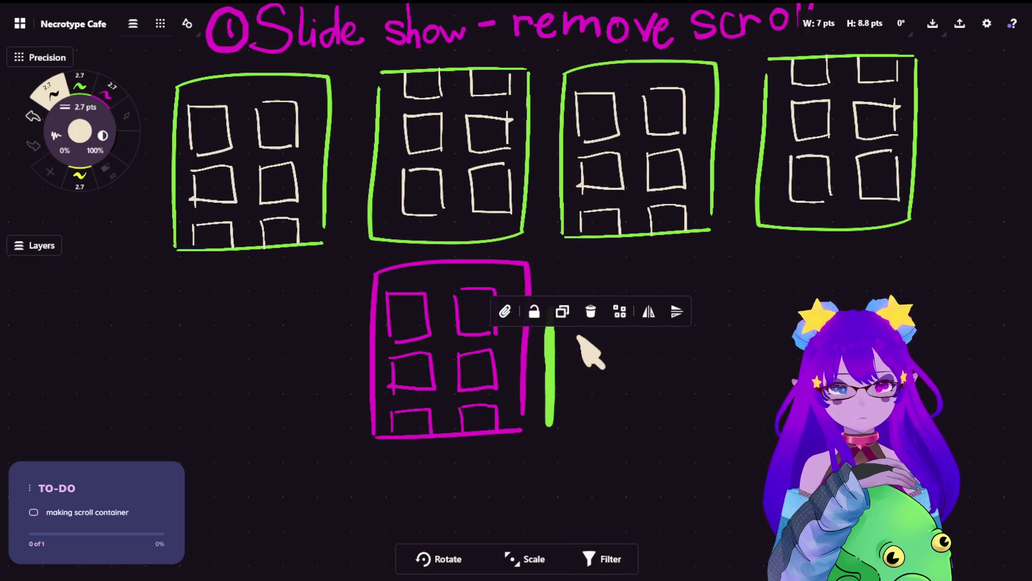
click(579, 337)
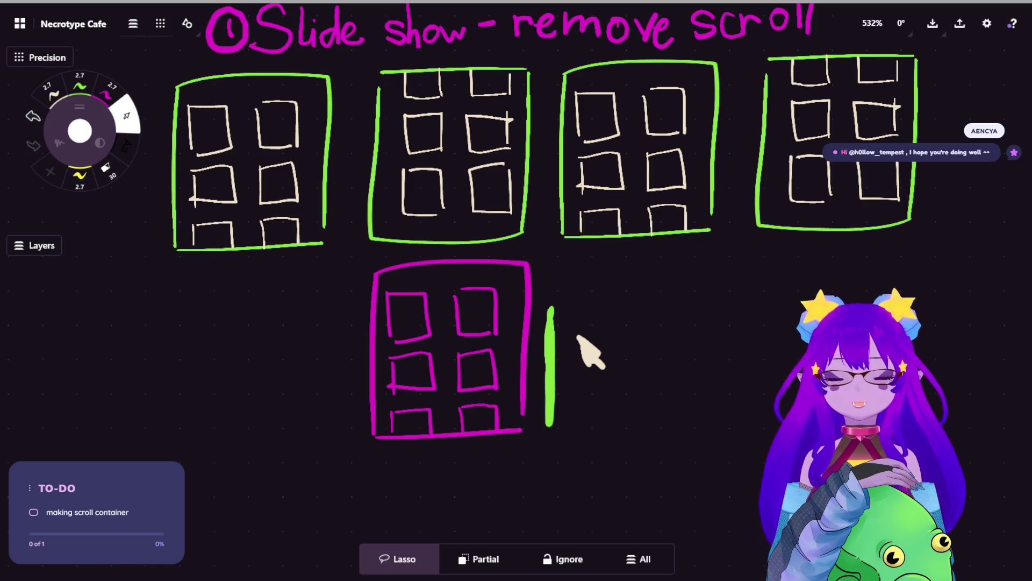
mouse_move(645, 316)
mouse_down()
mouse_move(579, 320)
mouse_move(703, 397)
mouse_up()
mouse_move(710, 442)
mouse_down()
mouse_move(708, 374)
mouse_move(701, 477)
mouse_move(698, 398)
mouse_move(711, 473)
mouse_move(708, 371)
mouse_move(707, 448)
mouse_up()
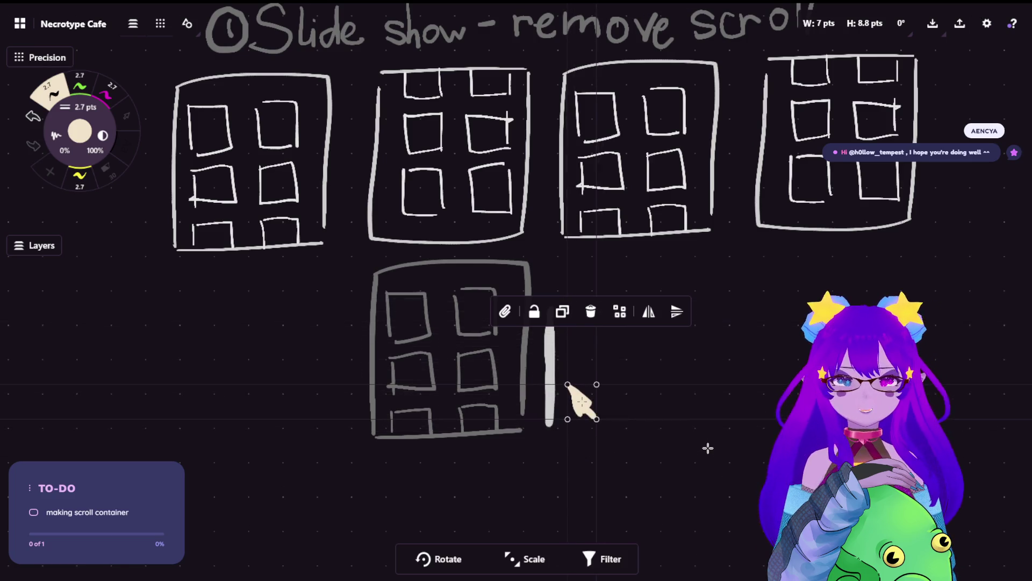
mouse_move(444, 295)
mouse_down()
mouse_move(404, 295)
mouse_move(411, 408)
mouse_move(461, 392)
mouse_move(454, 301)
mouse_up()
mouse_move(598, 374)
mouse_down()
mouse_move(563, 437)
mouse_move(598, 375)
mouse_up()
mouse_move(672, 407)
mouse_down()
mouse_move(682, 468)
mouse_move(686, 381)
mouse_up()
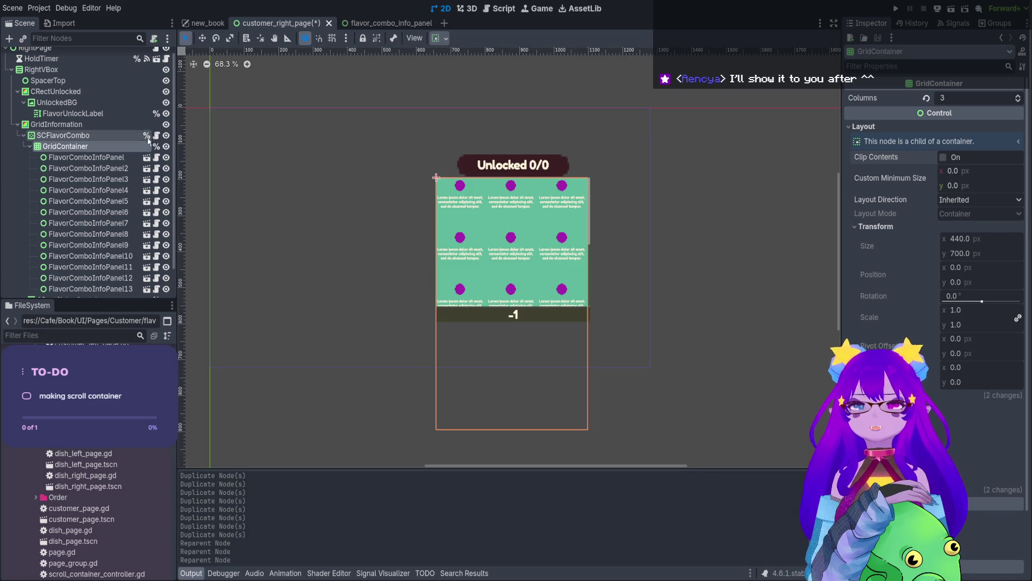
Delete FlavorComboInfoPanel through FlavorComboInfoPanel13 and save the customer_right_page scene.
click(86, 157)
shift+click(90, 289)
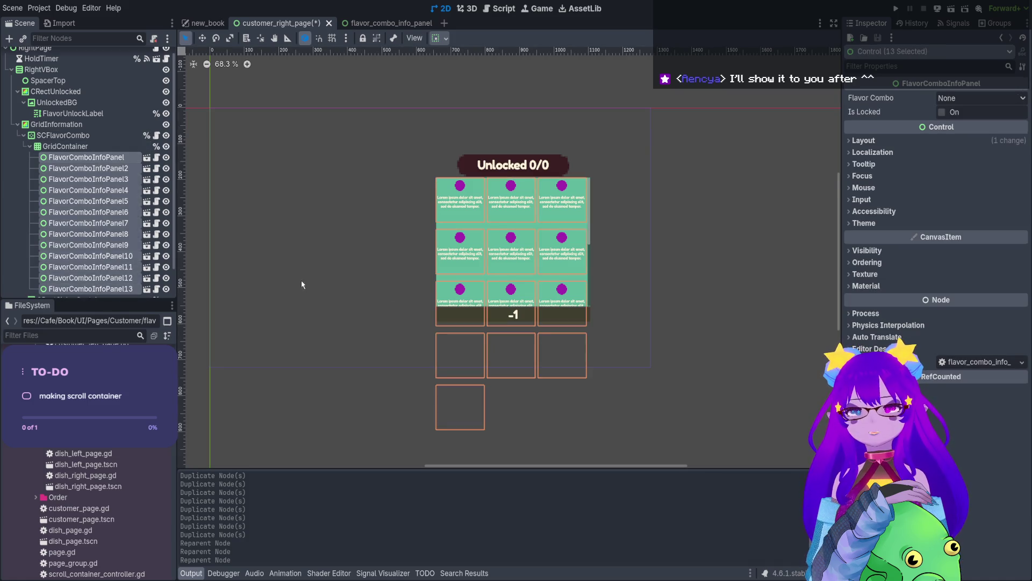
key(Delete)
scroll(524, 215, up, 4)
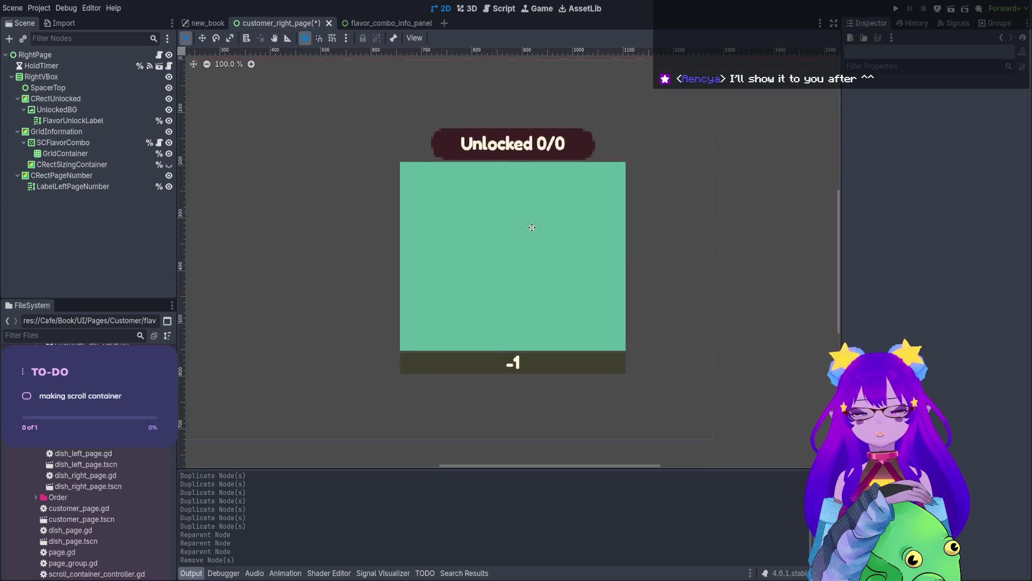
key(ctrl+s)
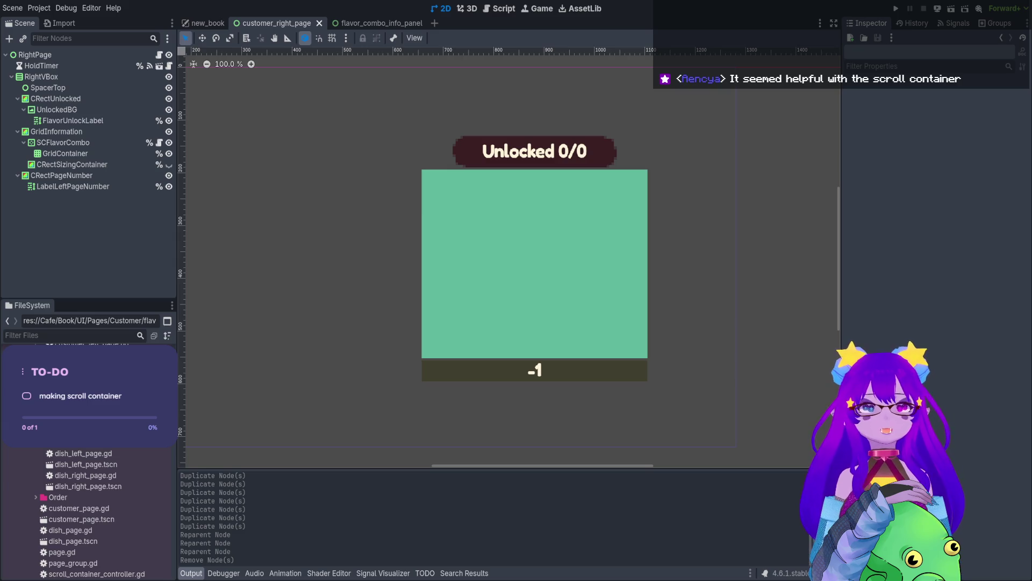
Select SCFlavorCombo and expand its Inspector Layout section to check Clip Contents.
click(64, 144)
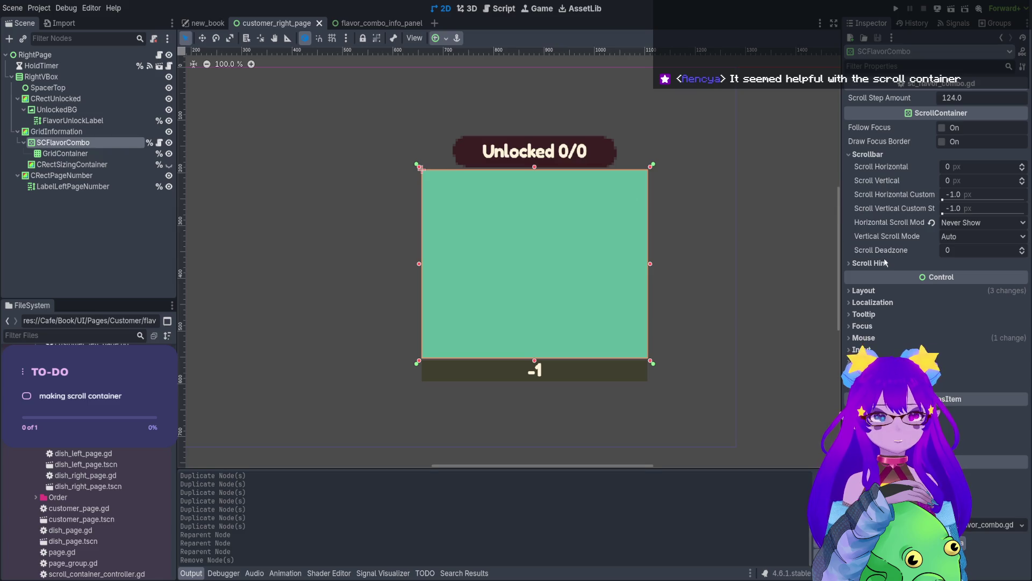
click(890, 293)
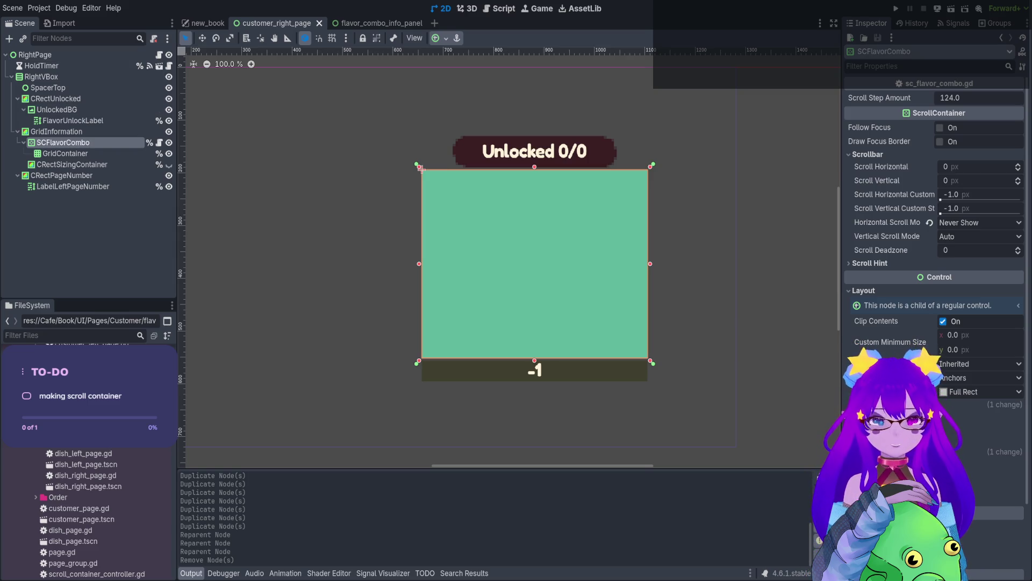
drag(450, 203, 456, 215)
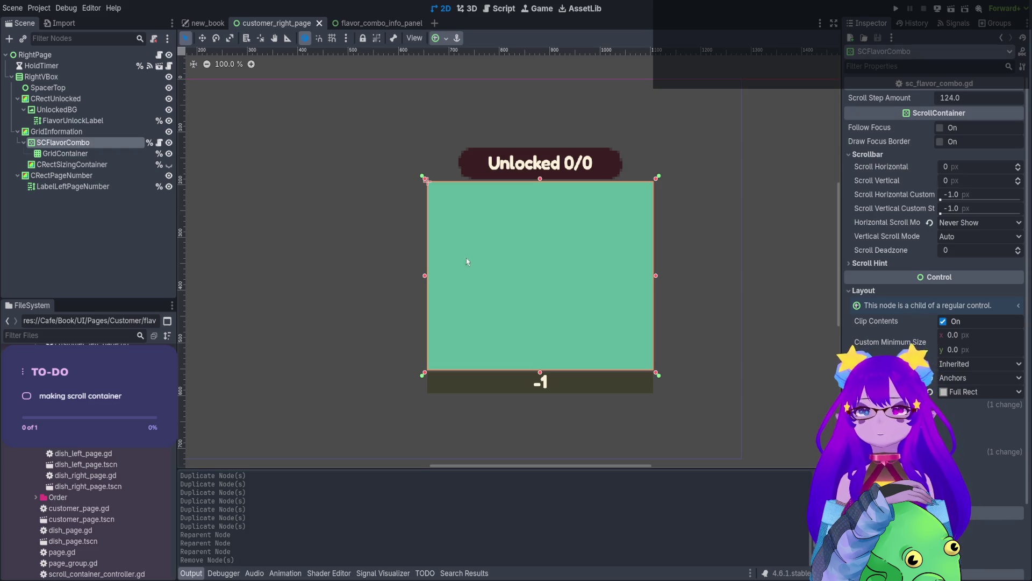
Review the customer_right_page.gd and sc_flavor_combo.gd scripts.
click(160, 55)
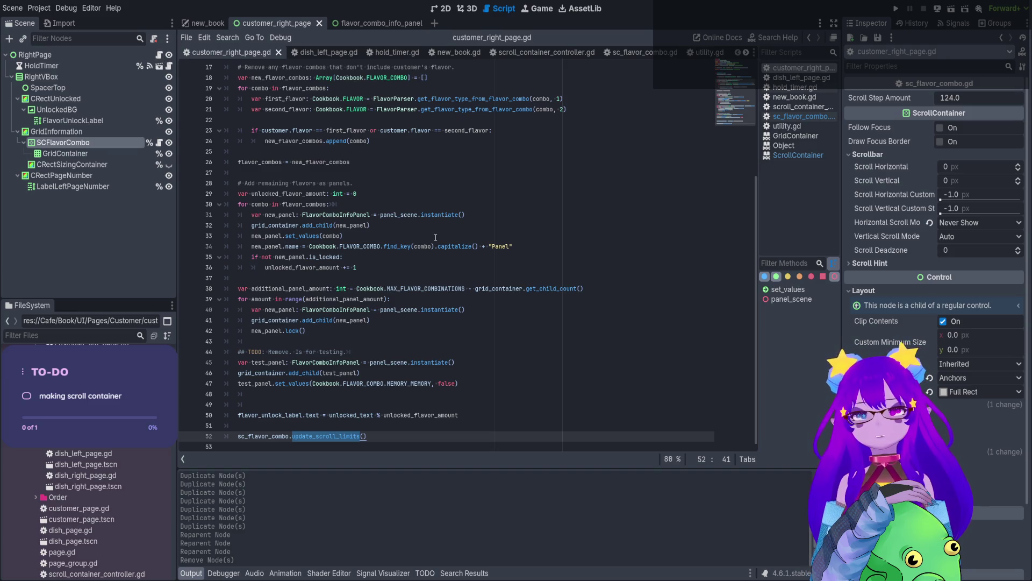
scroll(436, 238, up, 5)
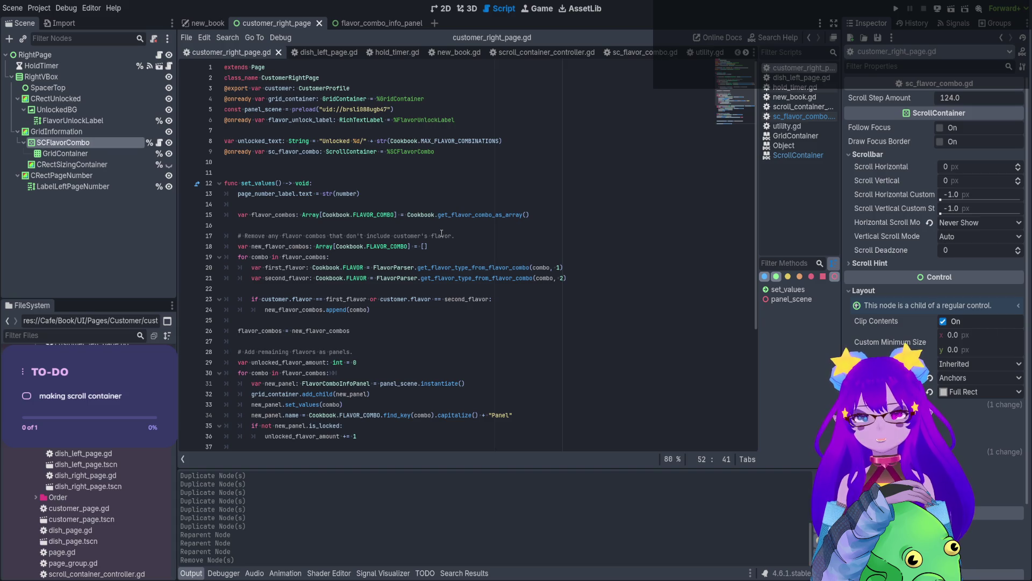
scroll(441, 232, down, 4)
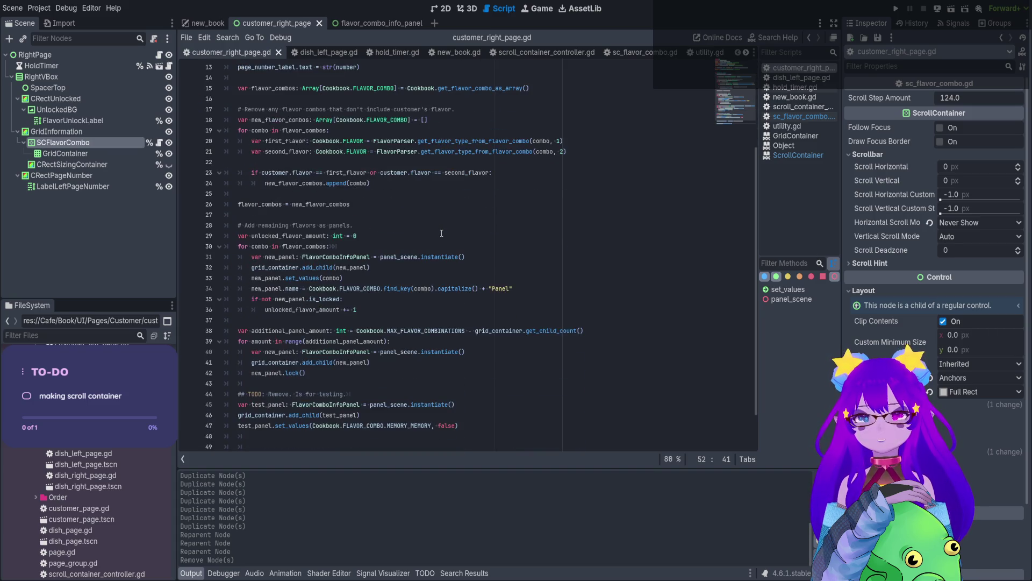
click(159, 143)
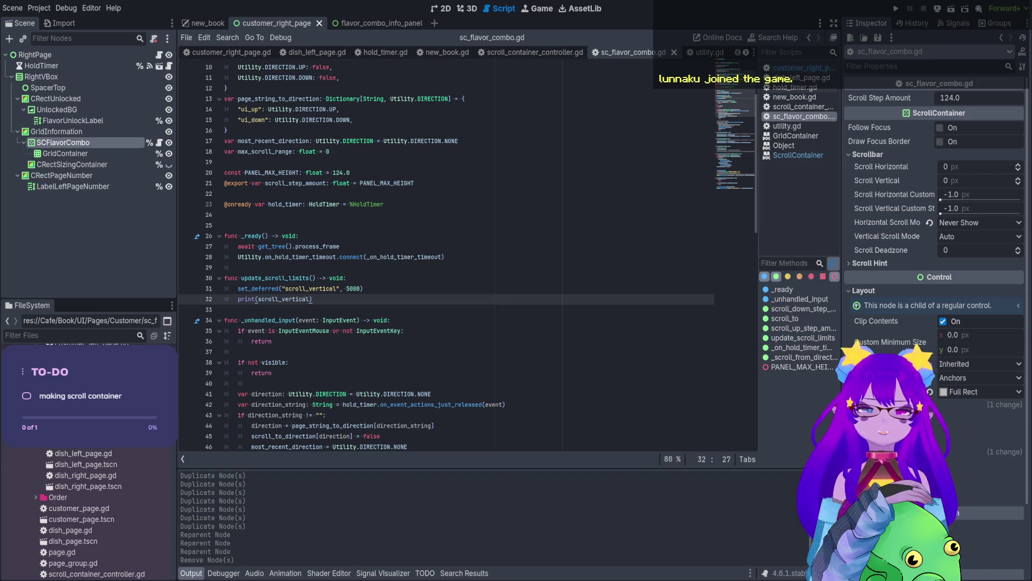
scroll(356, 258, down, 2)
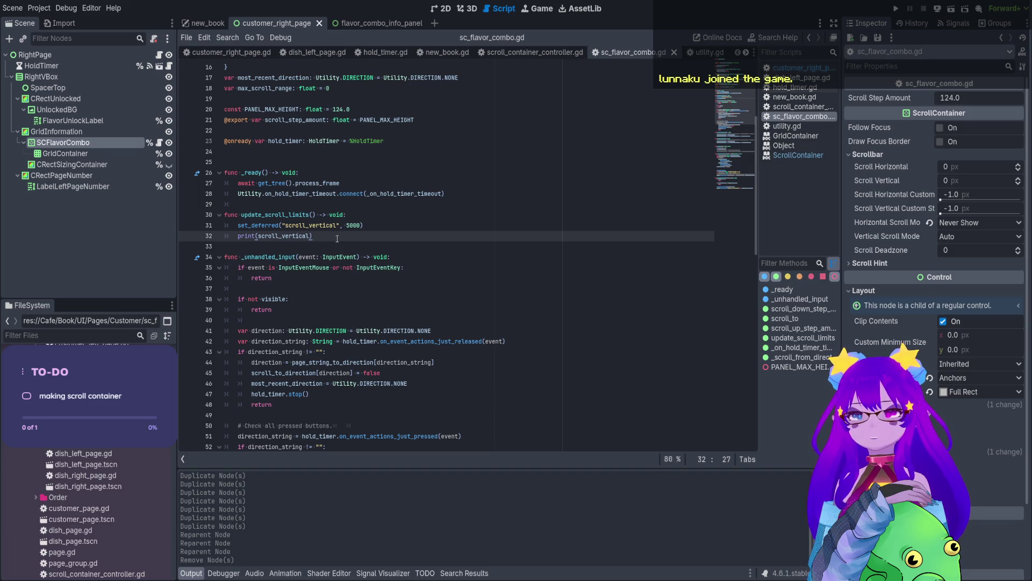
Remove the update_scroll_limits call from customer_right_page.gd and select that function in sc_flavor_combo.gd.
click(160, 55)
text(% unlocked_flavor_amount)
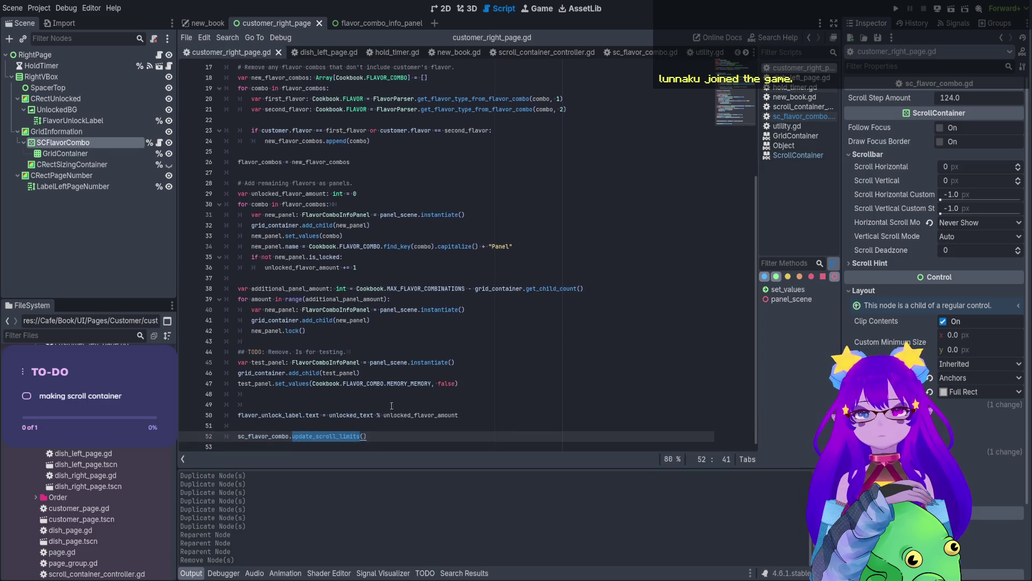
key(Return)
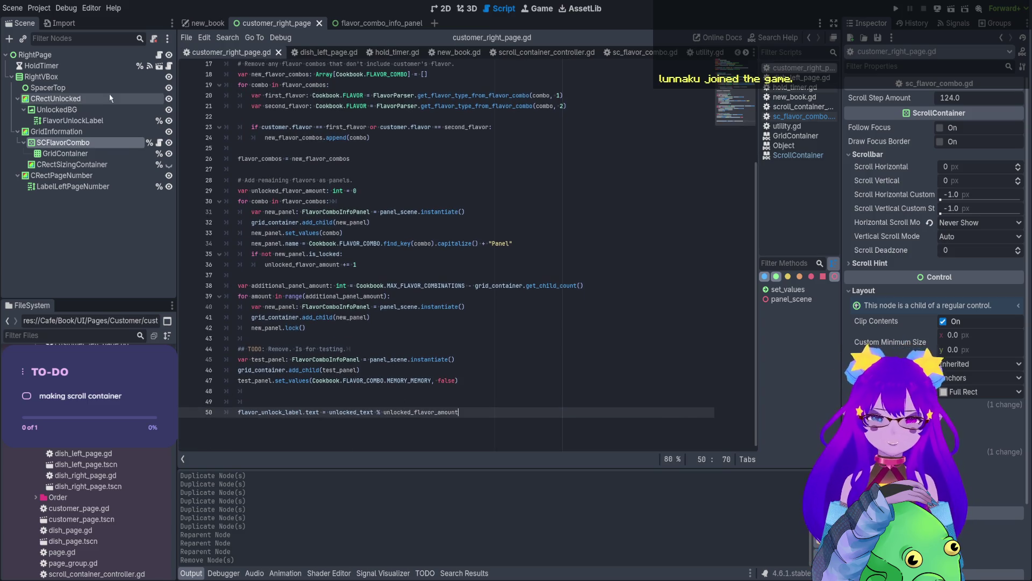
click(160, 143)
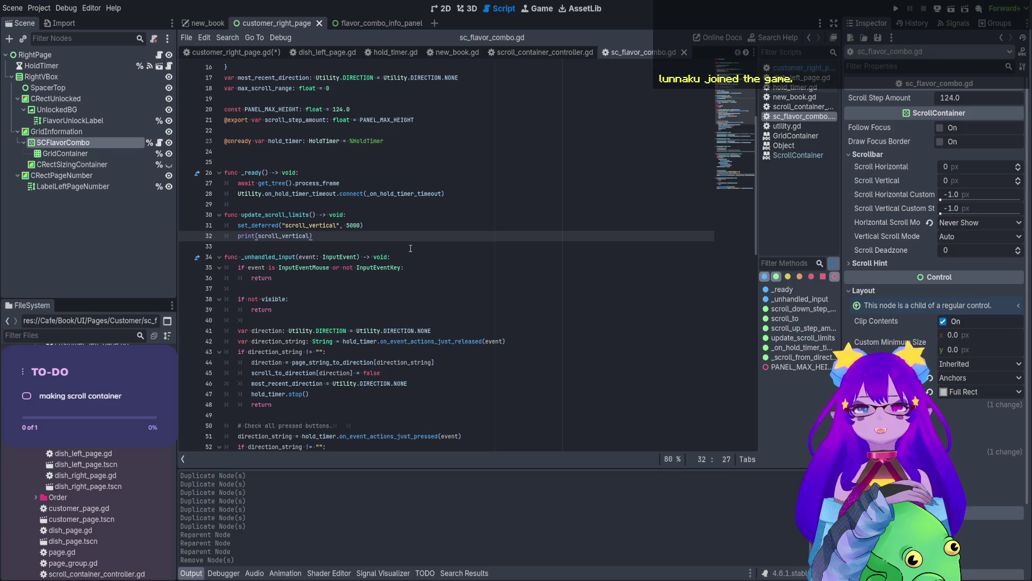
shift+click(205, 215)
Delete update_scroll_limits and add a get_v_scroll_bar() line after the visibility check.
key(BackSpace)
key(BackSpace)
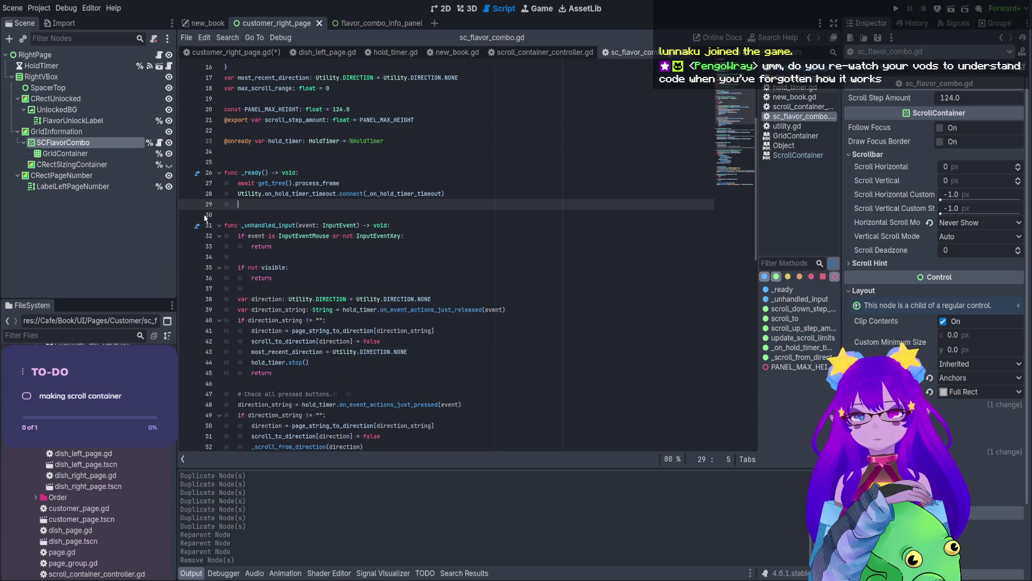
key(BackSpace)
click(293, 267)
key(Return)
key(Return)
key(BackSpace)
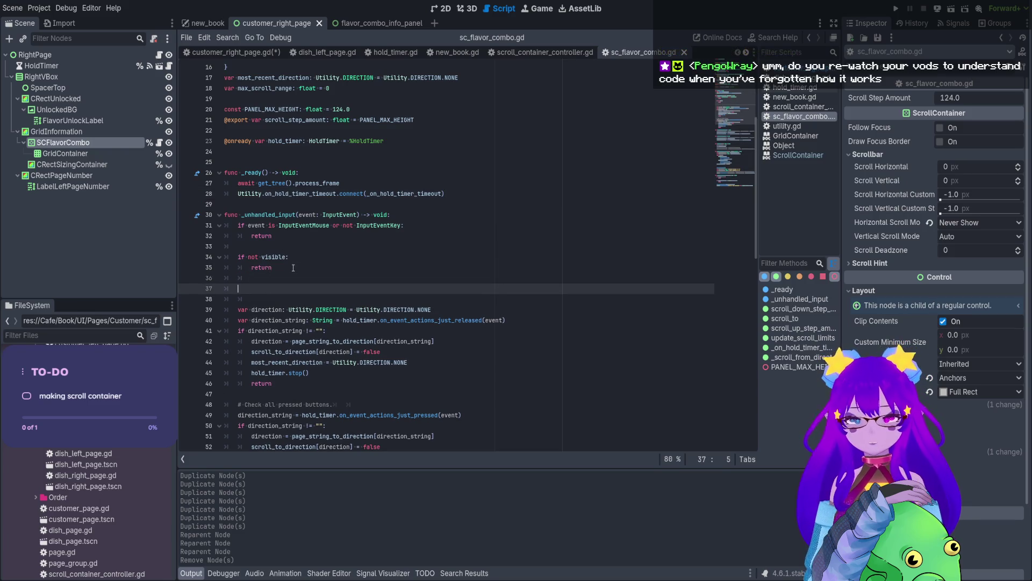
text(crol)
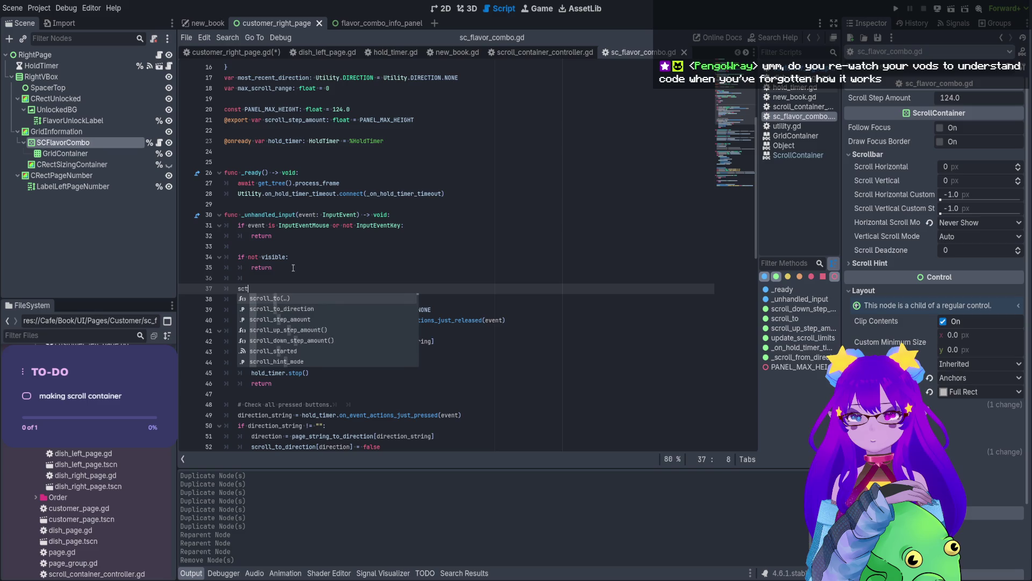
text(l)
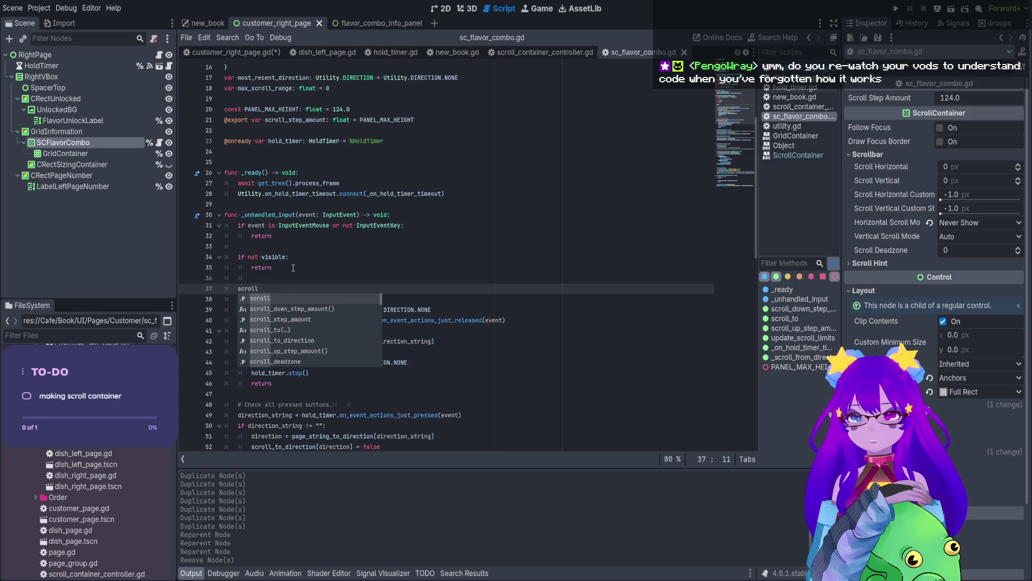
text(_bar)
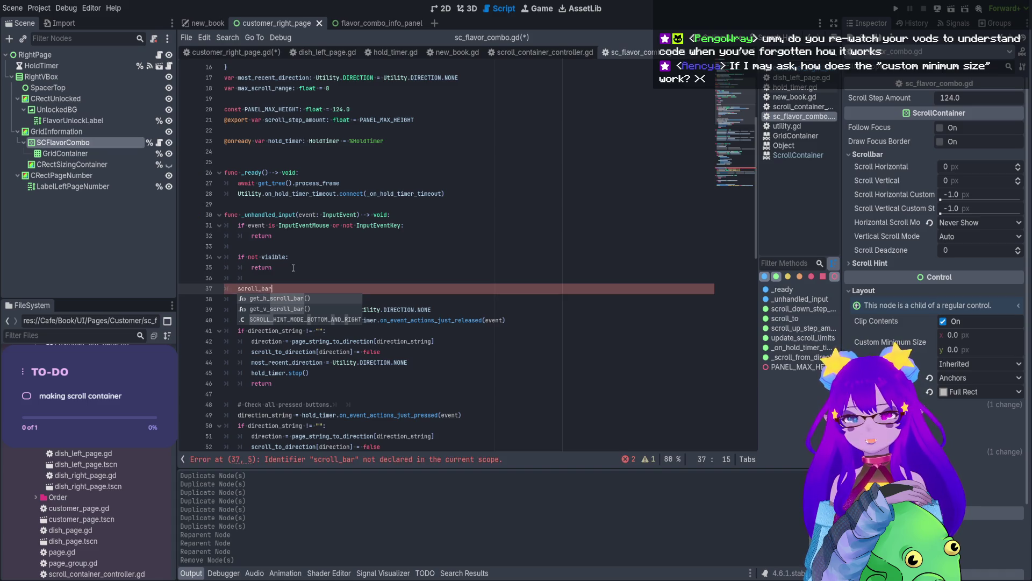
key(Down)
key(Return)
text(.fo)
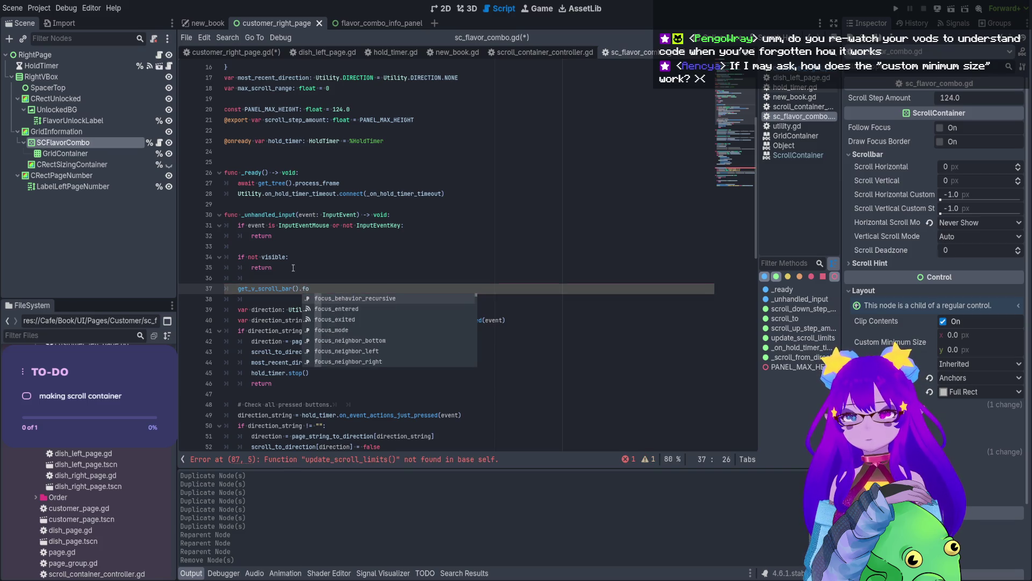
text(c)
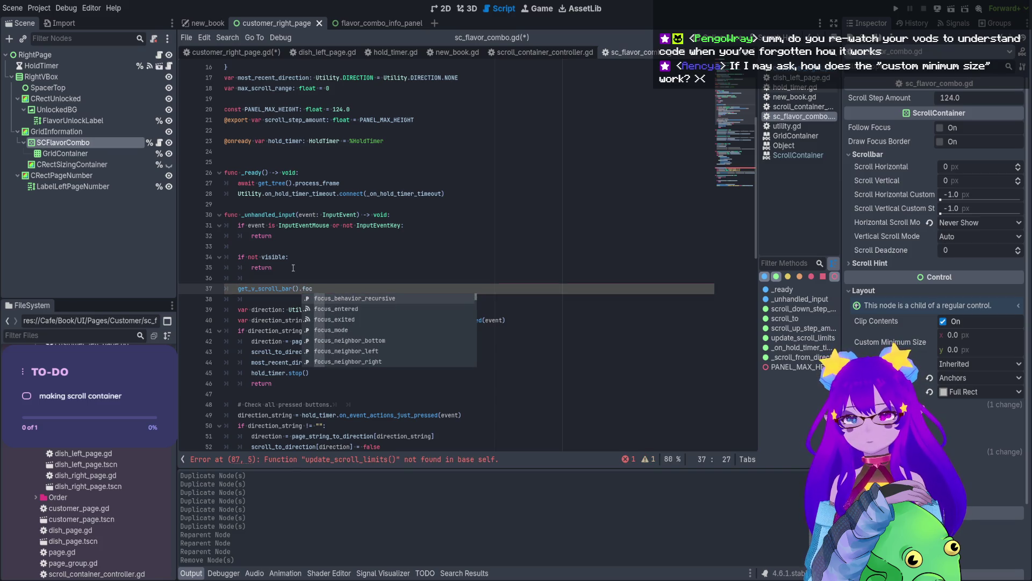
key(Down)
key(Down)
key(Down)
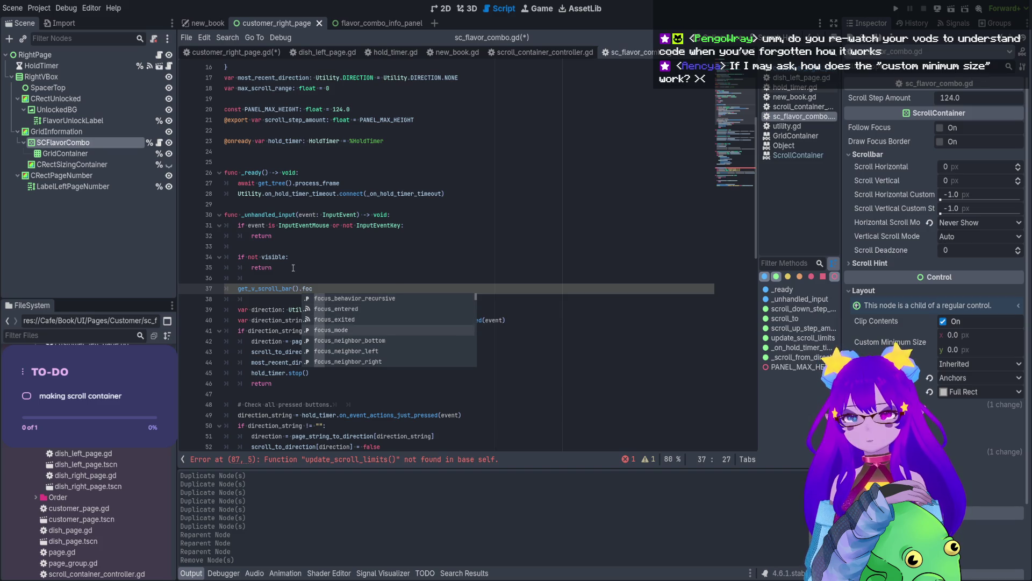
text(us)
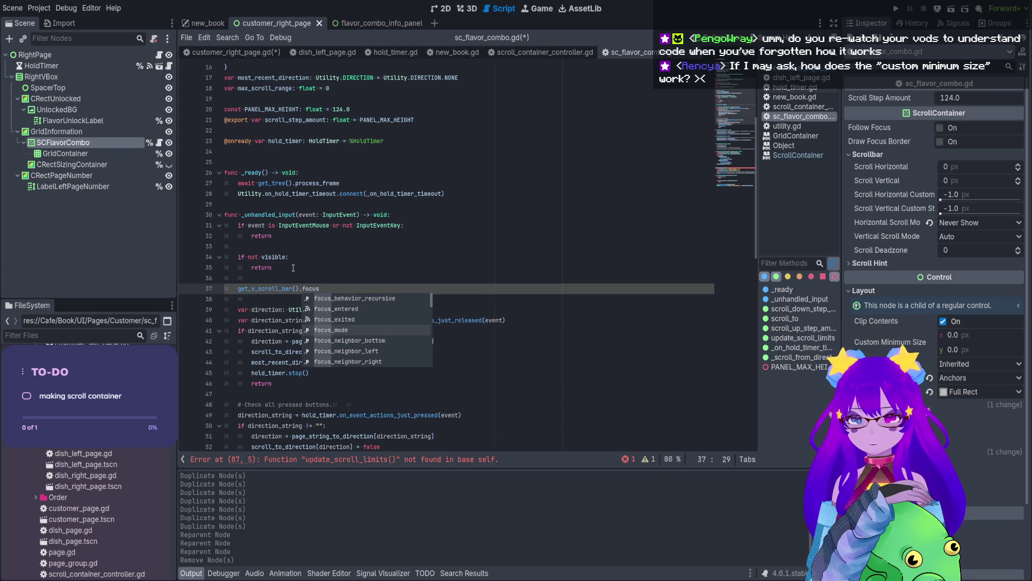
click(320, 225)
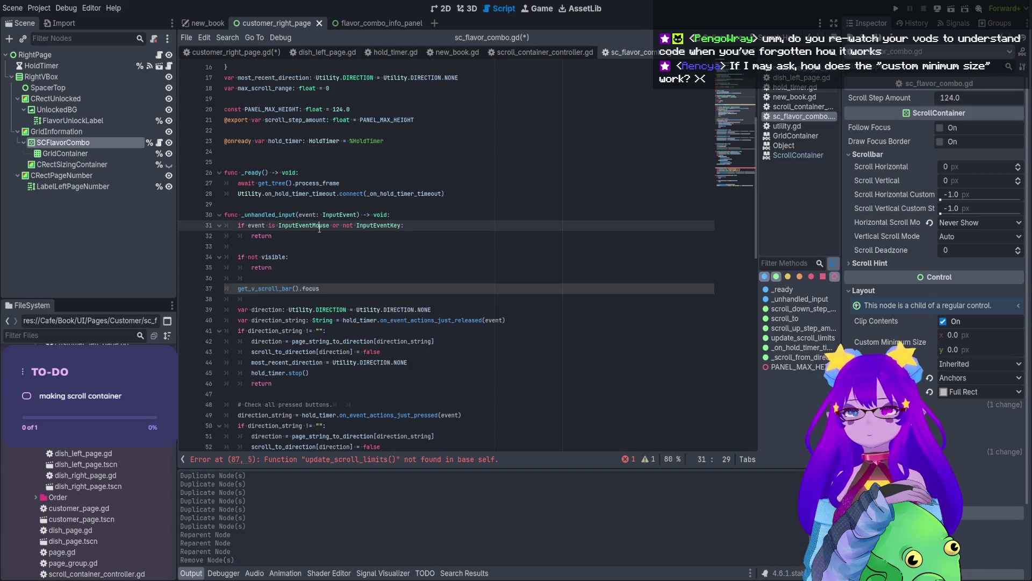
Delete the leftover update_scroll_limits() call and save sc_flavor_combo.gd.
scroll(319, 229, down, 12)
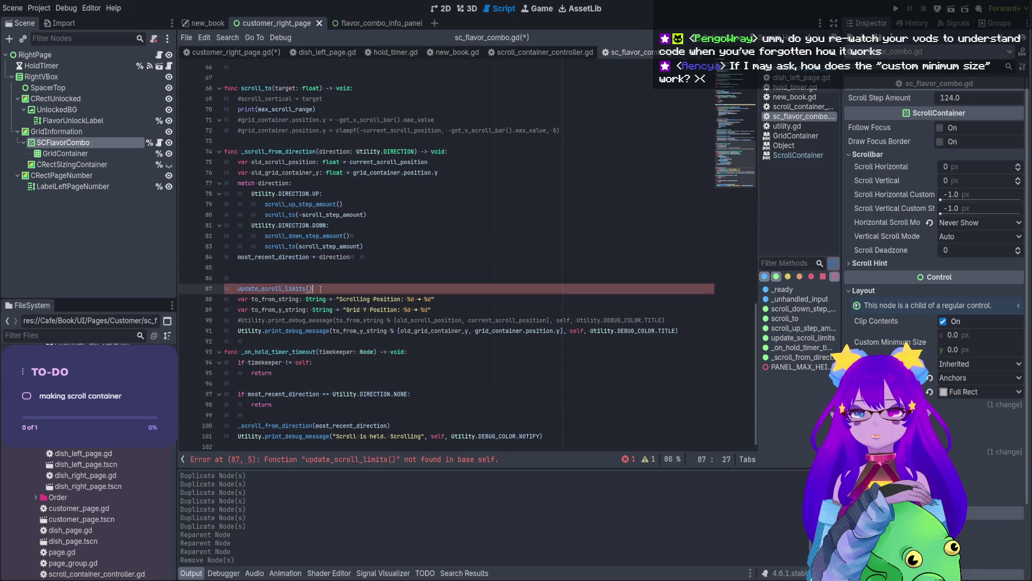
drag(321, 290, 210, 292)
key(BackSpace)
key(BackSpace)
key(BackSpace)
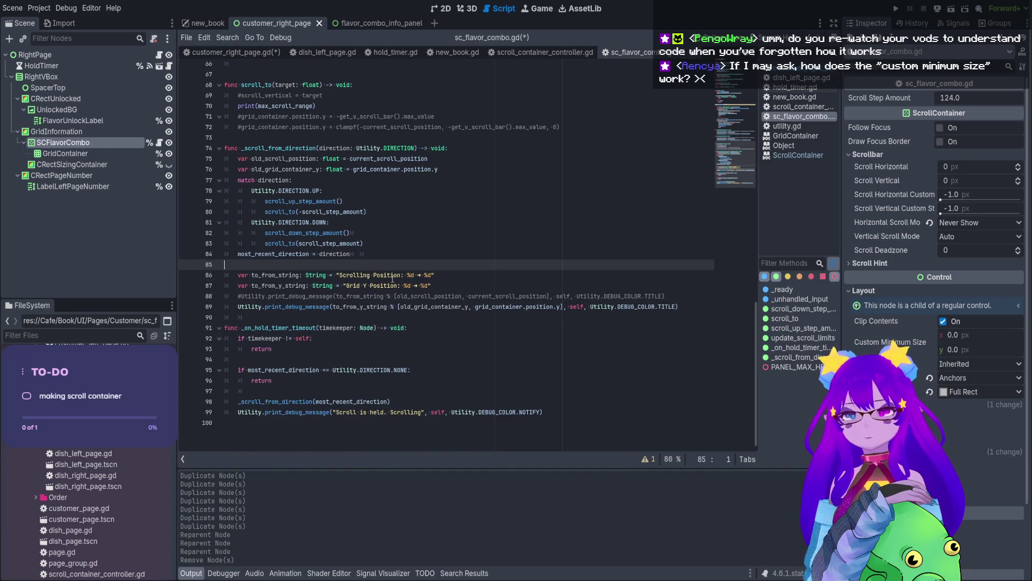
scroll(327, 317, up, 13)
click(327, 317)
key(ctrl+s)
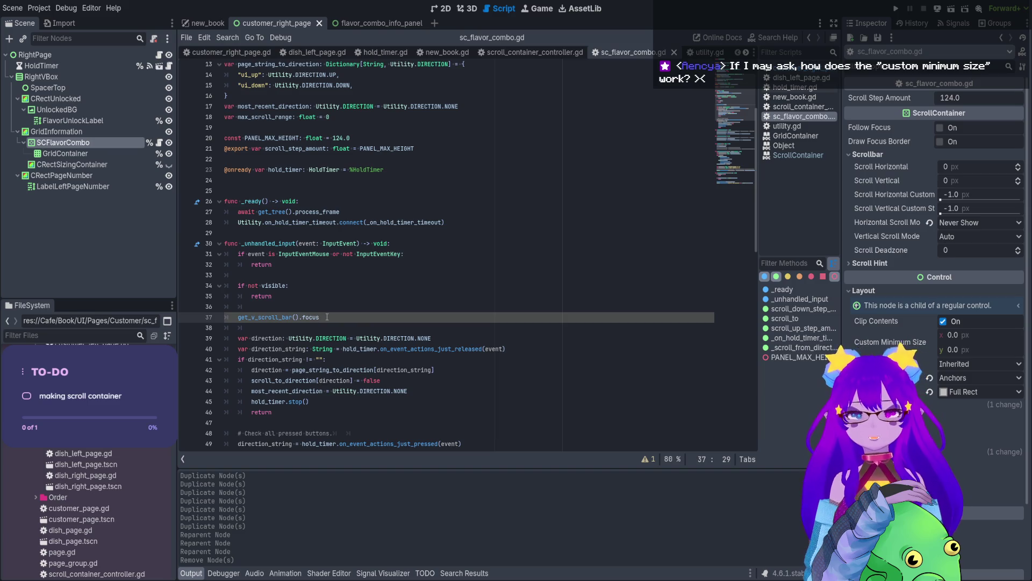
Complete the new line as get_v_scroll_bar().grab_focus().
text(ab)
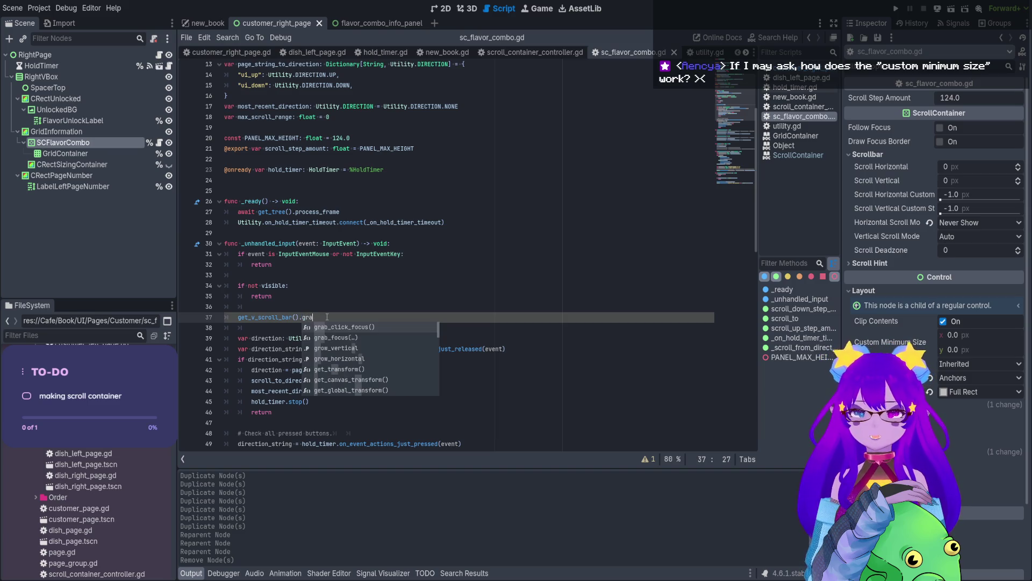
key(Down)
key(Return)
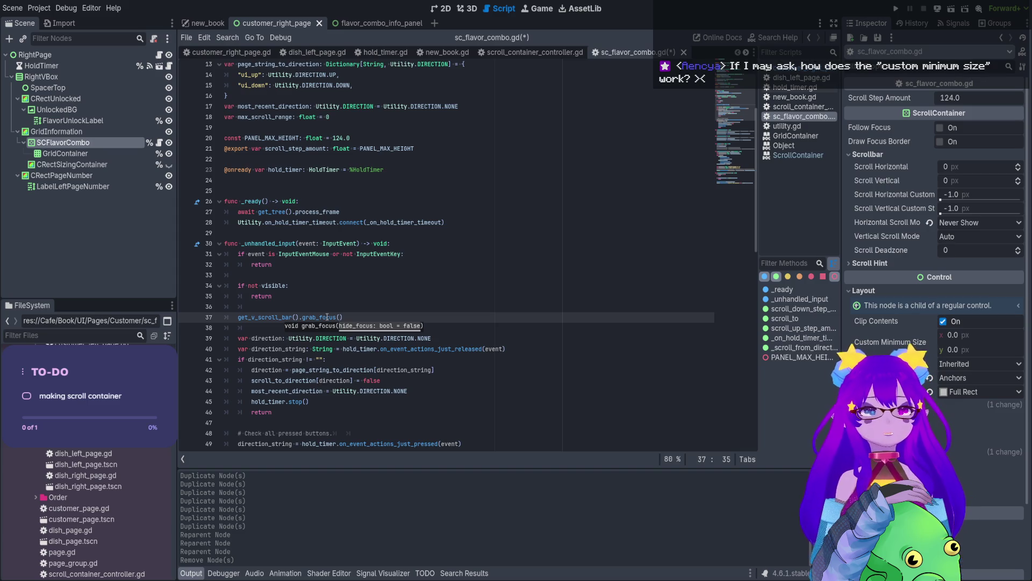
click(444, 9)
Make CRectSizingContainer visible and try stretching it taller.
click(150, 164)
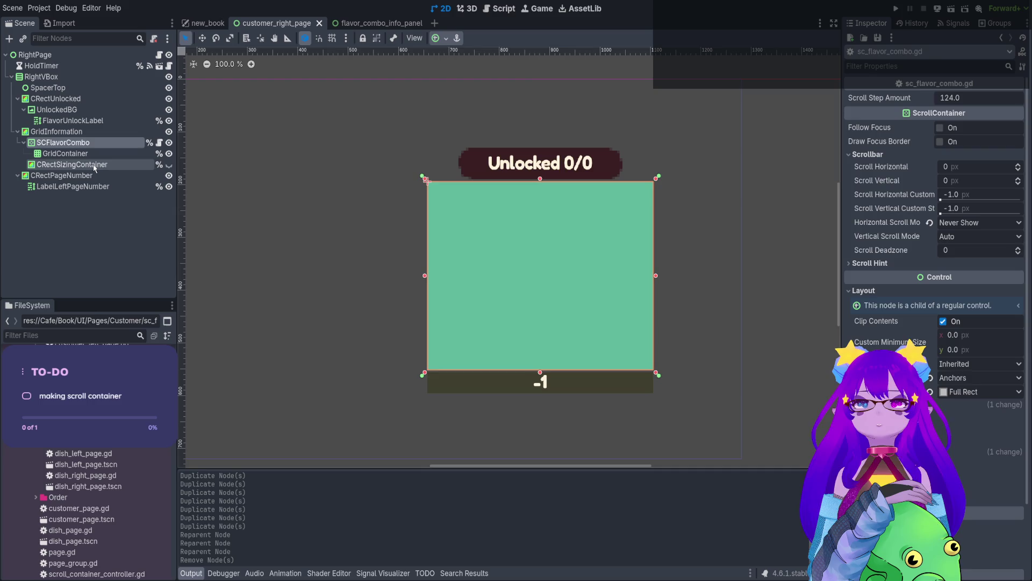
click(169, 164)
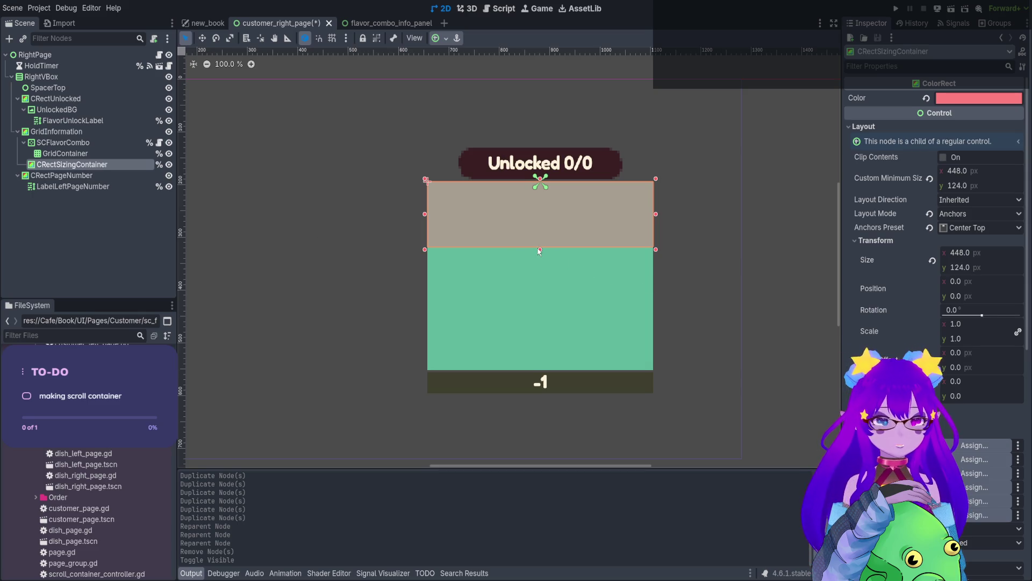
mouse_move(540, 250)
mouse_down()
mouse_move(553, 449)
mouse_move(552, 92)
mouse_up()
mouse_move(556, 222)
mouse_down()
mouse_move(541, 351)
mouse_move(554, 113)
mouse_move(543, 344)
mouse_move(555, 337)
mouse_up()
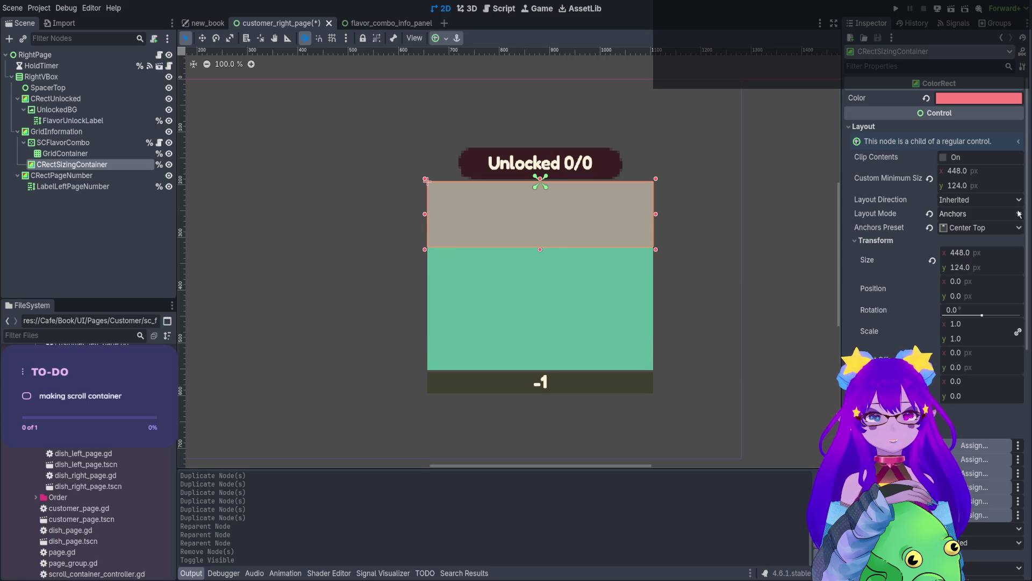
Try a Custom Minimum Size height of 500, then undo back to 124 px.
click(958, 187)
text(500)
key(Return)
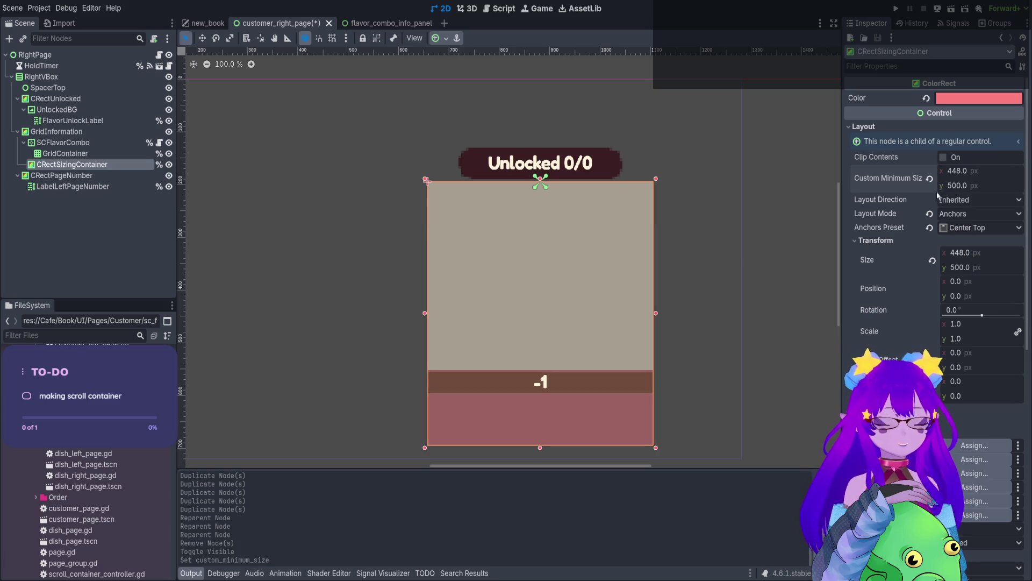
mouse_move(535, 452)
mouse_down()
mouse_move(538, 489)
mouse_move(541, 354)
mouse_move(561, 323)
mouse_up()
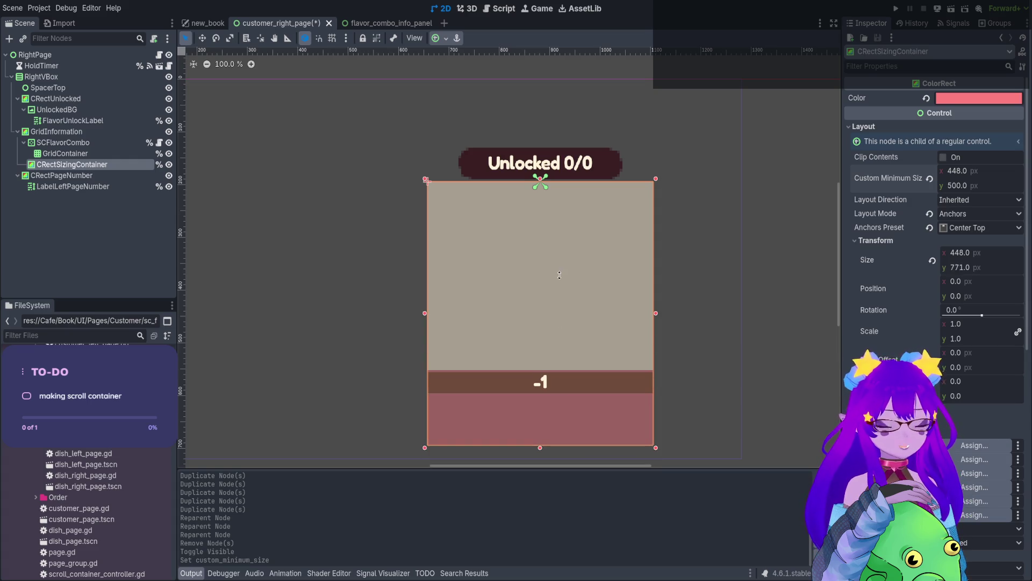
key(ctrl+z)
key(ctrl+z)
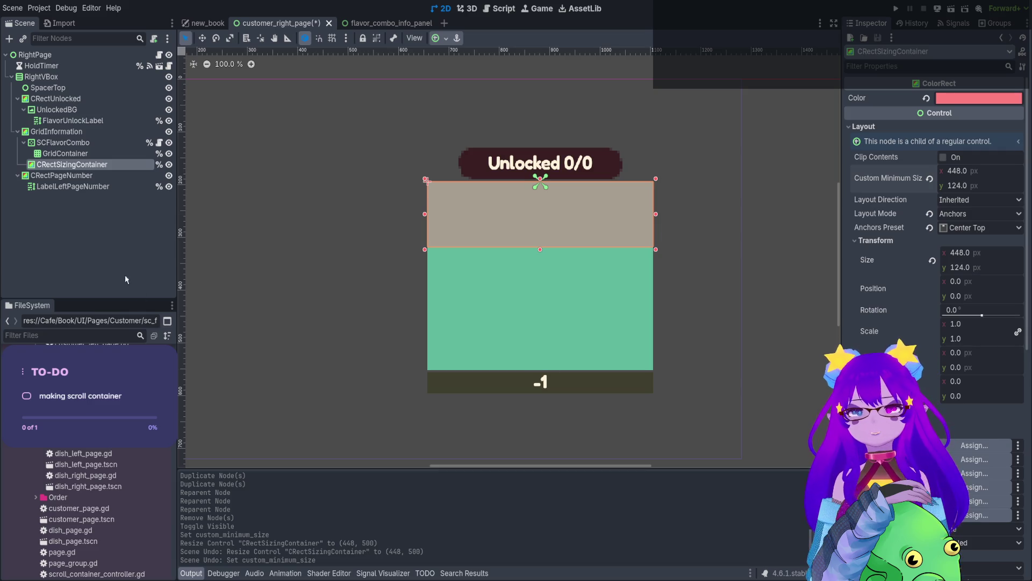
Save the customer_right_page scene and return to the script editor.
click(201, 257)
key(ctrl+s)
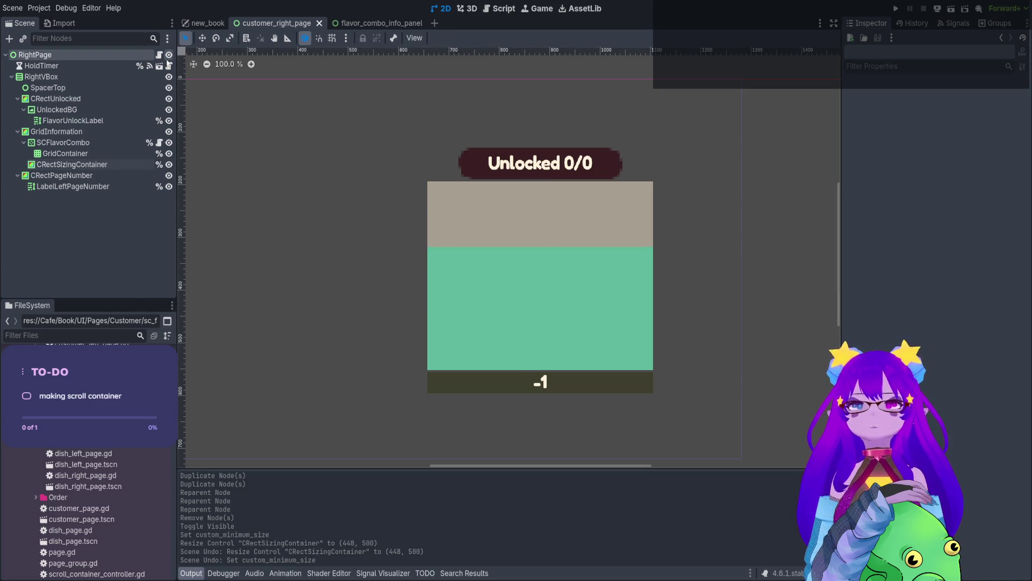
click(505, 8)
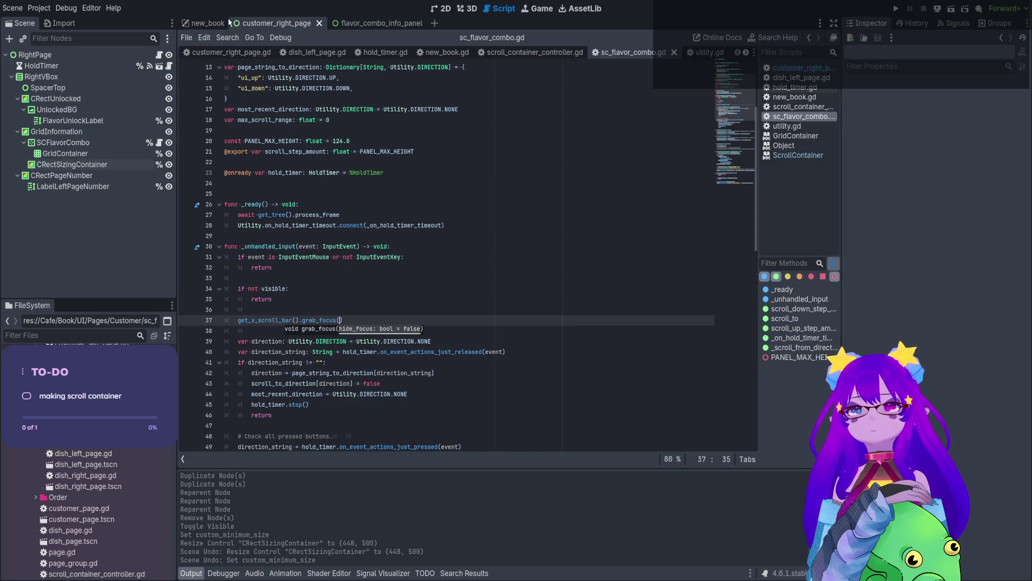
Run the new_book scene and open the Necromancer customer page in the game.
click(207, 23)
click(957, 8)
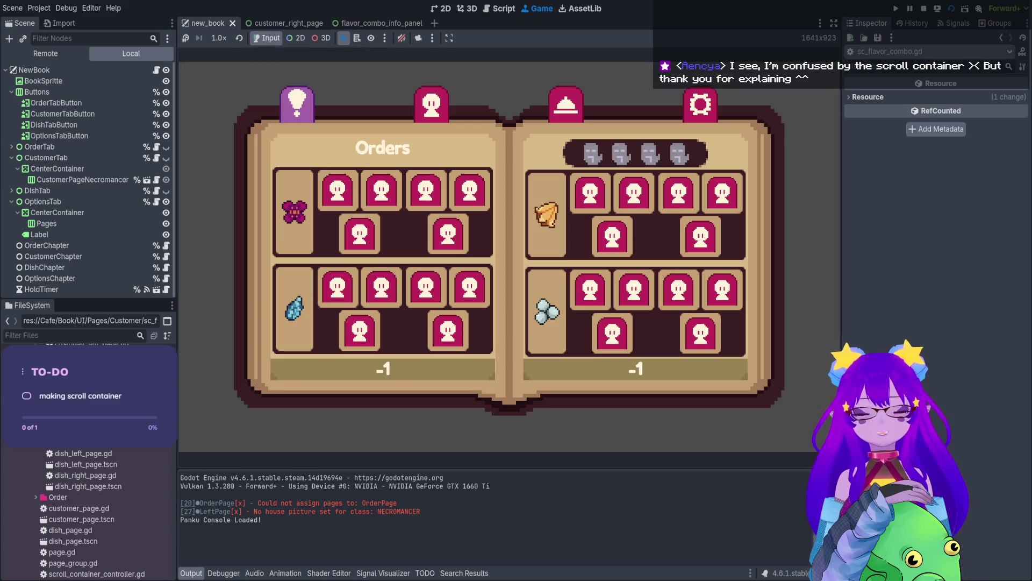
click(431, 104)
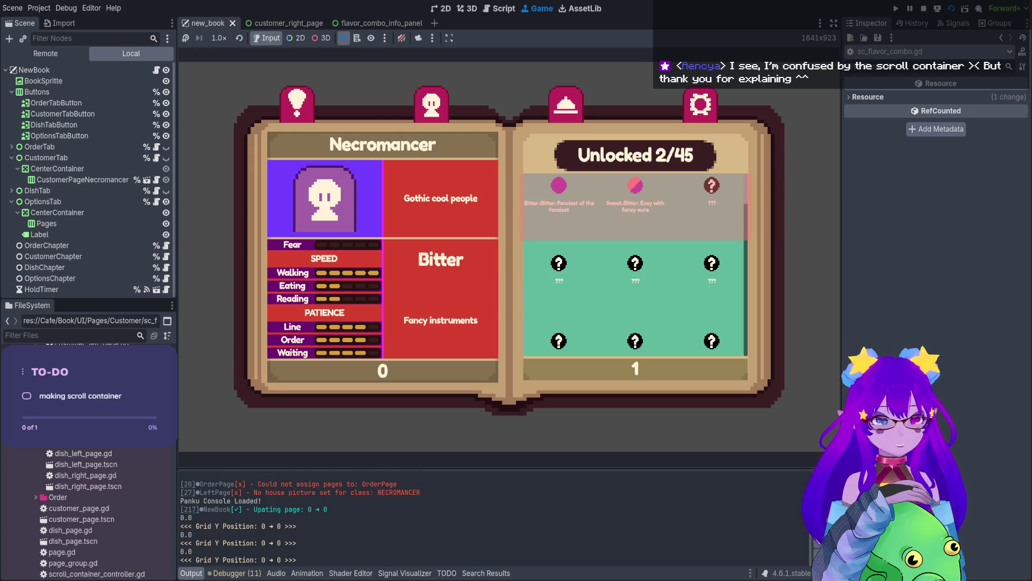
List the debugger's errors and jump to the grab_focus error at sc_flavor_combo.gd line 37.
click(225, 574)
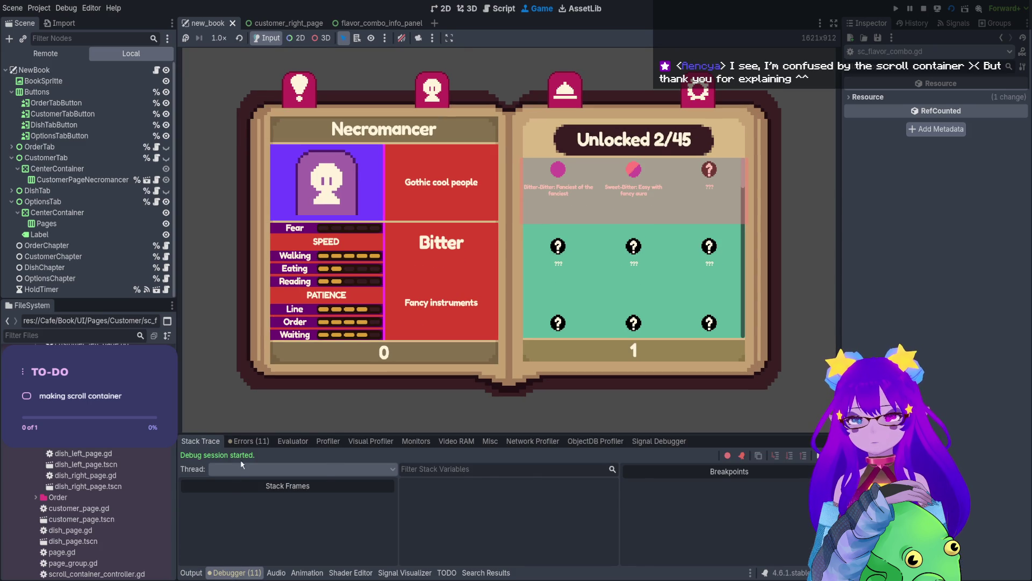
click(248, 442)
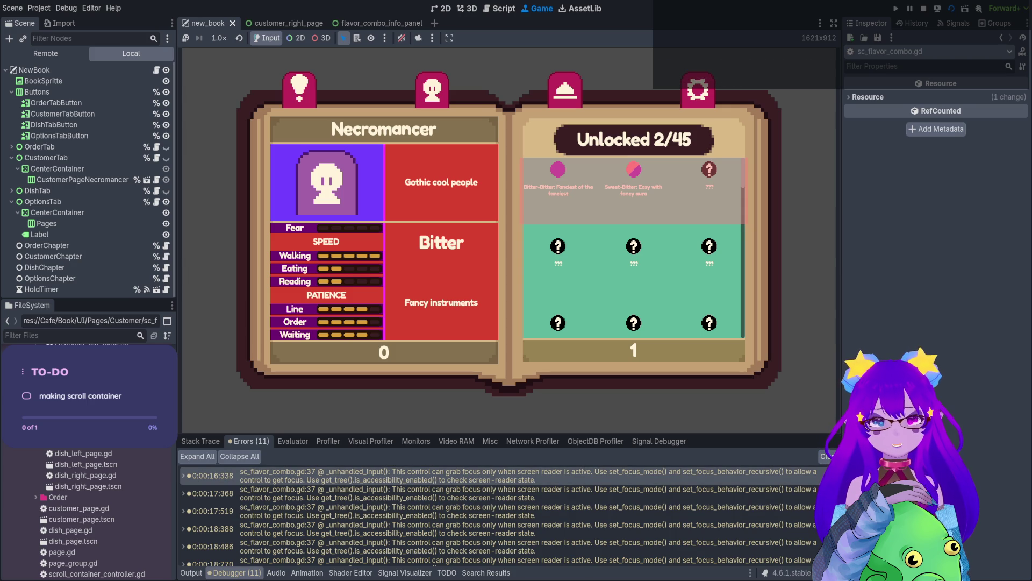
double_click(751, 545)
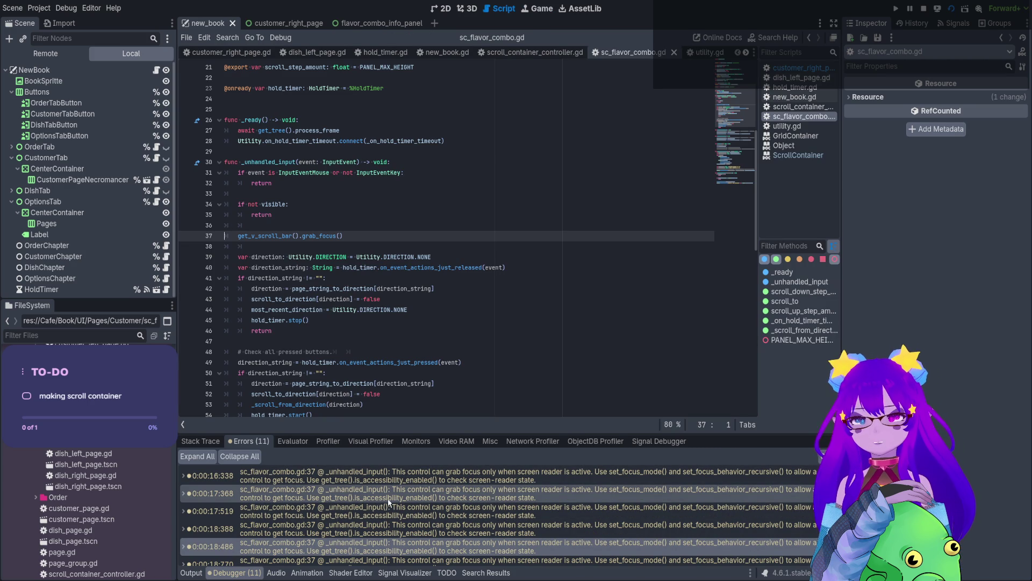
click(353, 226)
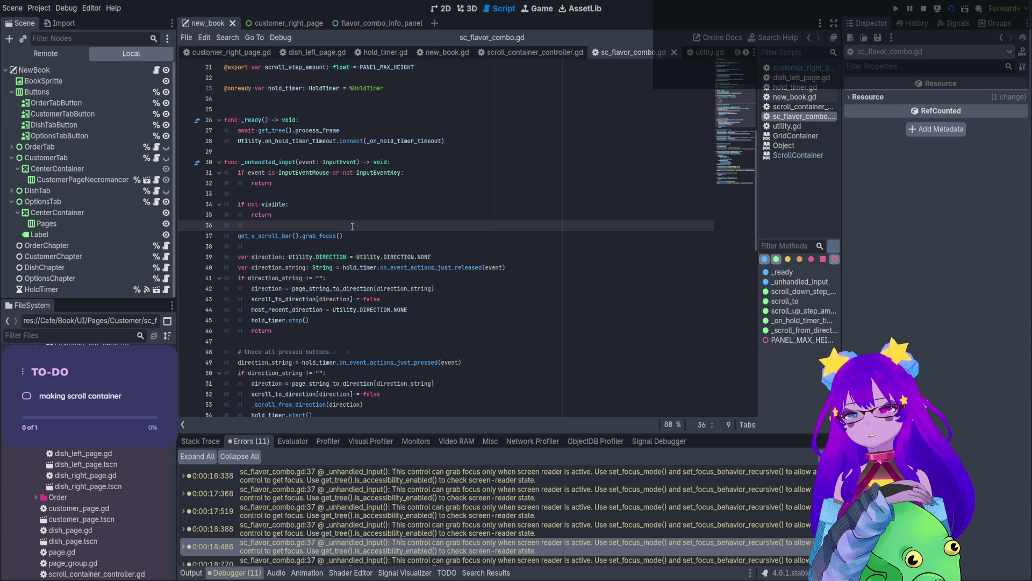
key(Return)
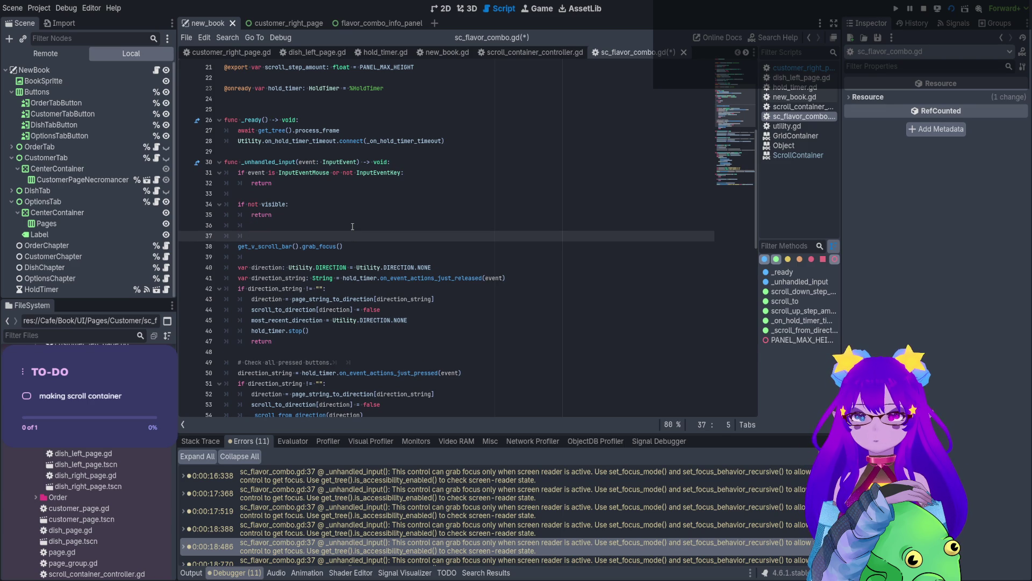
text(gr)
key(BackSpace)
key(BackSpace)
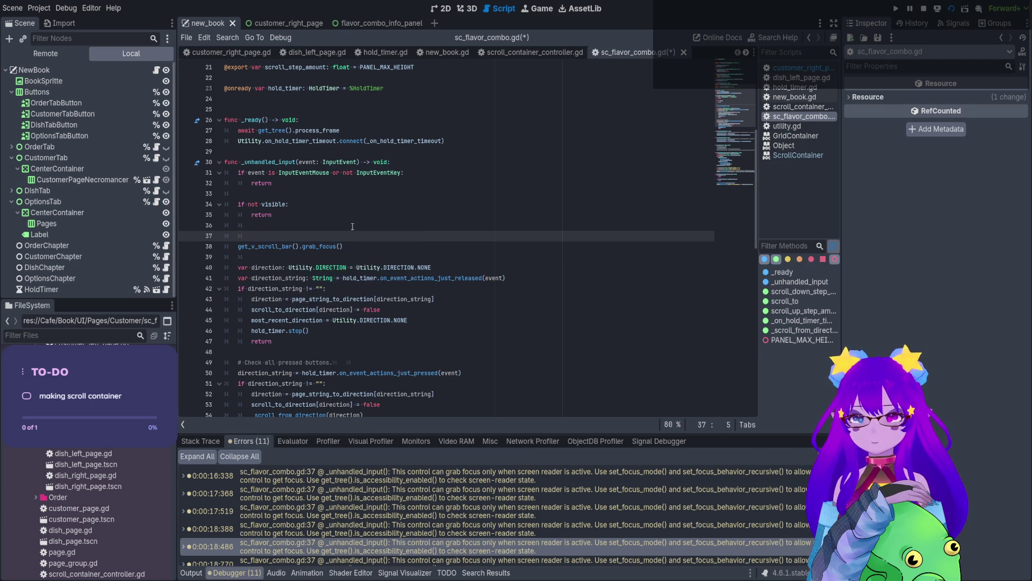
text(get_v)
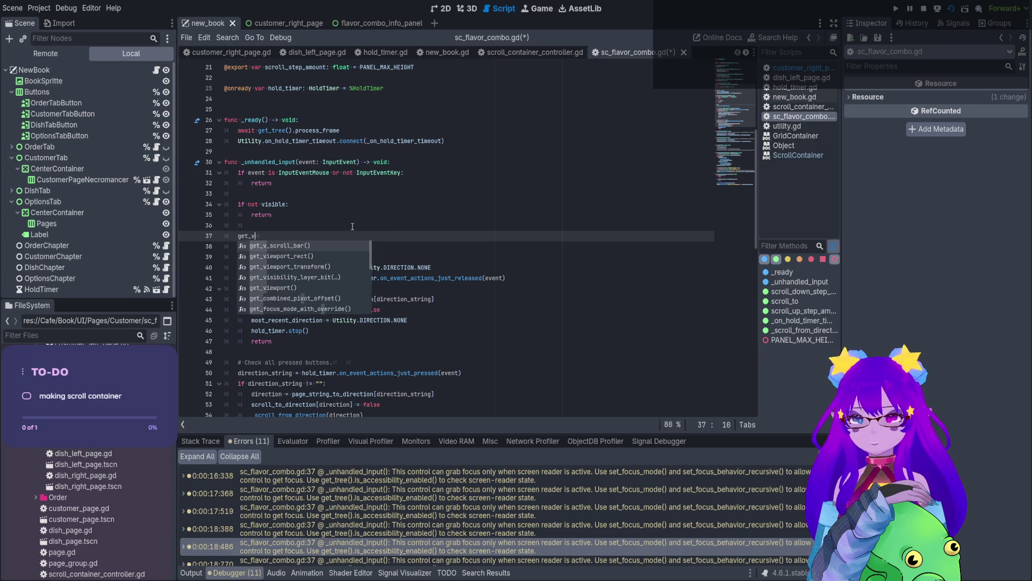
key(Return)
text(.)
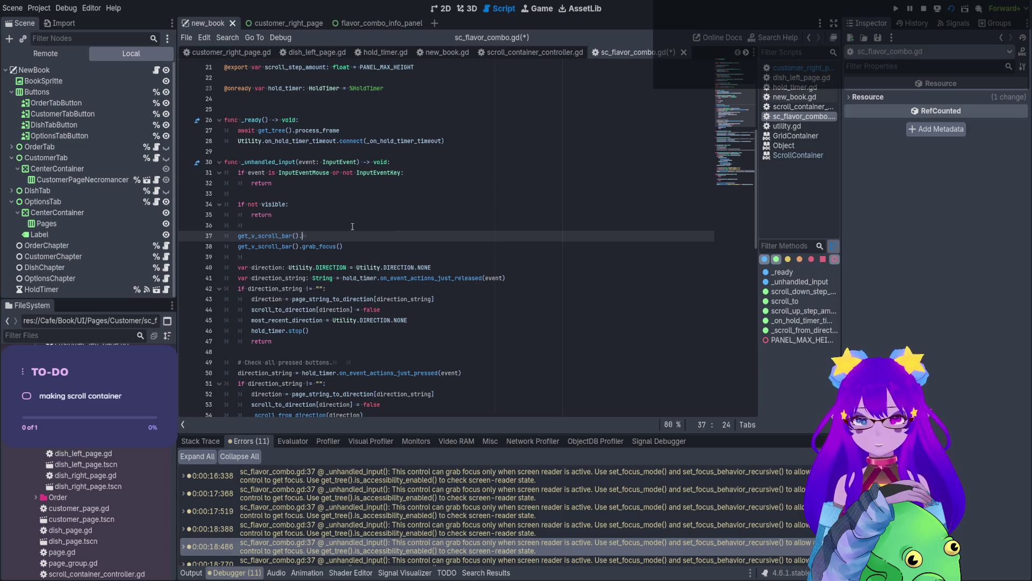
text(set_fo)
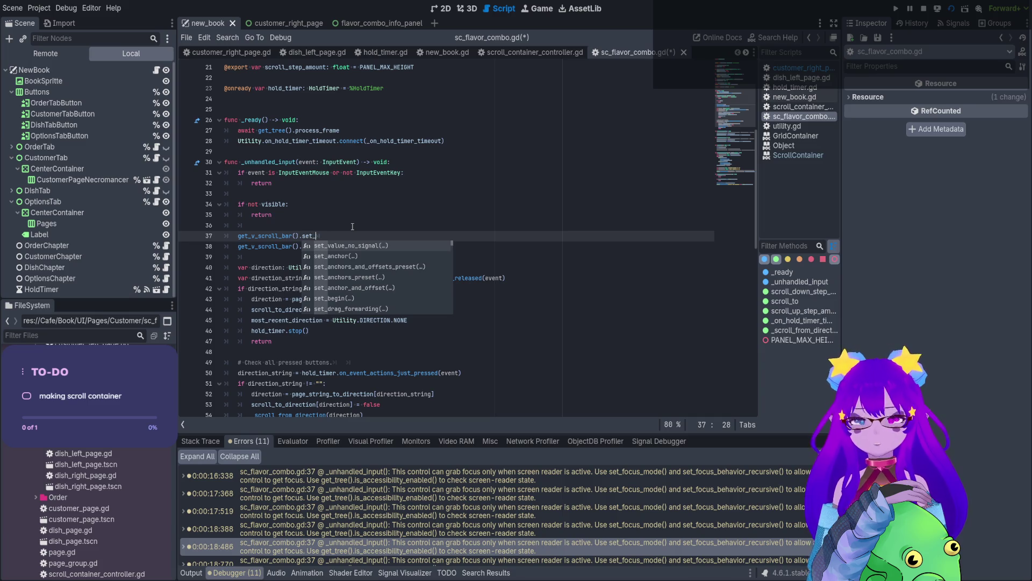
key(BackSpace)
key(BackSpace)
key(BackSpace)
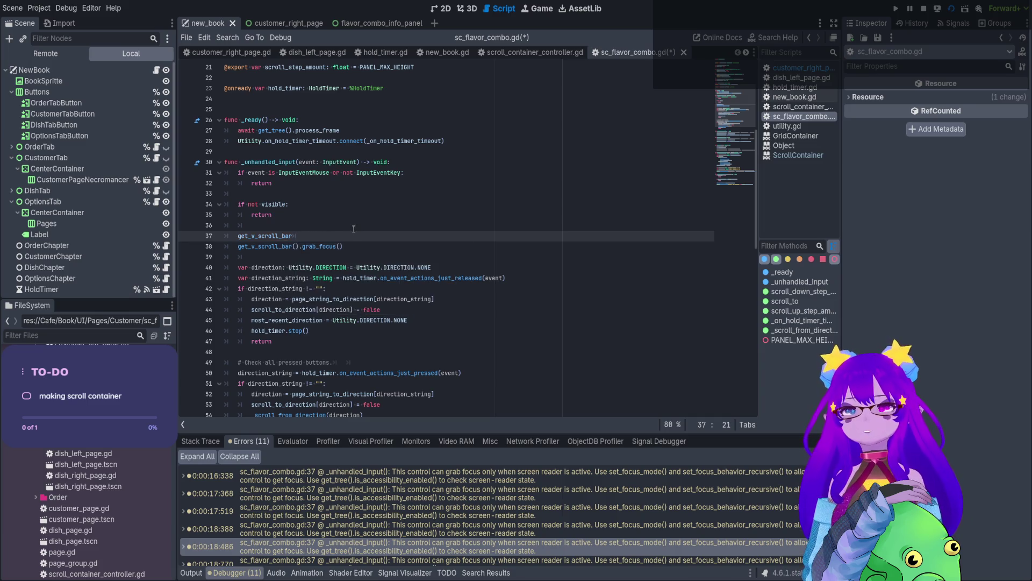
key(BackSpace)
key(BackSpace)
key(BackSpace)
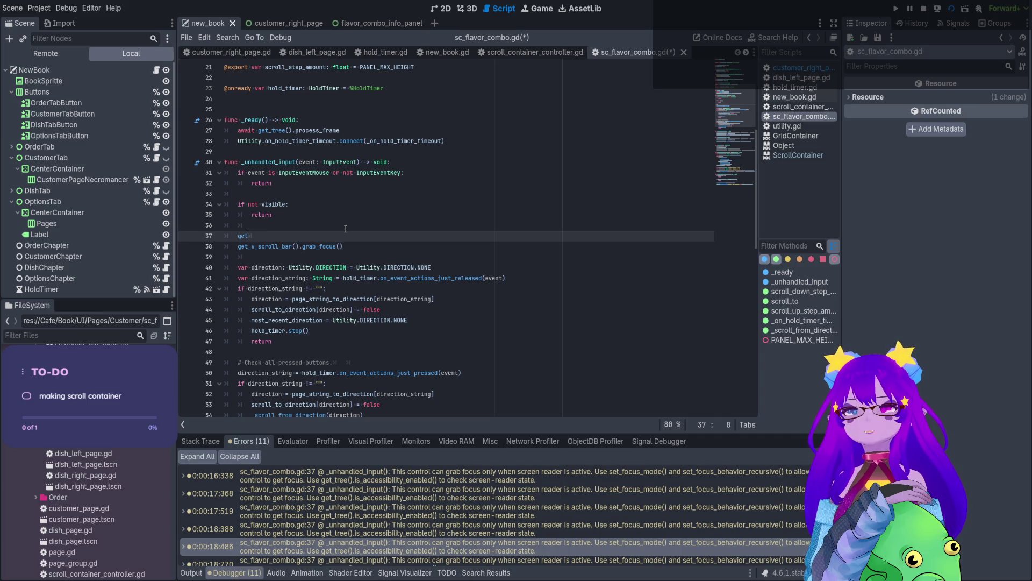
click(277, 23)
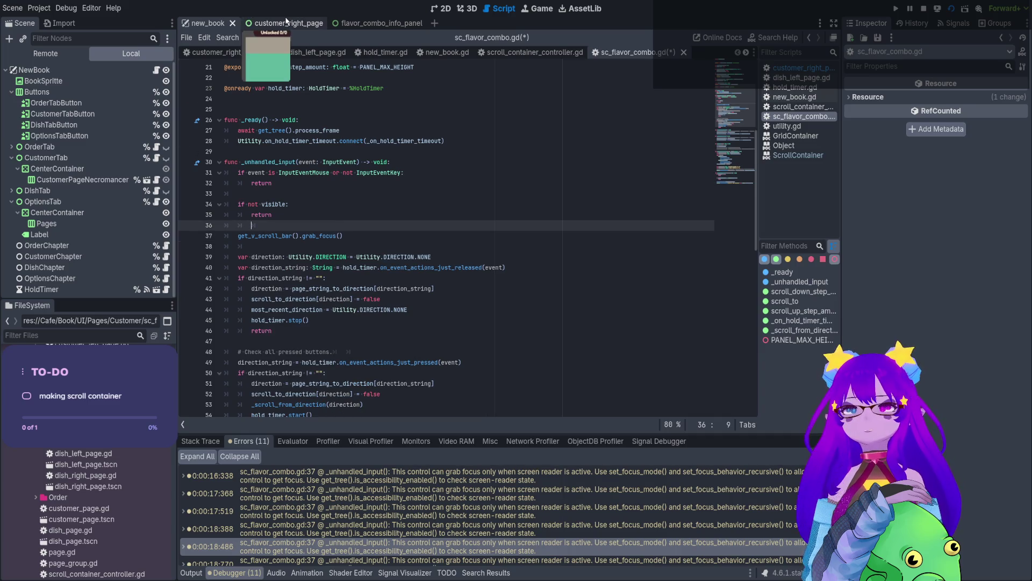
Change SCFlavorCombo's Focus mode from Inherited to Enabled.
click(63, 158)
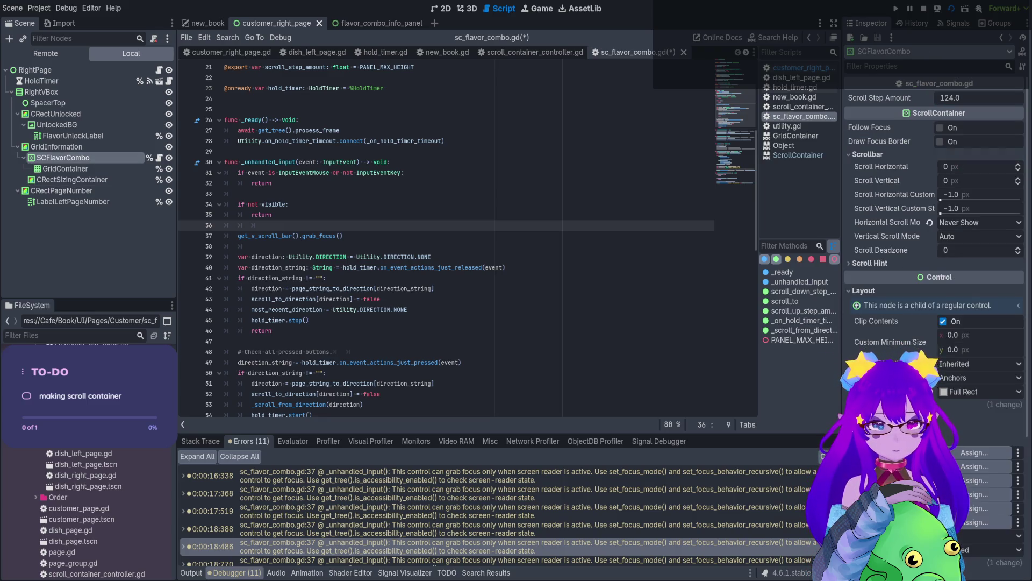
scroll(982, 492, down, 3)
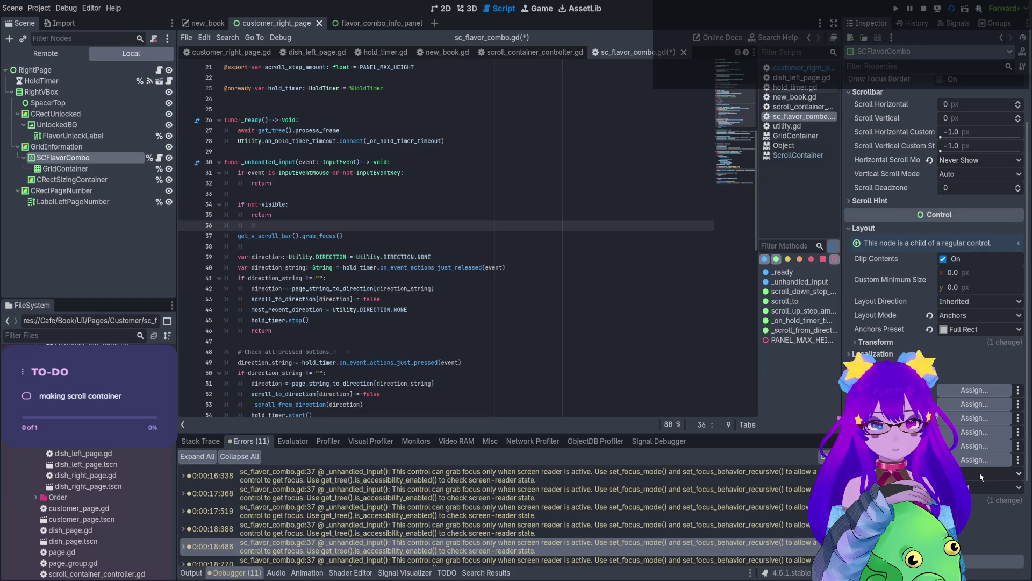
scroll(980, 472, down, 5)
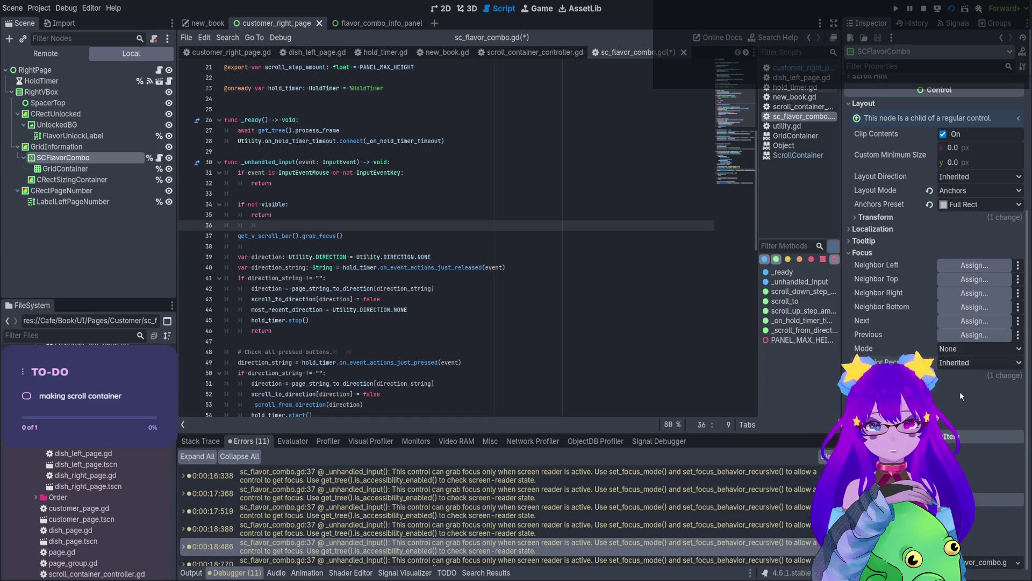
click(957, 395)
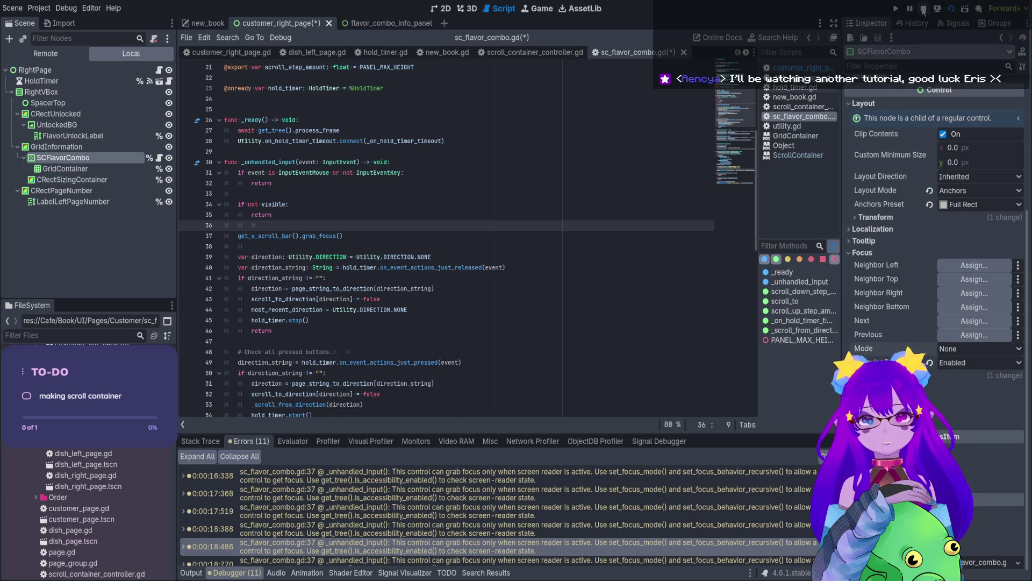
Stop the running game and select the direction-handling code from line 38 in sc_flavor_combo.gd.
key(F8)
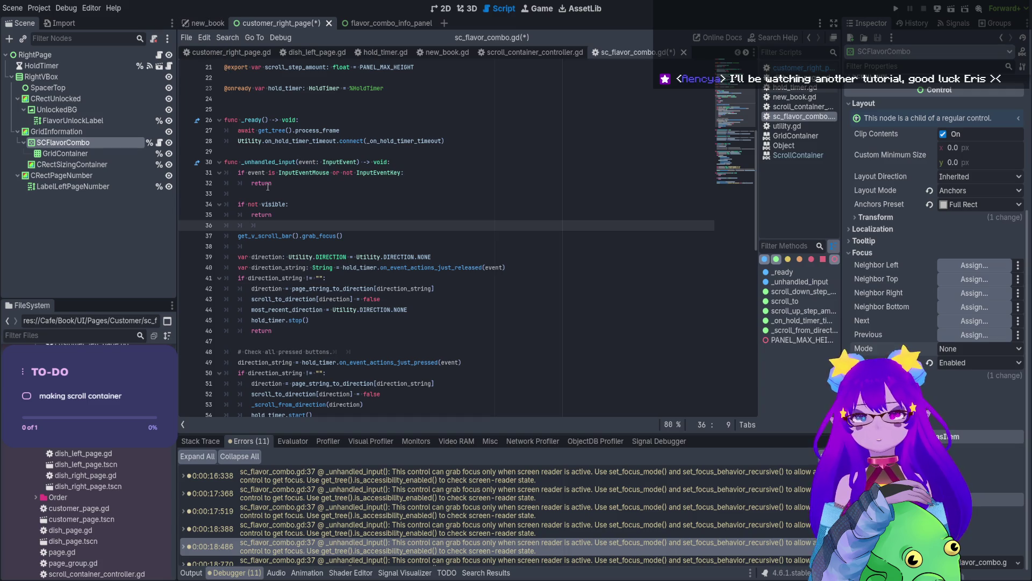
scroll(305, 354, down, 2)
mouse_move(305, 362)
mouse_down()
mouse_move(258, 341)
mouse_move(231, 204)
mouse_move(212, 185)
mouse_up()
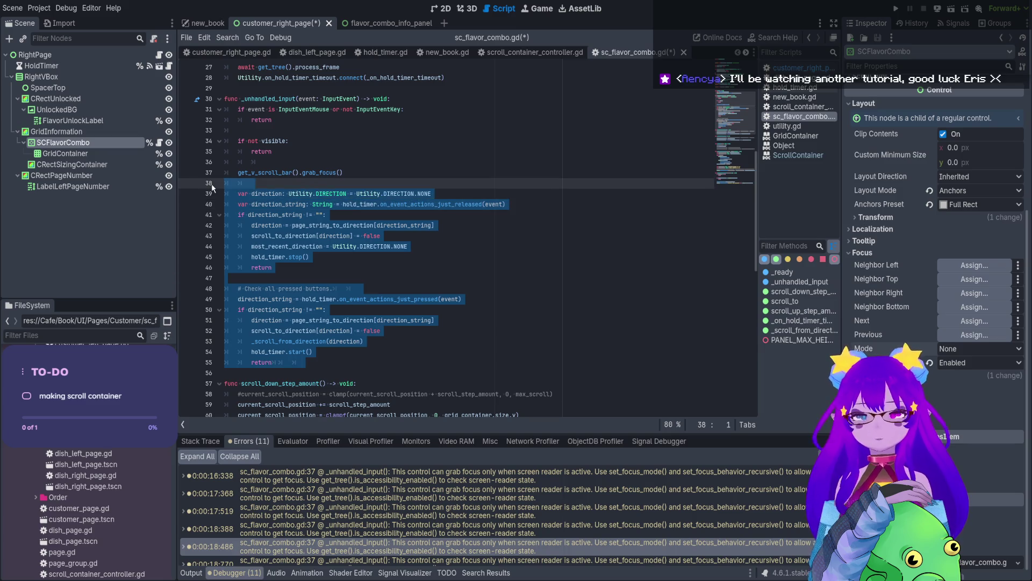
Comment out the direction-handling lines in _unhandled_input and save the script.
key(ctrl+k)
click(418, 194)
key(ctrl+s)
Test-run the game, open the Necromancer customer page, then stop the game.
key(F5)
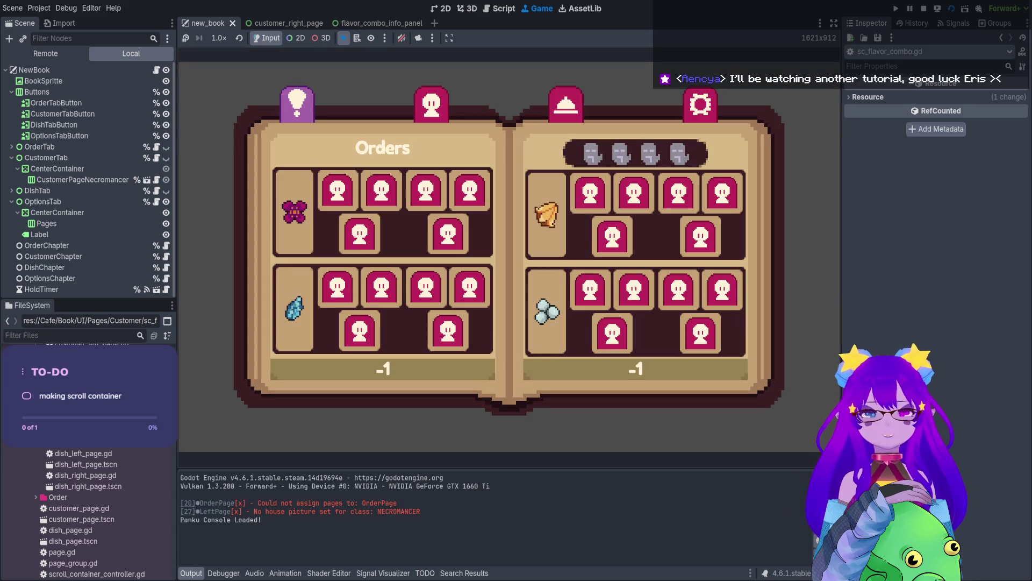
click(431, 103)
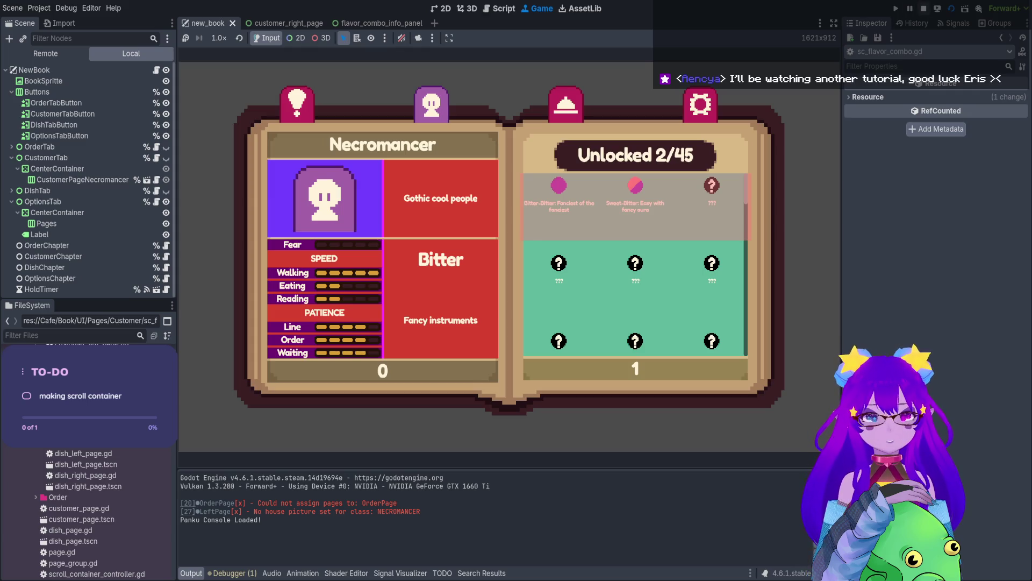
key(F8)
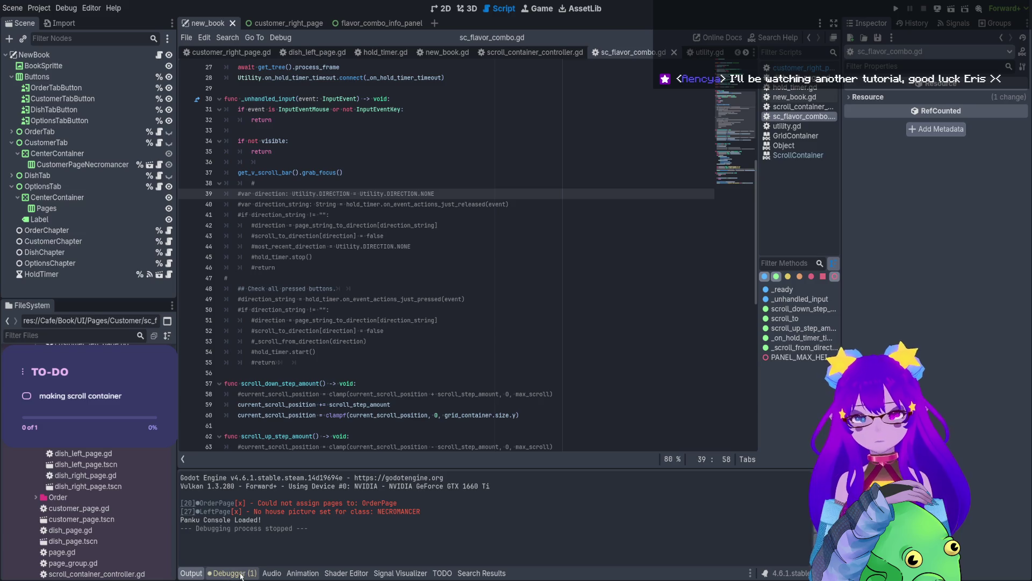
From the Errors list, go to line 37 and move the grab_focus call under 'if not visible'.
click(231, 572)
click(262, 478)
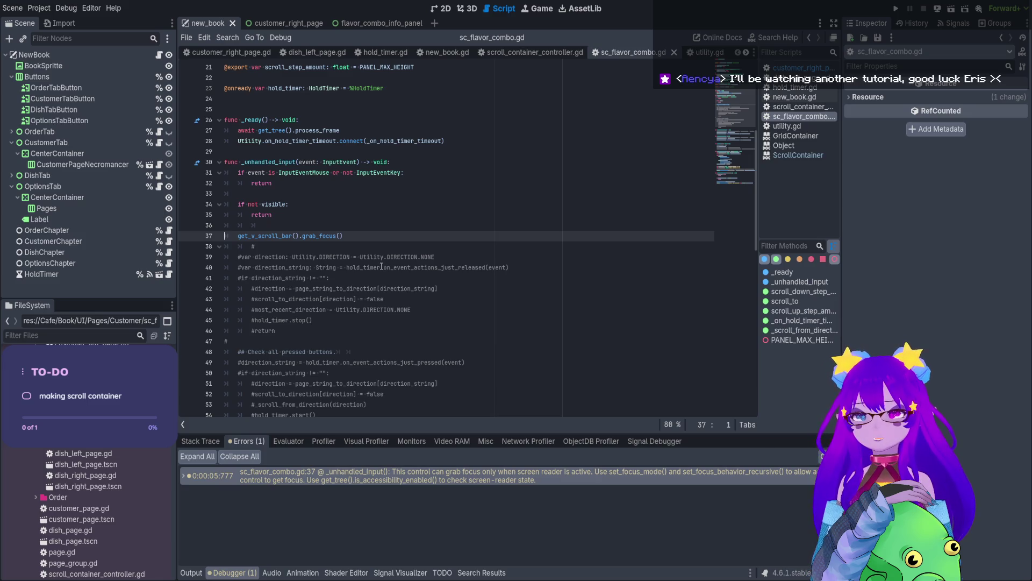
click(353, 235)
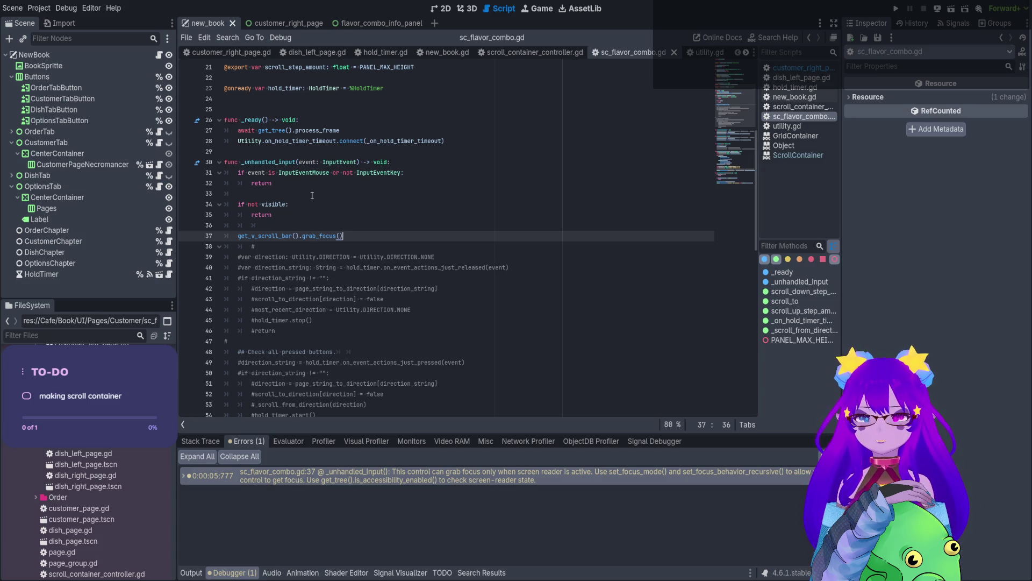
drag(343, 235, 238, 237)
key(ctrl+c)
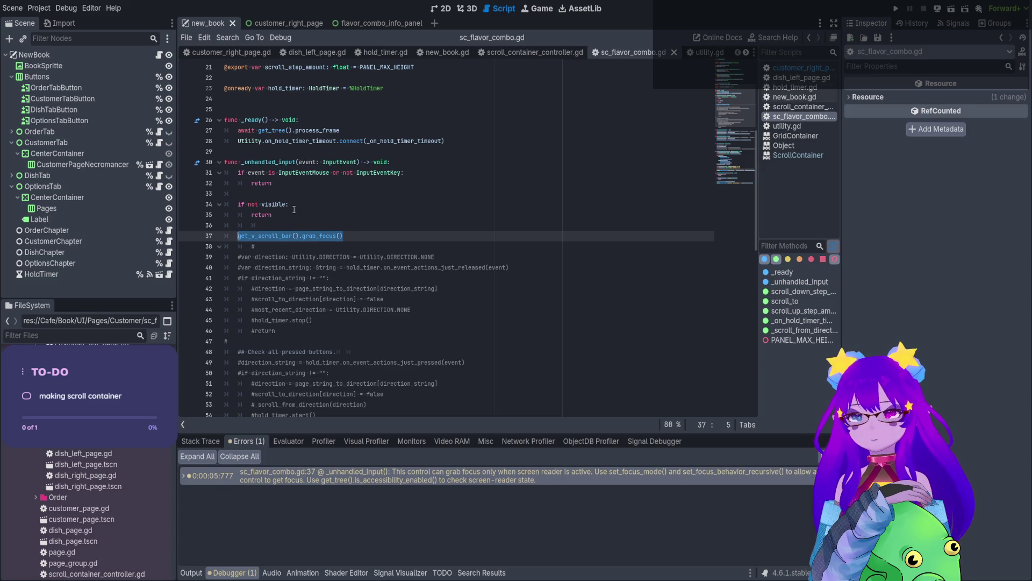
click(295, 206)
key(Return)
key(ctrl+v)
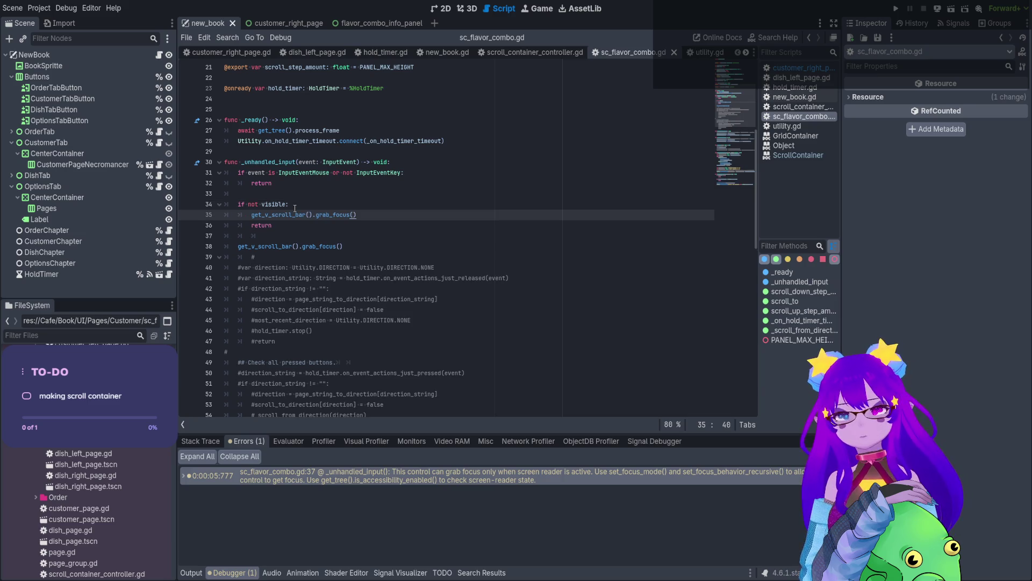
Change the moved call to release_focus and test it in a game run.
double_click(327, 214)
text(re)
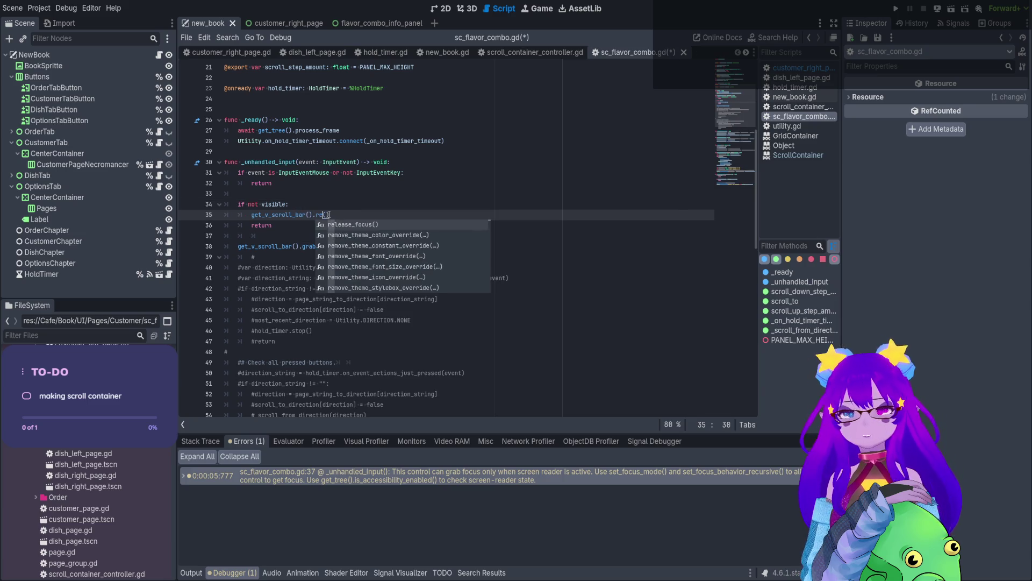
key(Return)
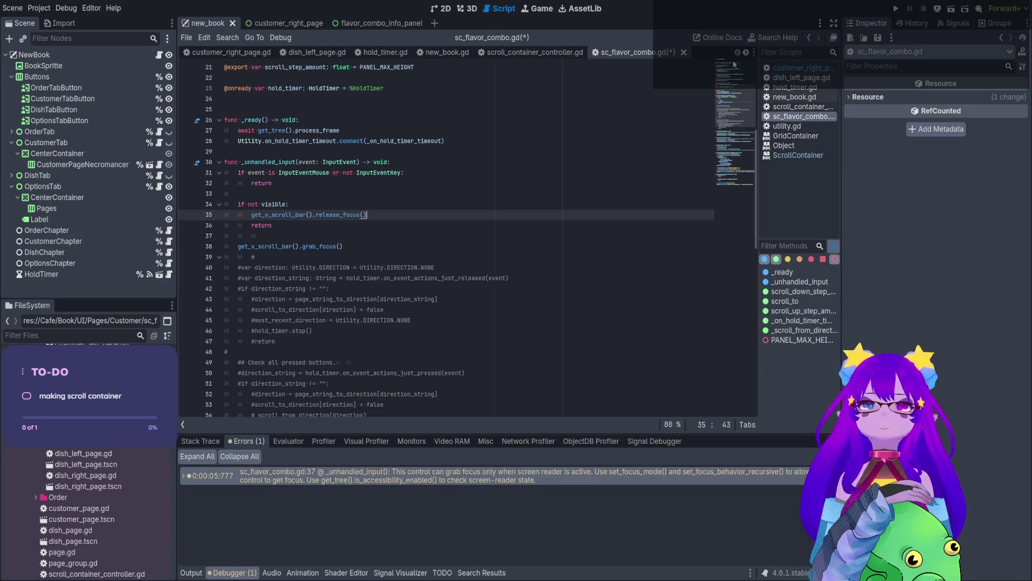
click(951, 9)
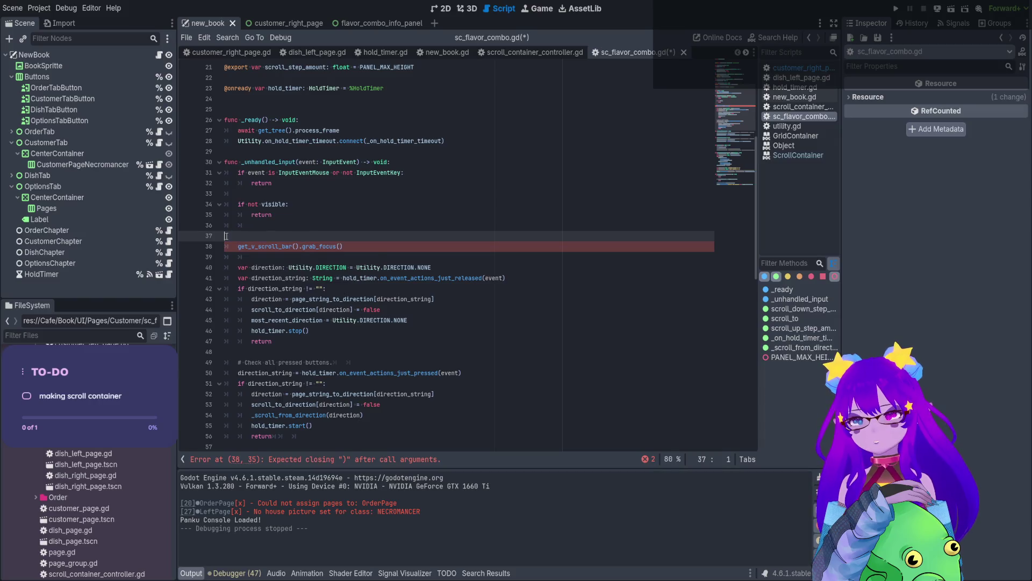
key(F8)
Delete the get_v_scroll_bar().grab_focus() line from _unhandled_input.
click(209, 235)
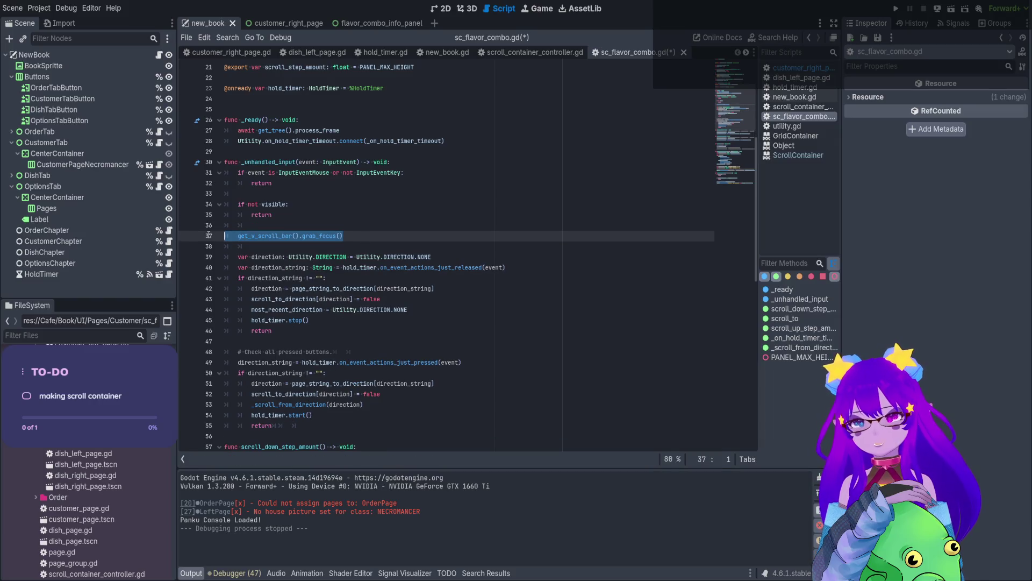
key(BackSpace)
key(BackSpace)
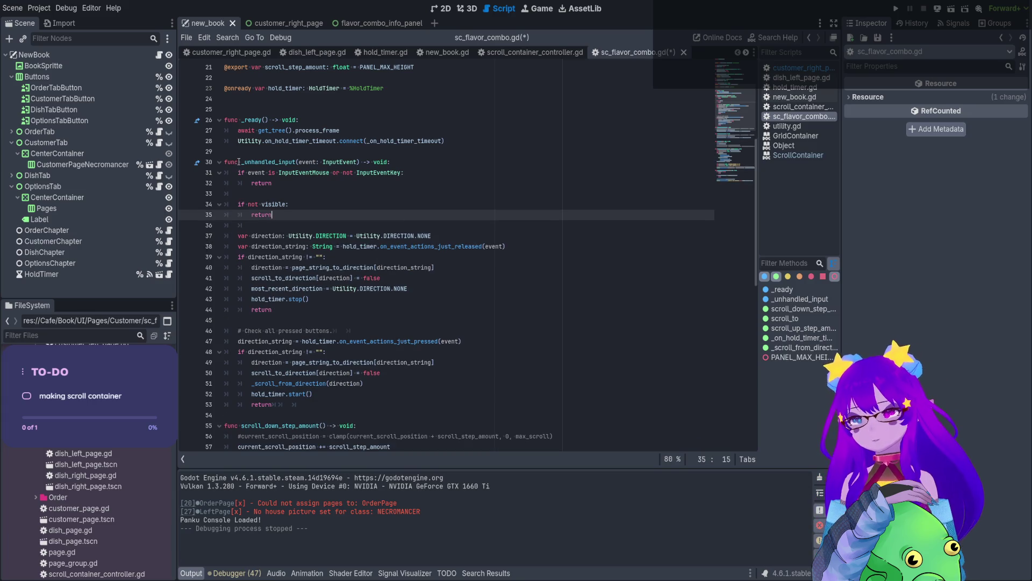
click(443, 14)
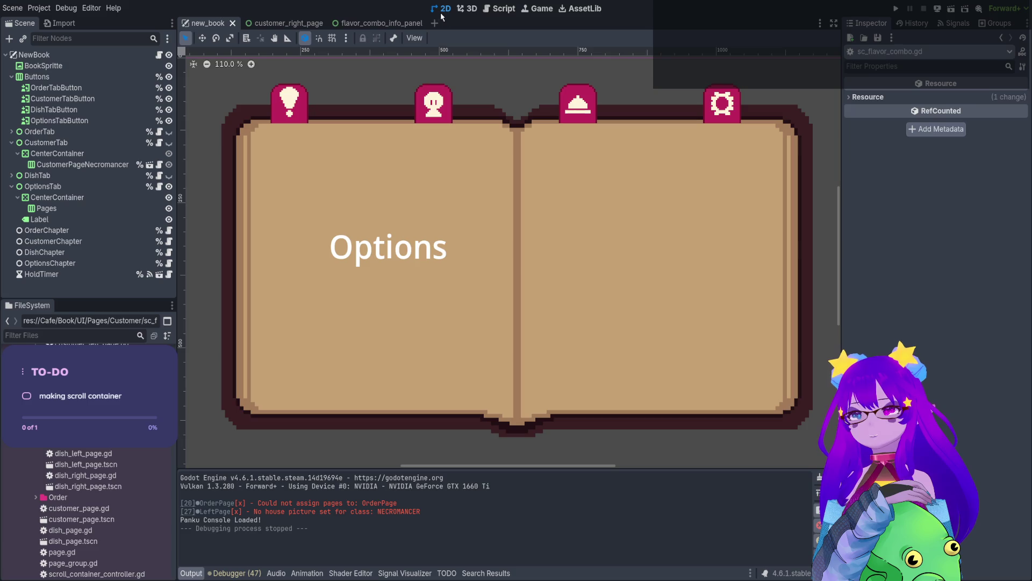
Check SCFlavorCombo's ScrollContainer properties in customer_right_page, then go back to sc_flavor_combo.gd.
click(284, 25)
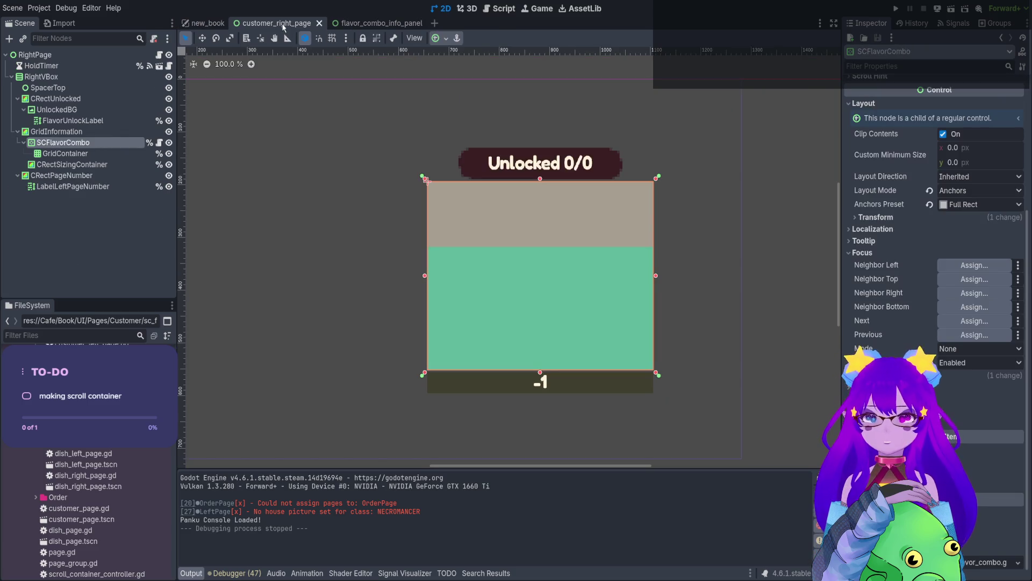
scroll(897, 293, up, 5)
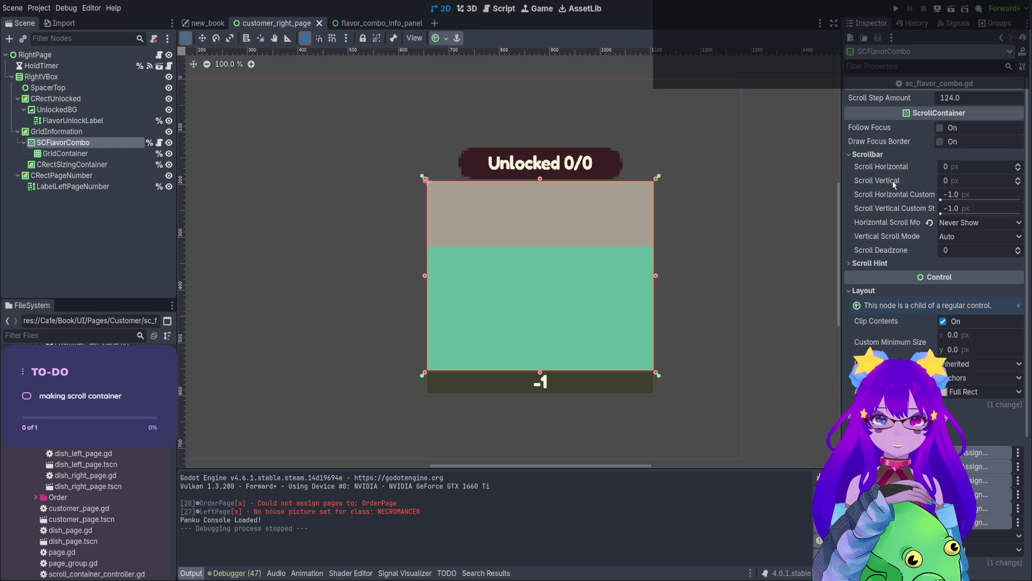
click(506, 9)
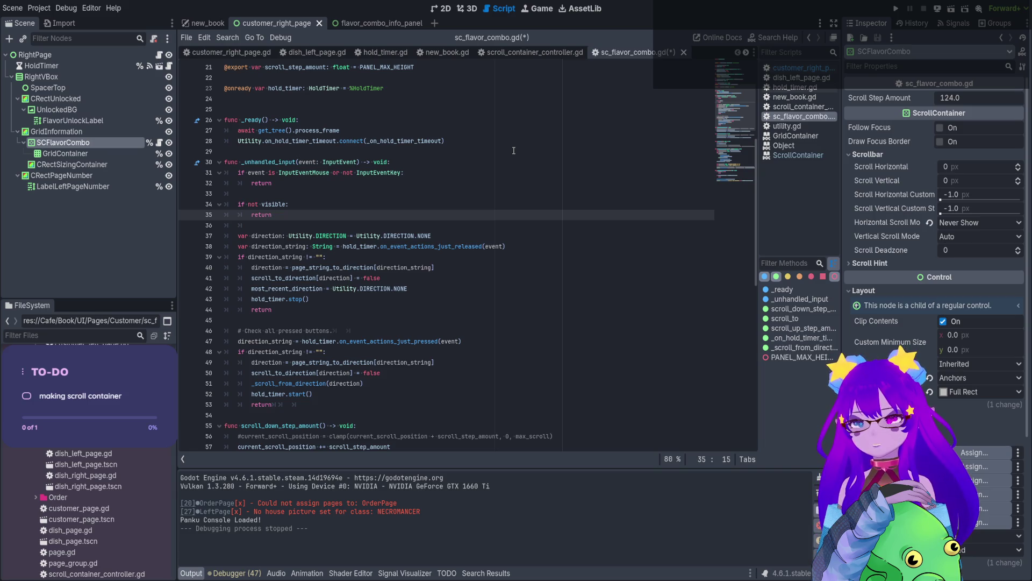
Uncomment the 'scroll_vertical = target' line on line 67.
scroll(514, 151, down, 4)
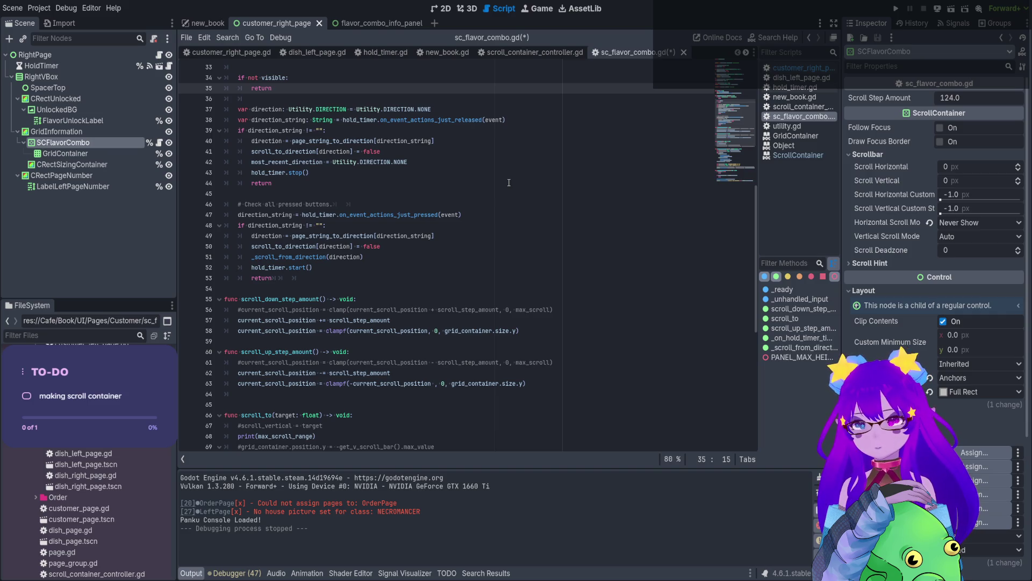
scroll(508, 183, down, 2)
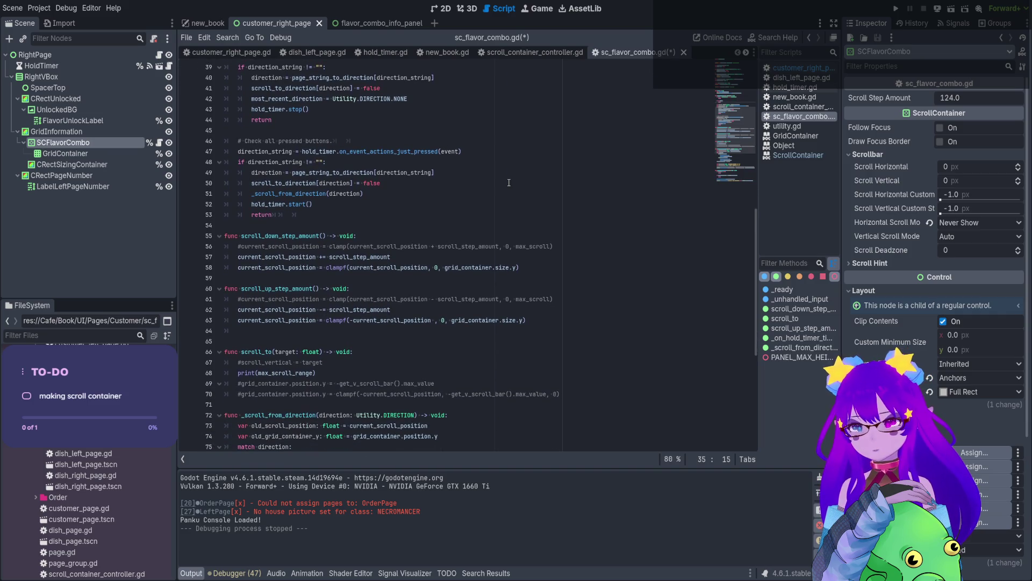
double_click(312, 267)
scroll(350, 231, down, 2)
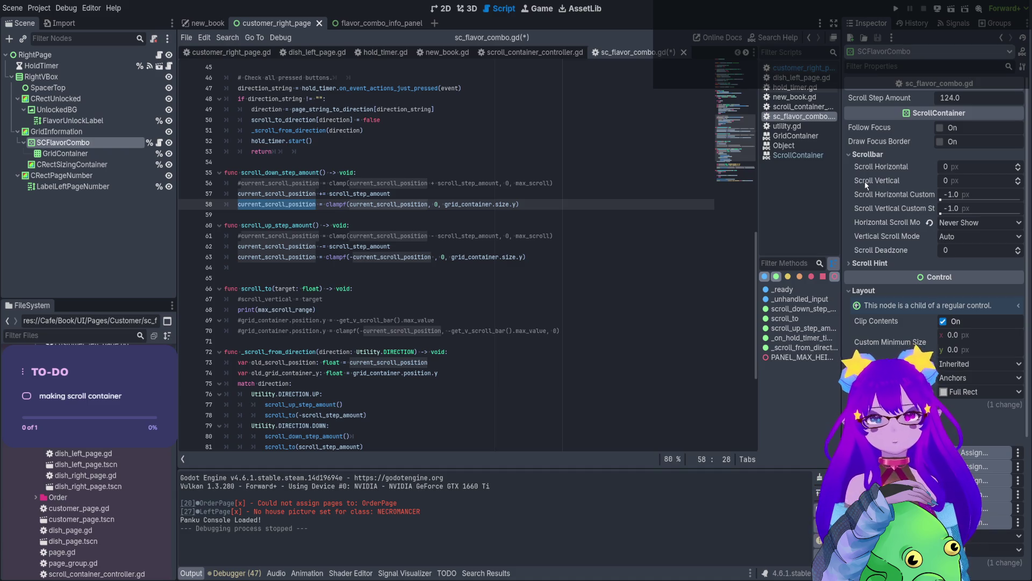
click(246, 300)
key(ctrl+k)
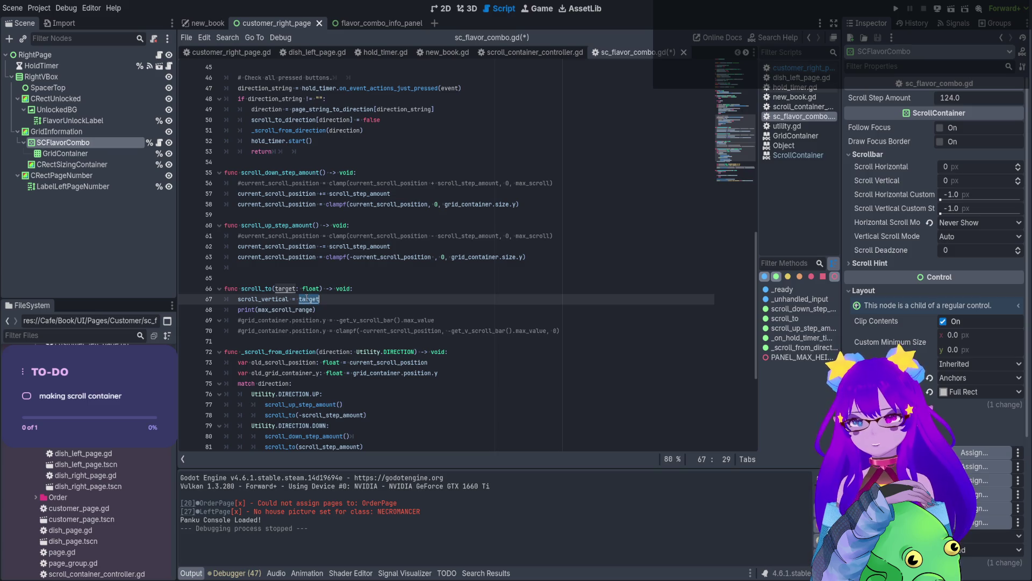
Review the scroll_to calls using scroll_step_amount, and change '=' to '+=' in scroll_to.
ctrl+click(311, 299)
double_click(256, 257)
key(ctrl+f)
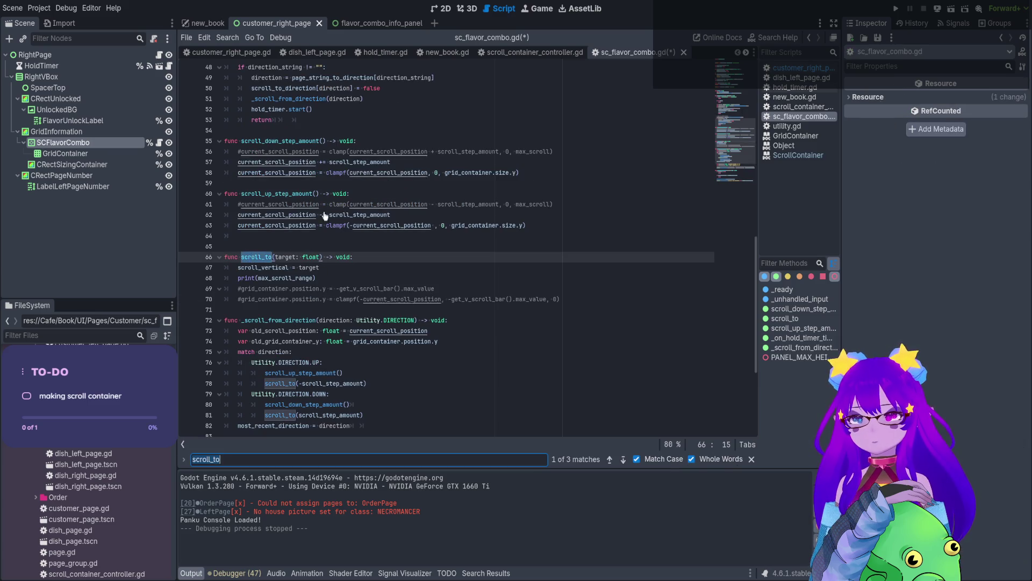
scroll(479, 362, down, 1)
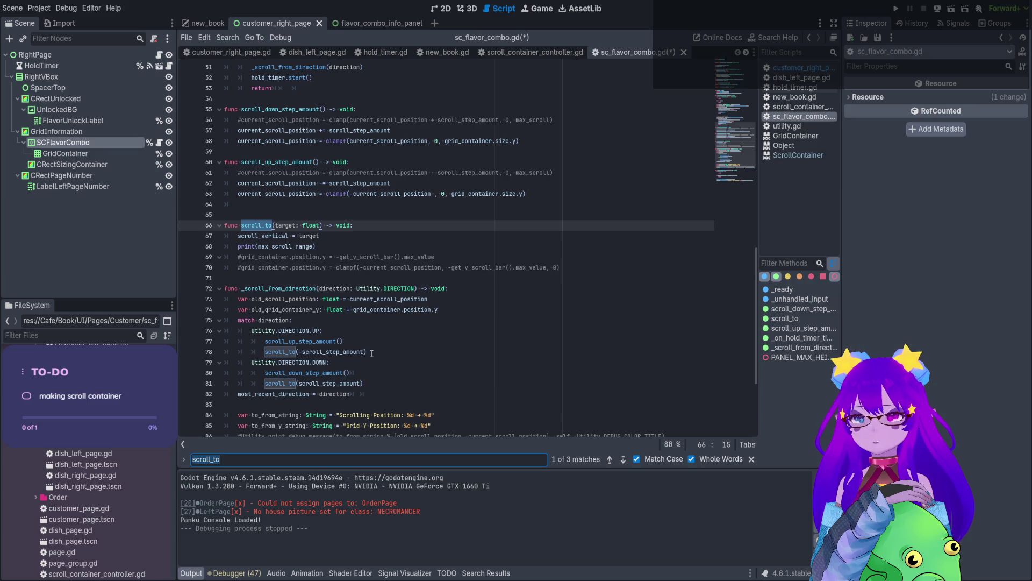
click(327, 351)
double_click(327, 352)
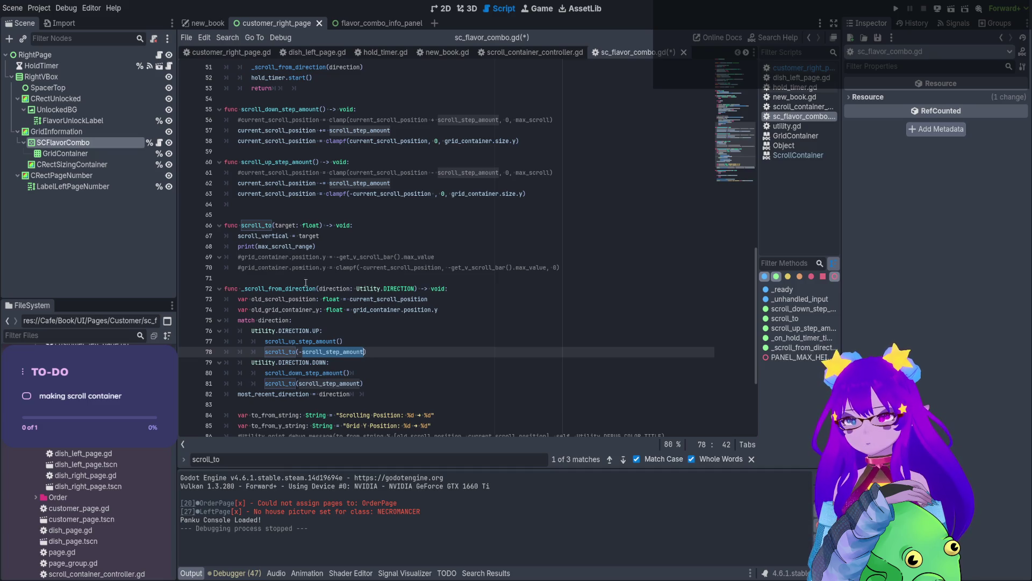
click(296, 236)
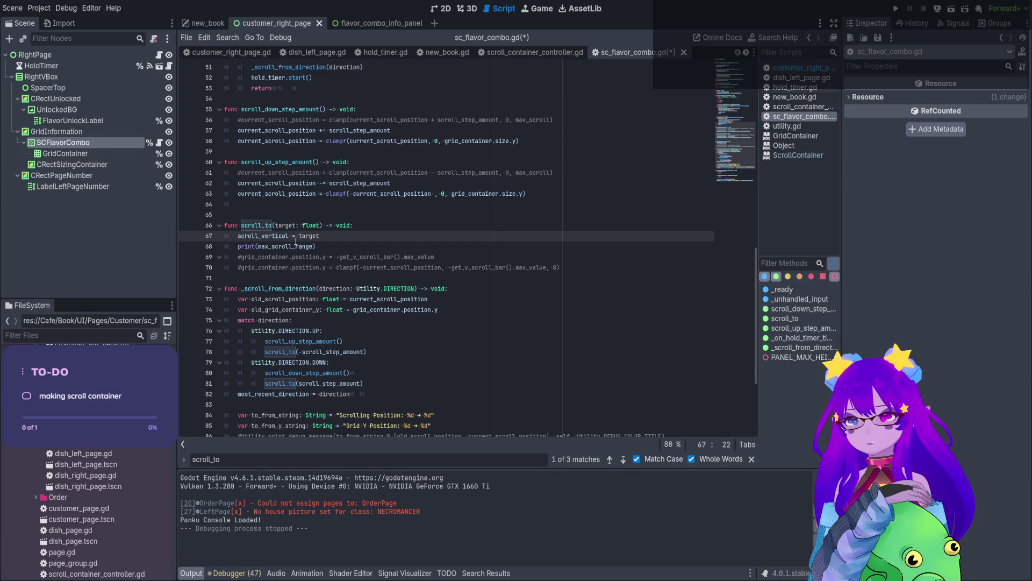
key(Left)
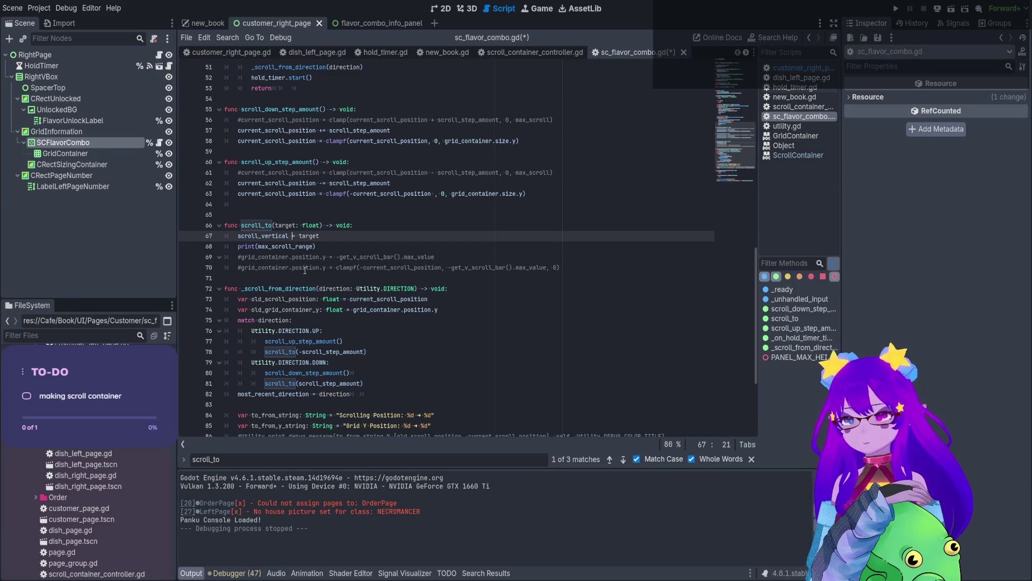
text(+)
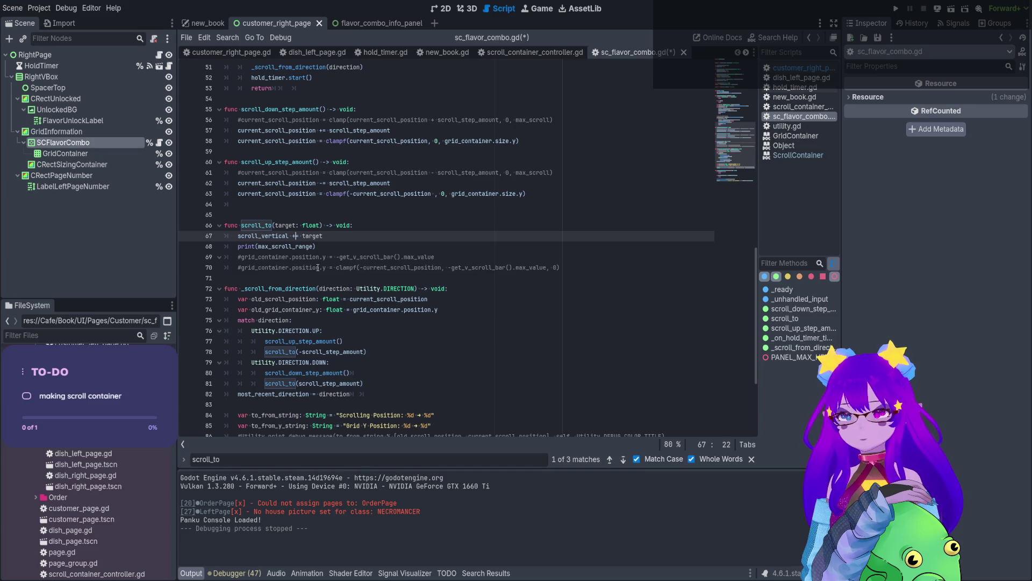
Save sc_flavor_combo.gd and run the game from the new_book scene.
click(423, 257)
key(ctrl+s)
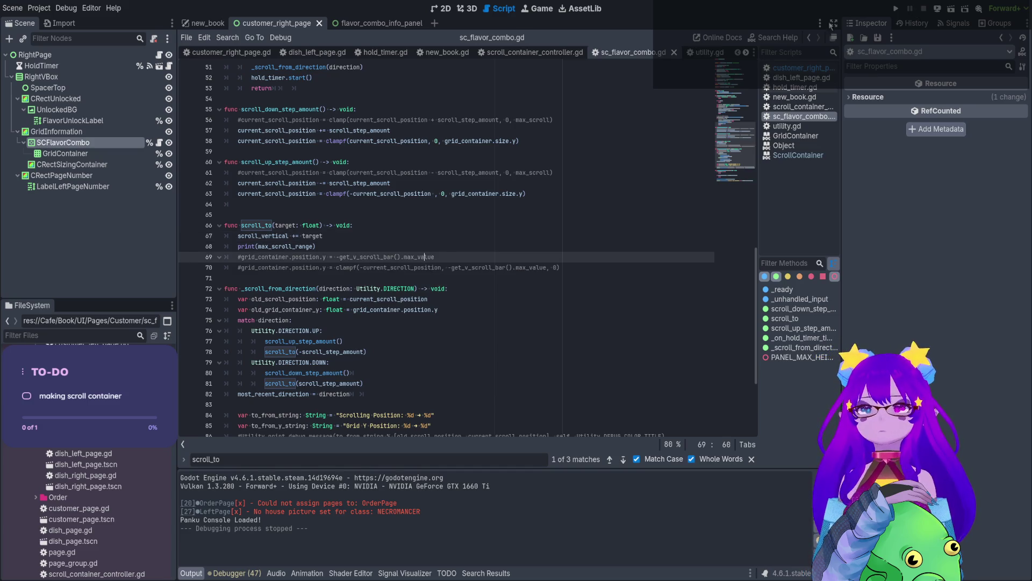
key(ctrl+shift+Tab)
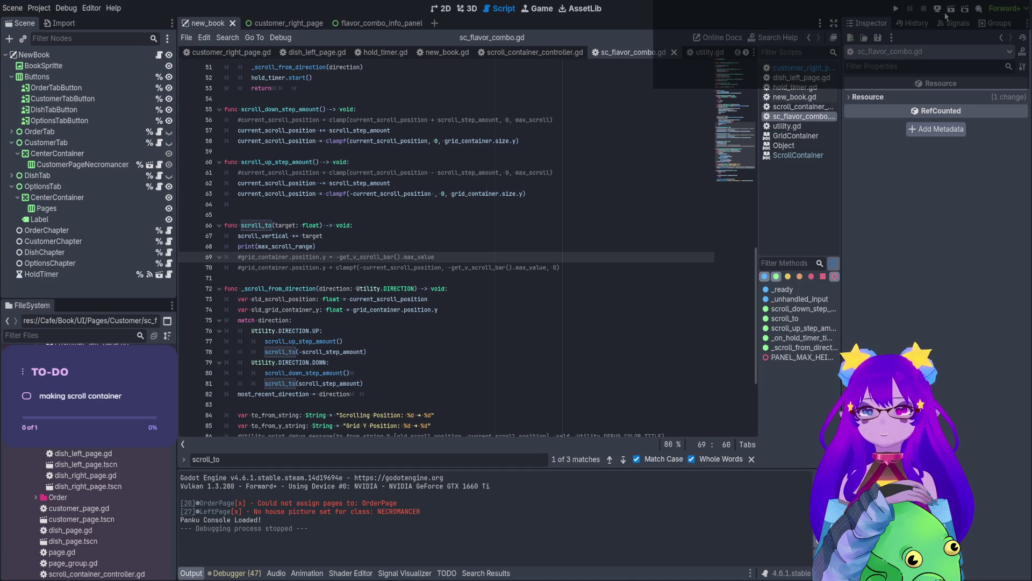
click(951, 9)
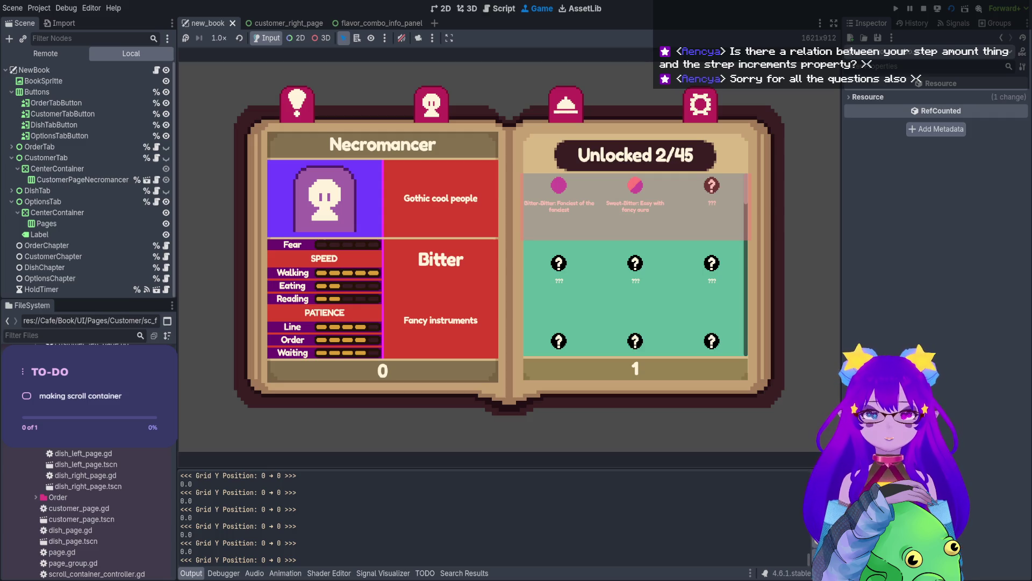
Scroll the flavor grid to the bottom (Grid Y down to -1946), then stop the game.
scroll(636, 264, down, 10)
scroll(636, 264, down, 6)
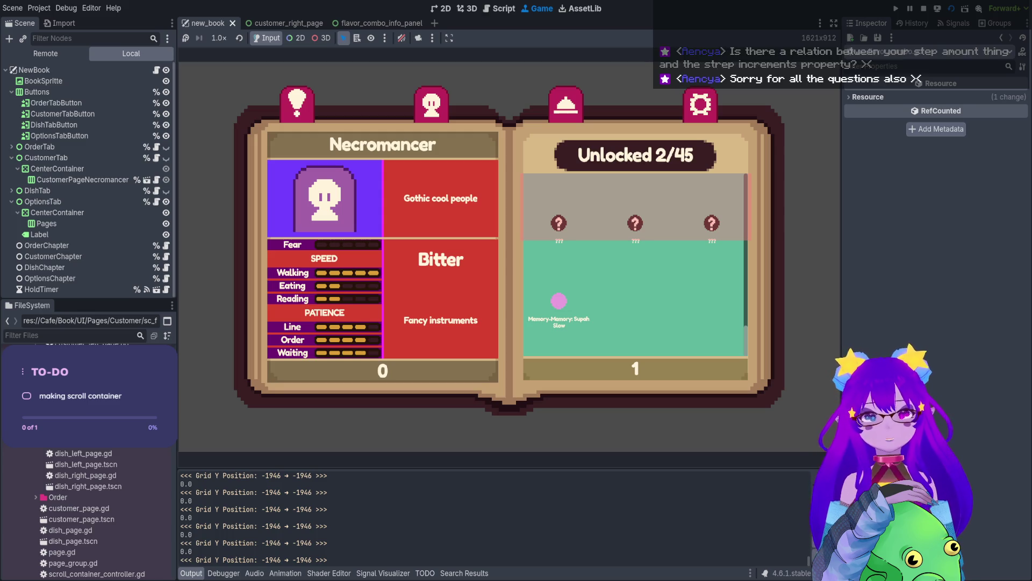
key(F8)
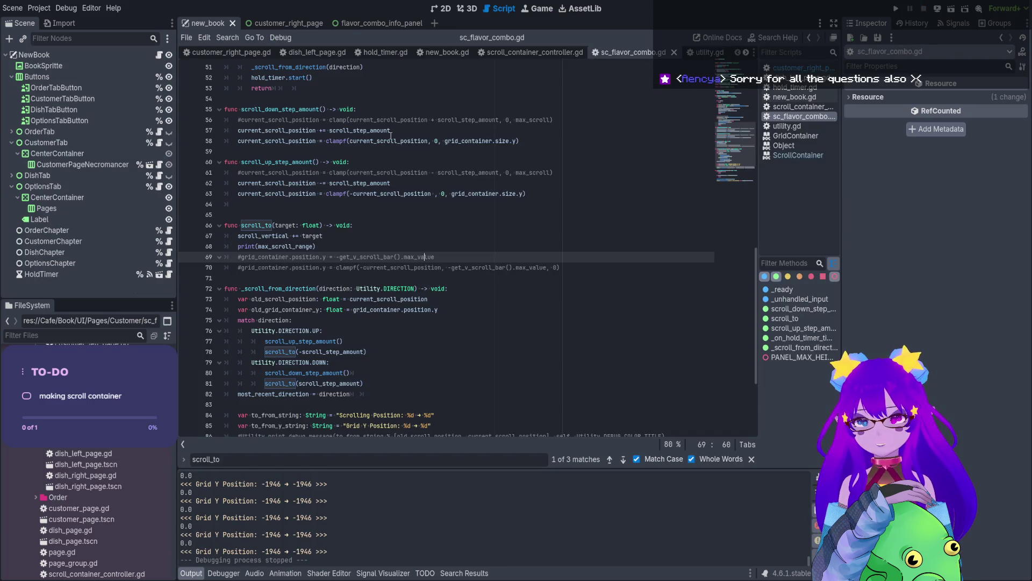
Edit and select the += operator in the scroll_vertical line 67.
click(294, 236)
text(+)
drag(295, 235, 302, 235)
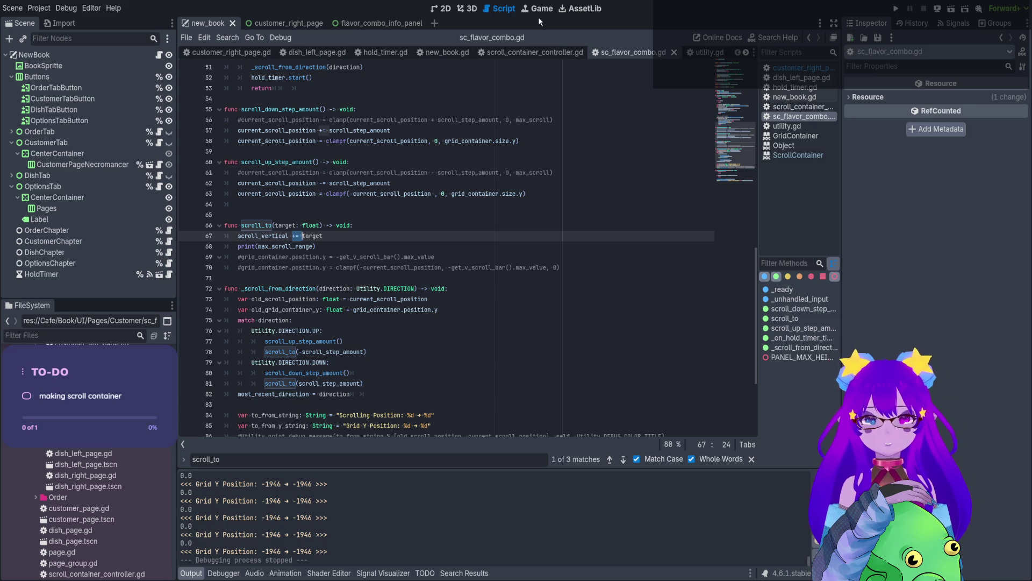
Open customer_right_page and inspect the GridContainer and SCFlavorCombo nodes in the Scene dock.
click(443, 8)
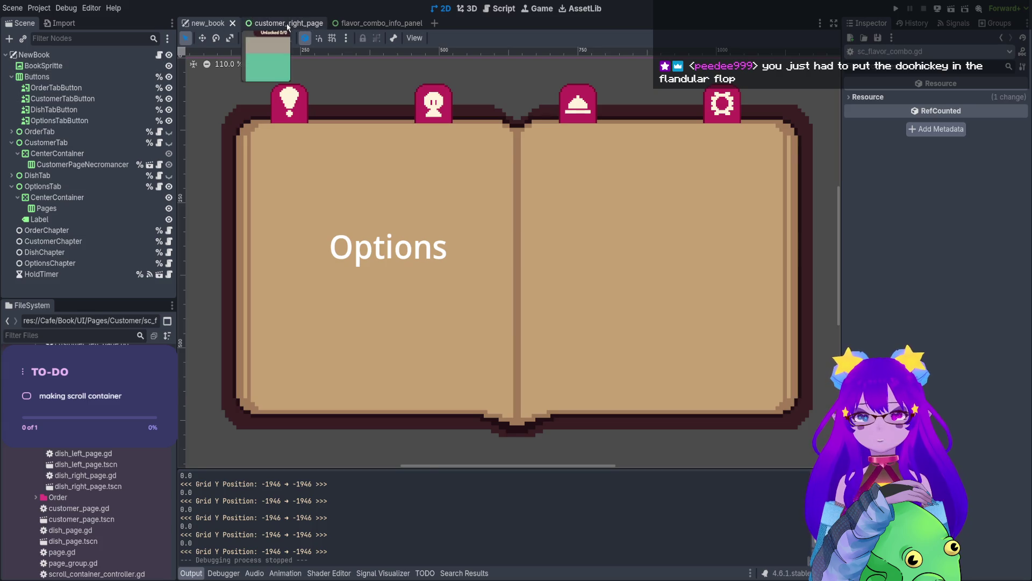
click(288, 23)
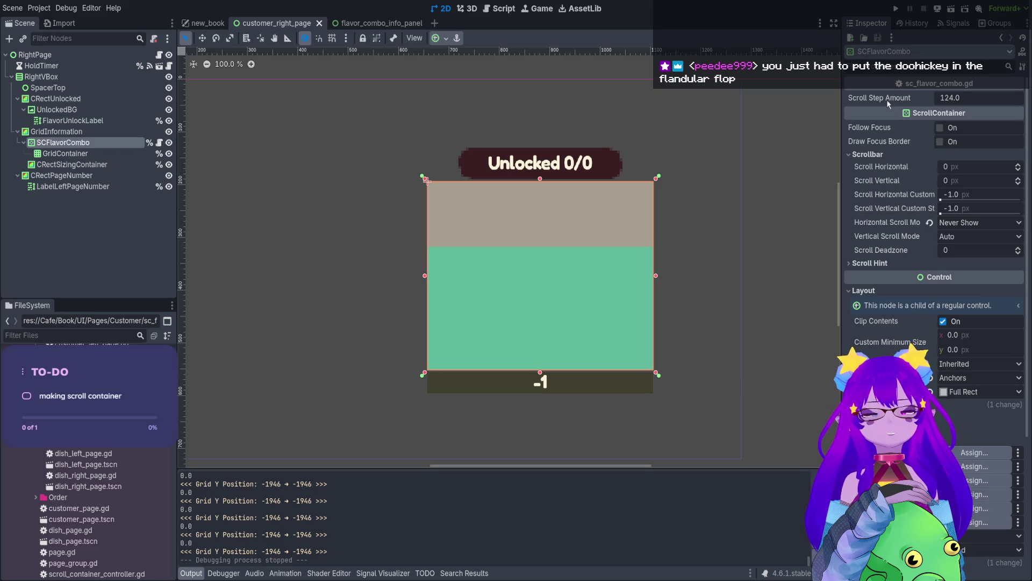
click(508, 10)
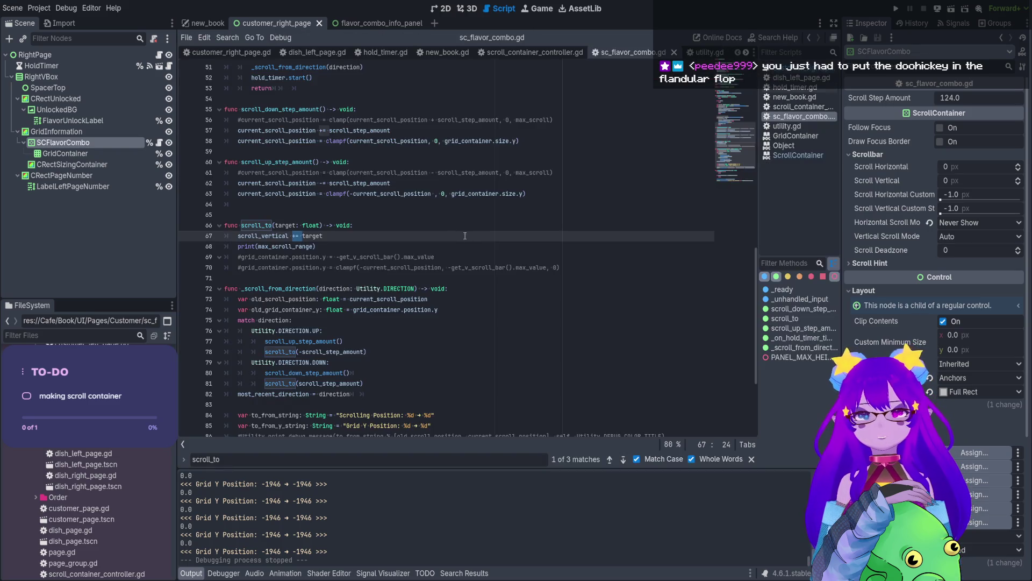
click(115, 152)
click(114, 142)
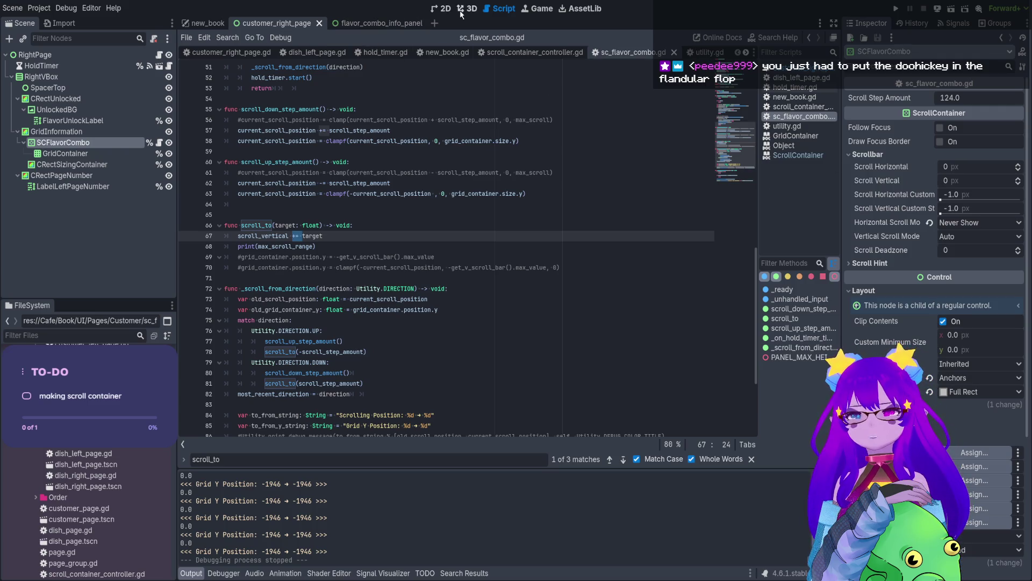
click(436, 9)
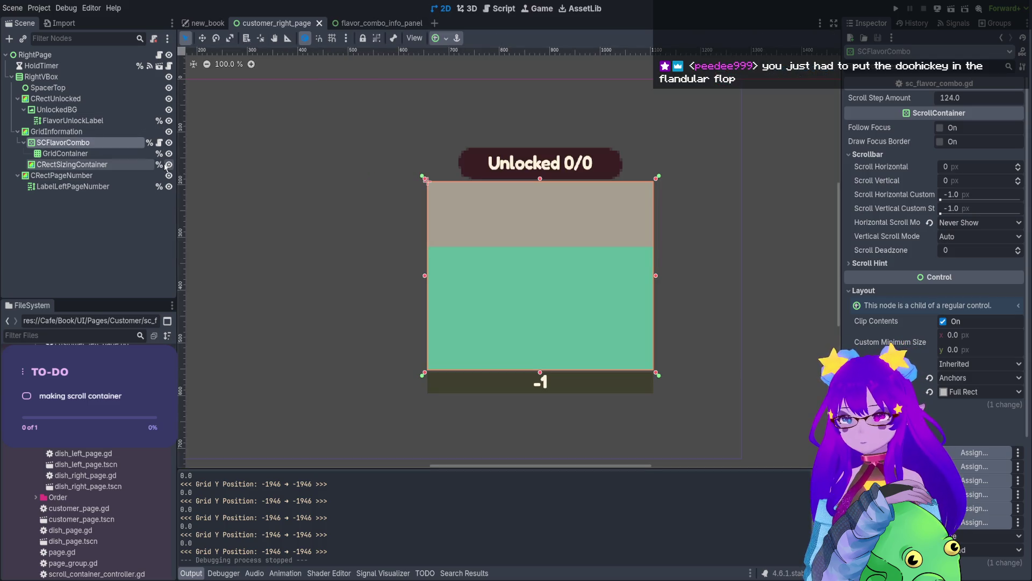
Hide CRectSizingContainer, fill GridContainer with 18 FlavorComboInfoPanel copies, and run the scene.
click(168, 165)
mouse_move(96, 342)
mouse_down()
mouse_move(172, 339)
mouse_move(150, 139)
mouse_move(162, 144)
mouse_move(66, 153)
mouse_up()
key(ctrl+d)
key(ctrl+d)
key(ctrl+d)
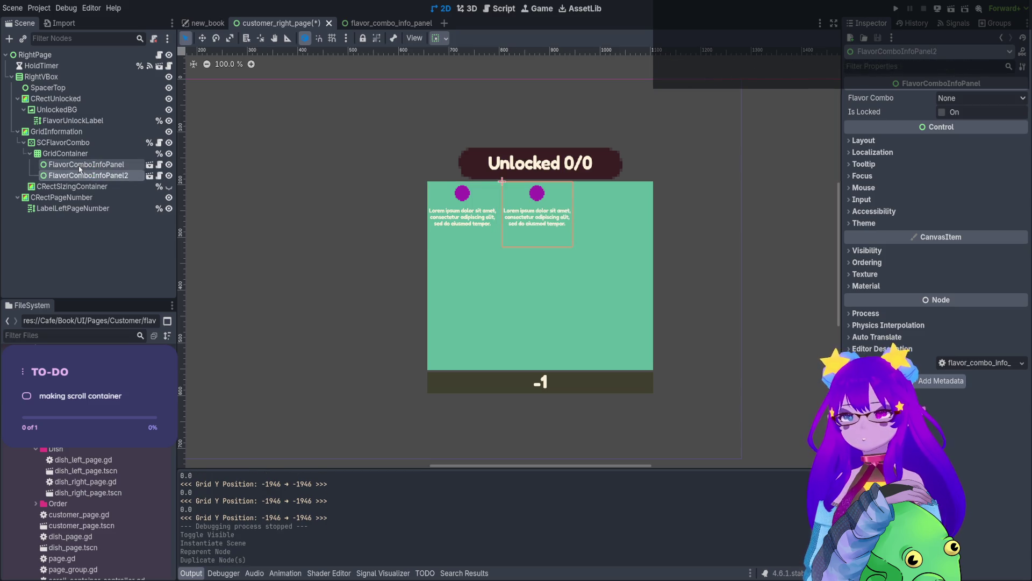
key(ctrl+d)
key(ctrl+d)
key(ctrl+d)
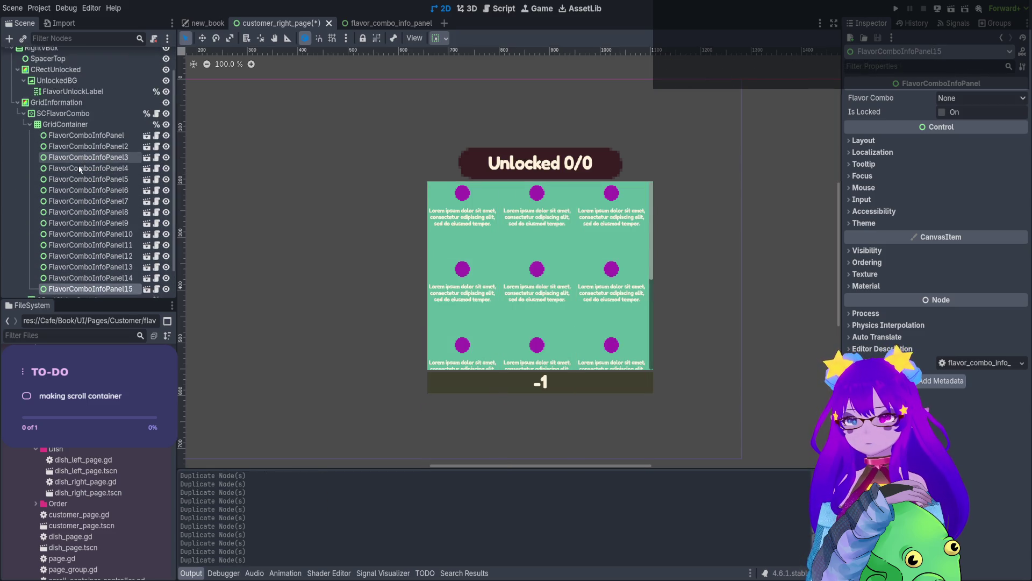
click(109, 89)
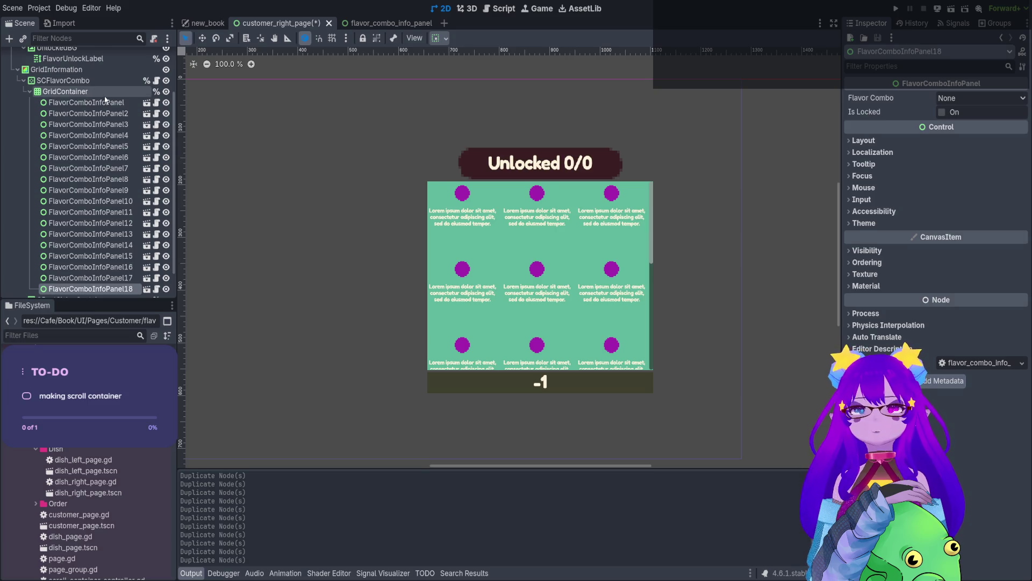
click(951, 8)
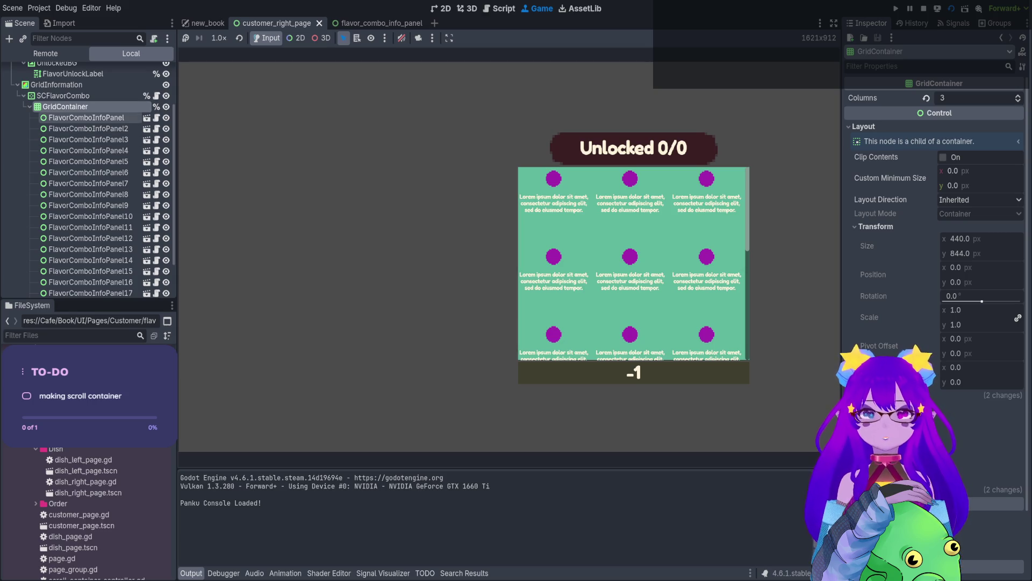
Inspect the live SCFlavorCombo under RightVBox > GridInformation in the running game's Remote tree.
click(99, 95)
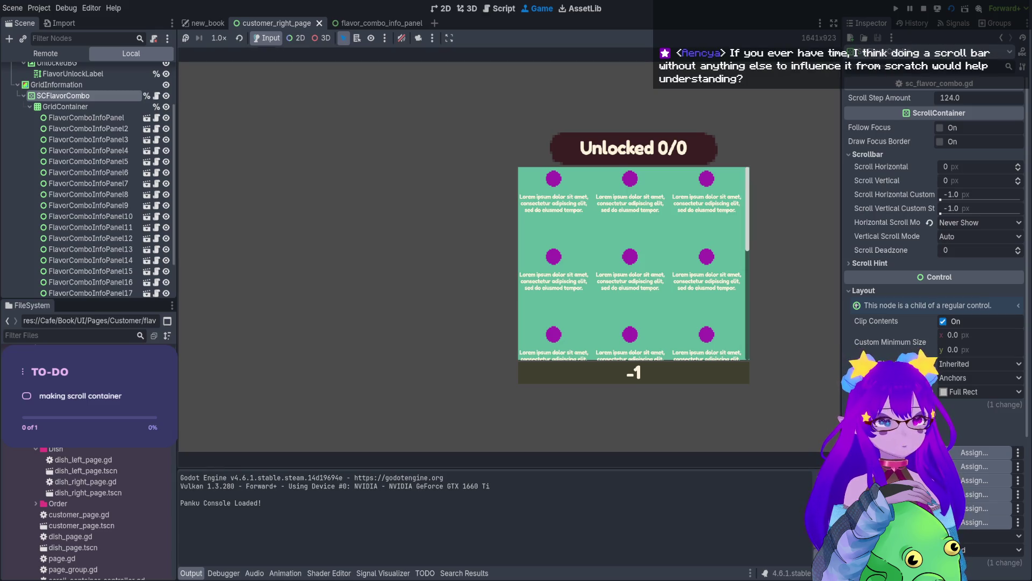
scroll(634, 264, down, 2)
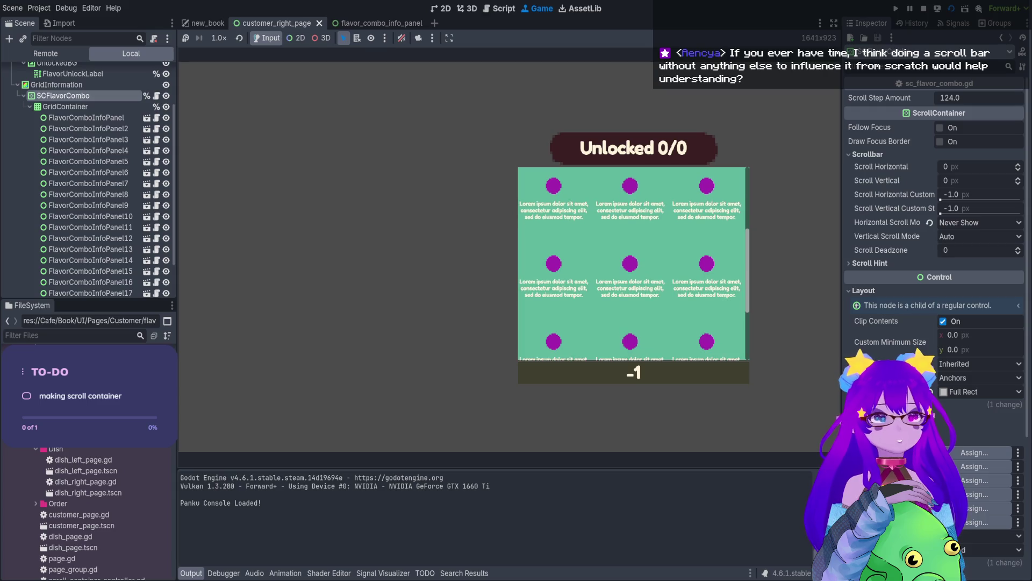
click(45, 53)
click(17, 235)
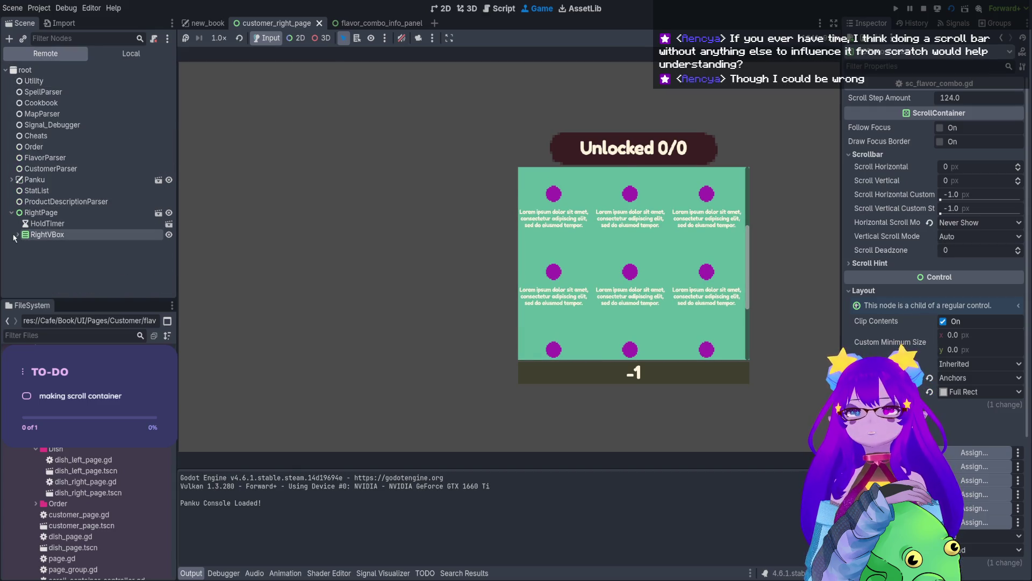
click(24, 268)
click(41, 280)
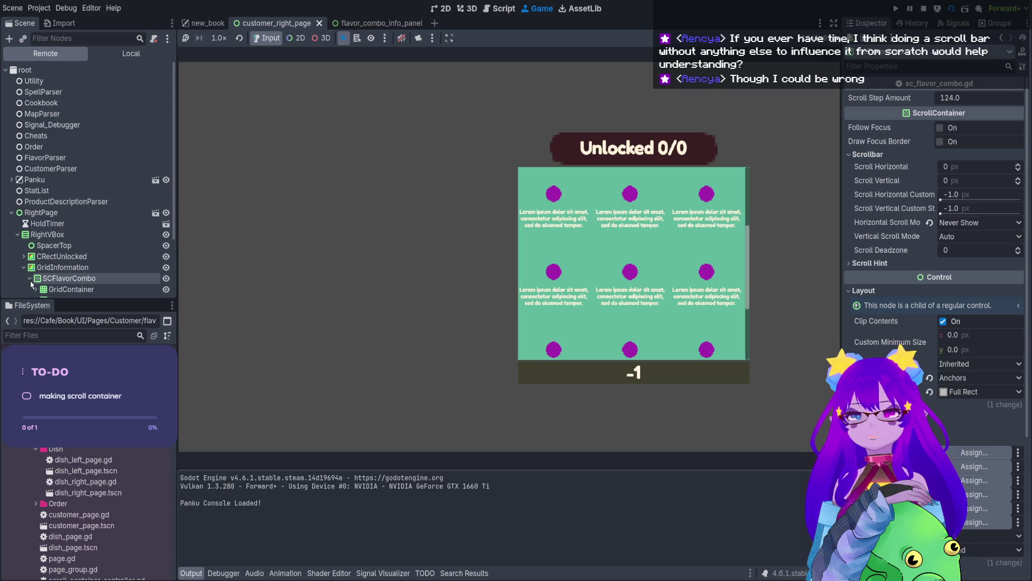
Scroll through the live scroll values, then stop the running game.
scroll(934, 269, down, 3)
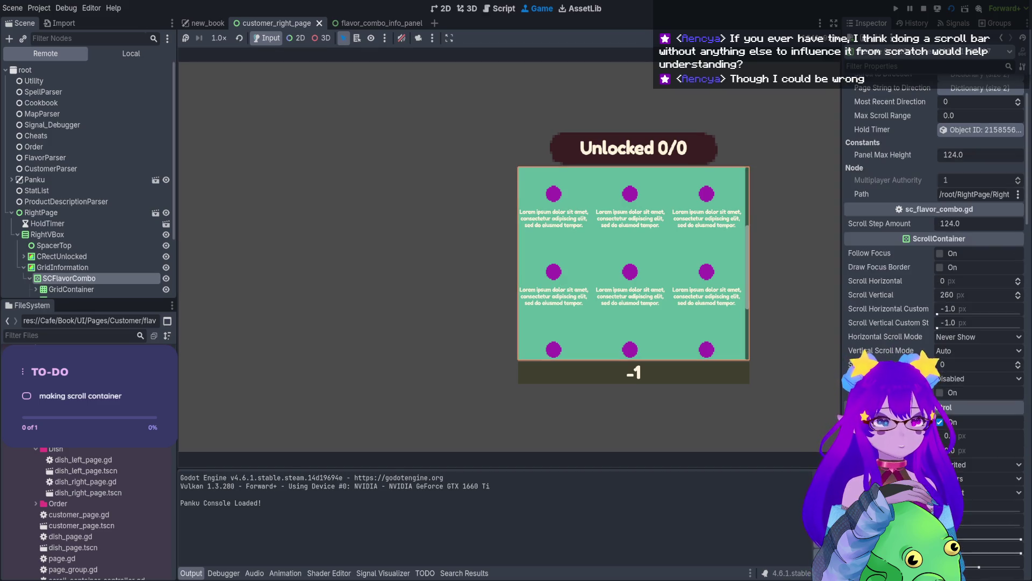
scroll(635, 263, up, 2)
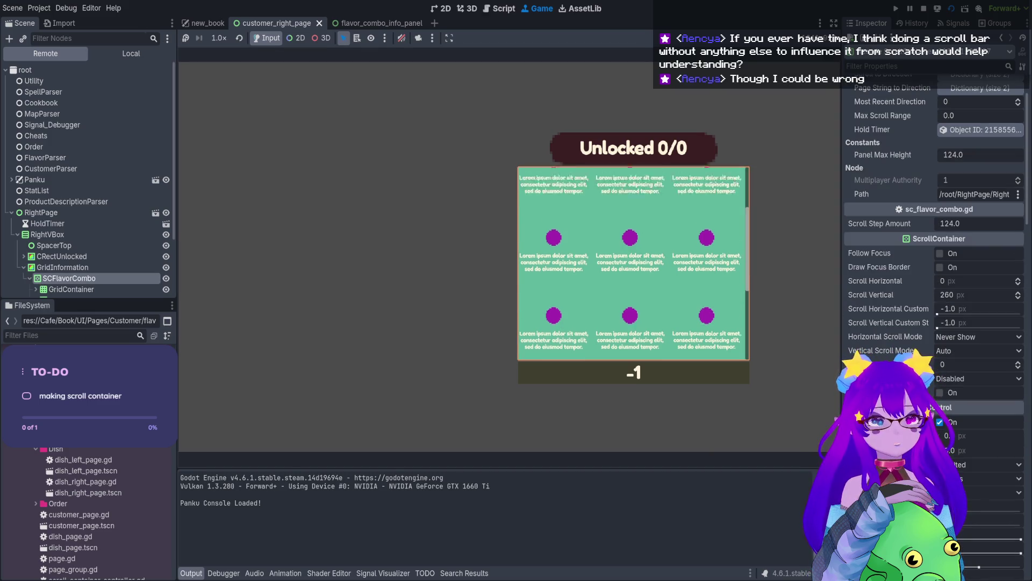
scroll(635, 263, up, 1)
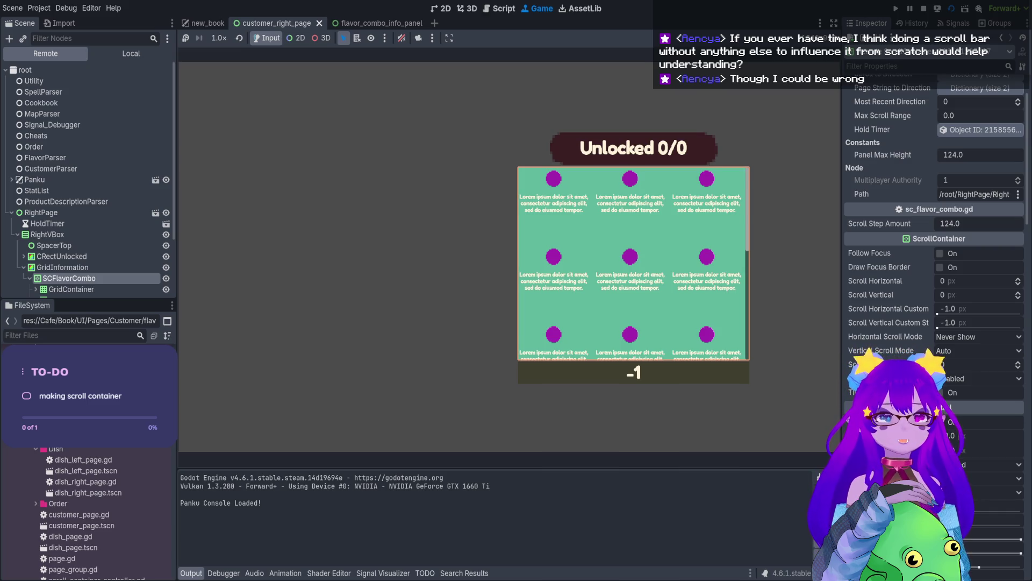
scroll(635, 262, down, 2)
scroll(634, 262, down, 2)
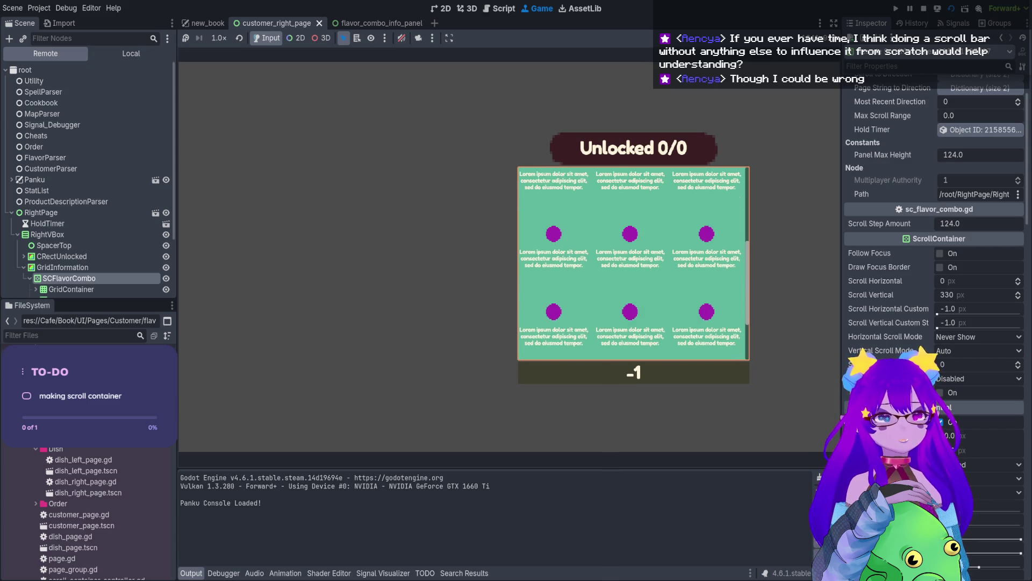
scroll(635, 262, up, 3)
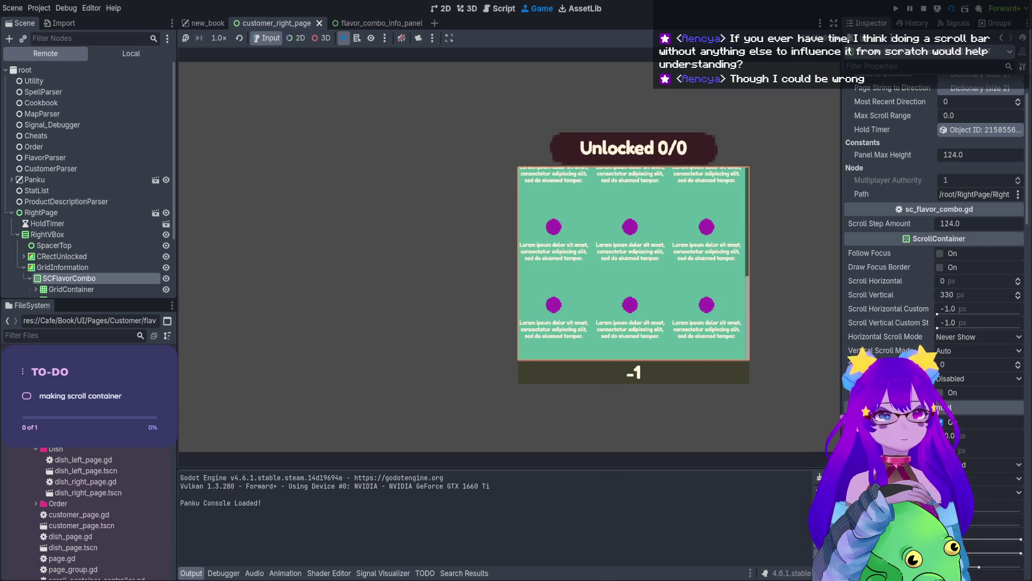
scroll(633, 262, down, 4)
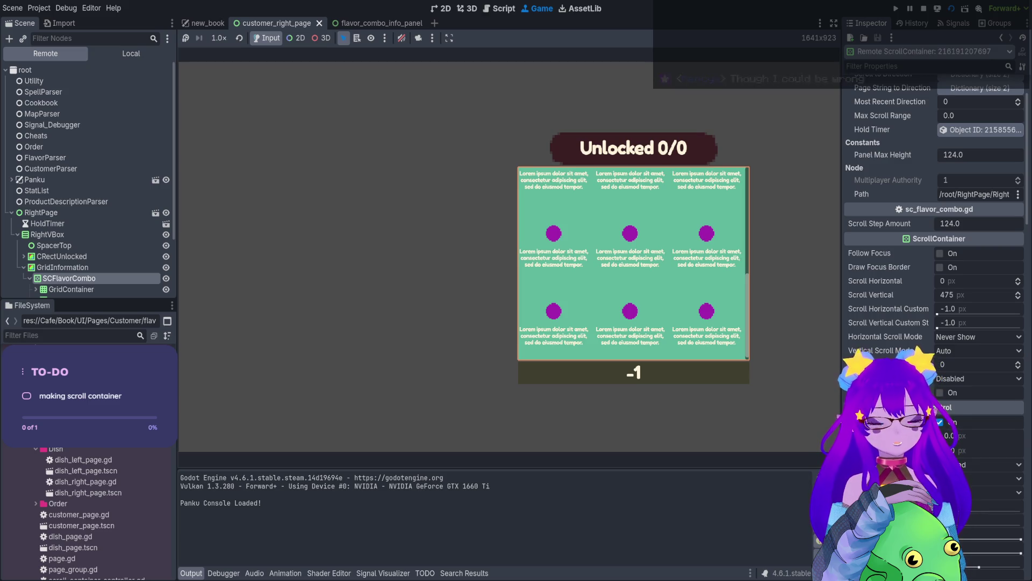
click(921, 9)
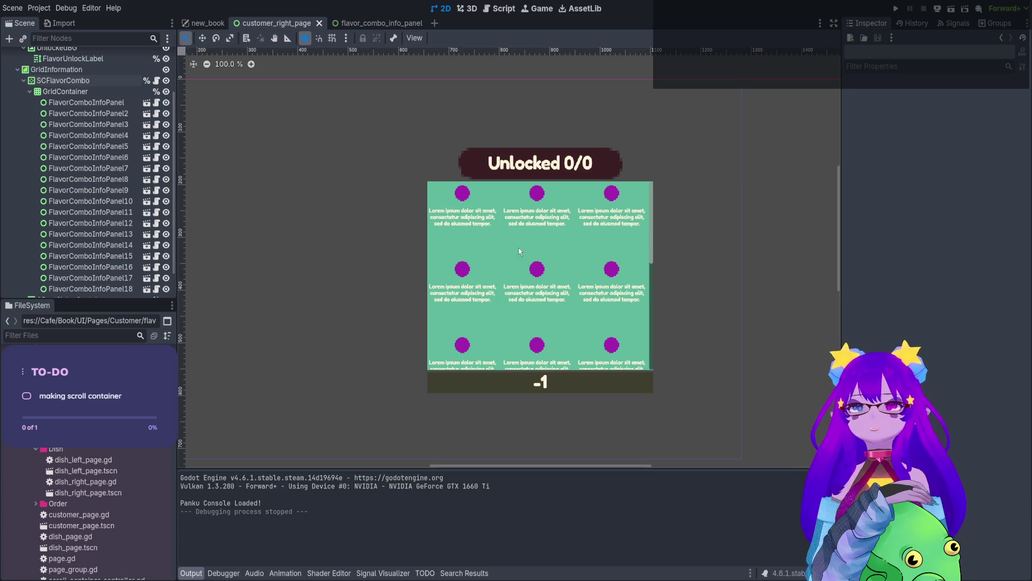
Delete the 18 placeholder FlavorComboInfoPanel nodes from GridContainer.
click(86, 102)
scroll(92, 172, down, 1)
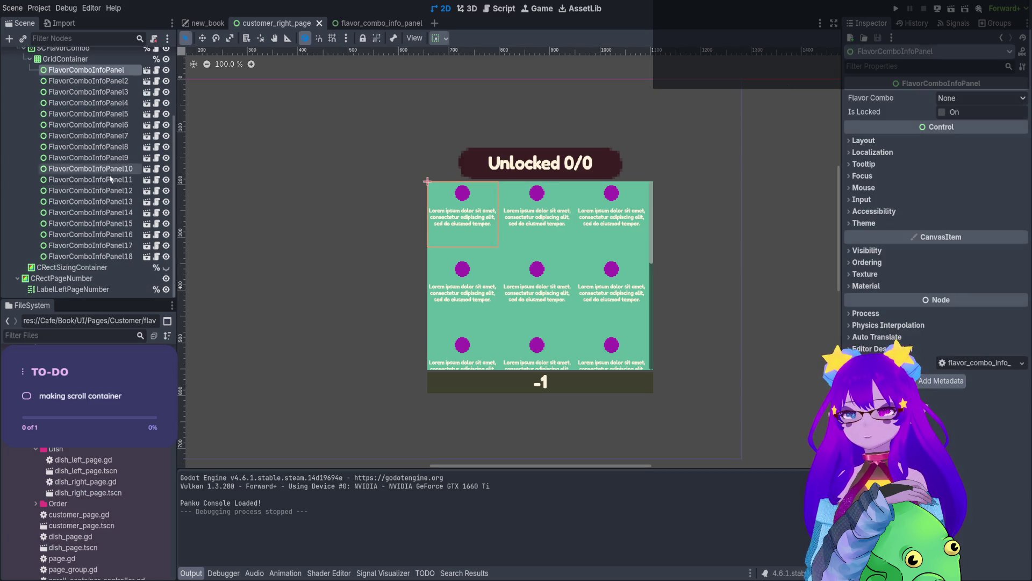
shift+click(101, 258)
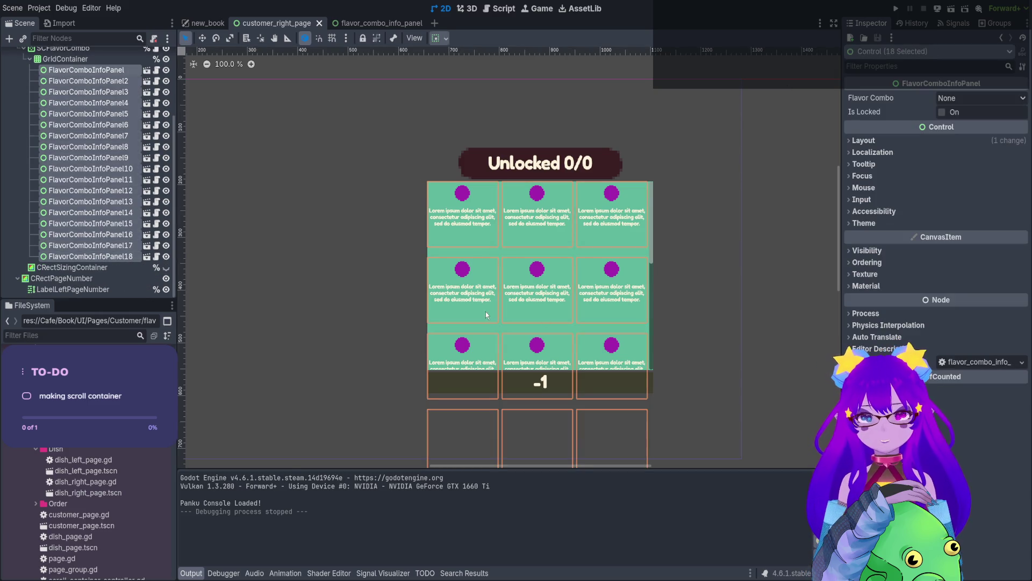
key(Delete)
Review the 'scroll_vertical += target' line and the scroll_to calls on lines 78 and 81.
click(495, 9)
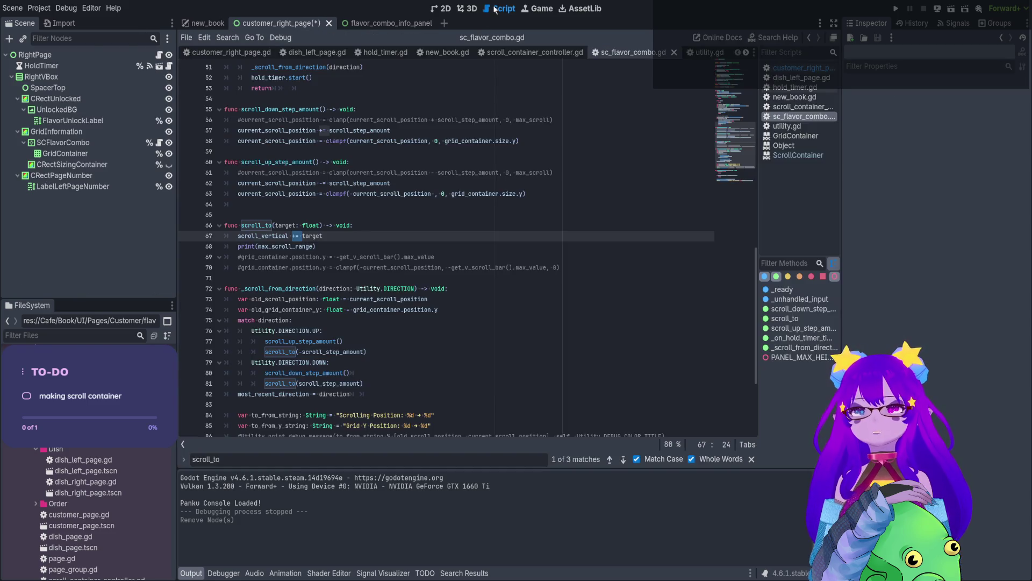
click(294, 237)
double_click(321, 234)
scroll(358, 331, down, 4)
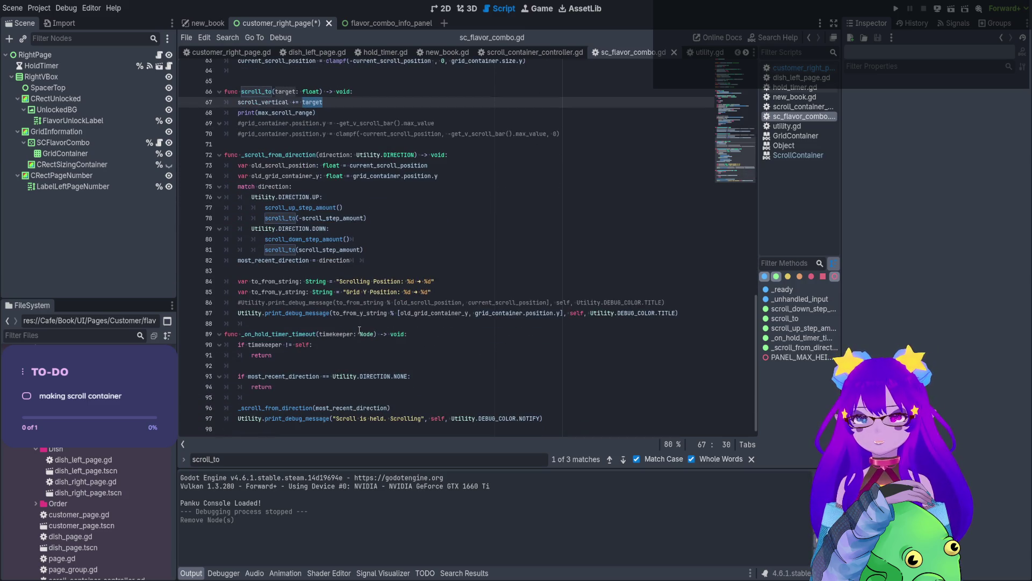
double_click(341, 249)
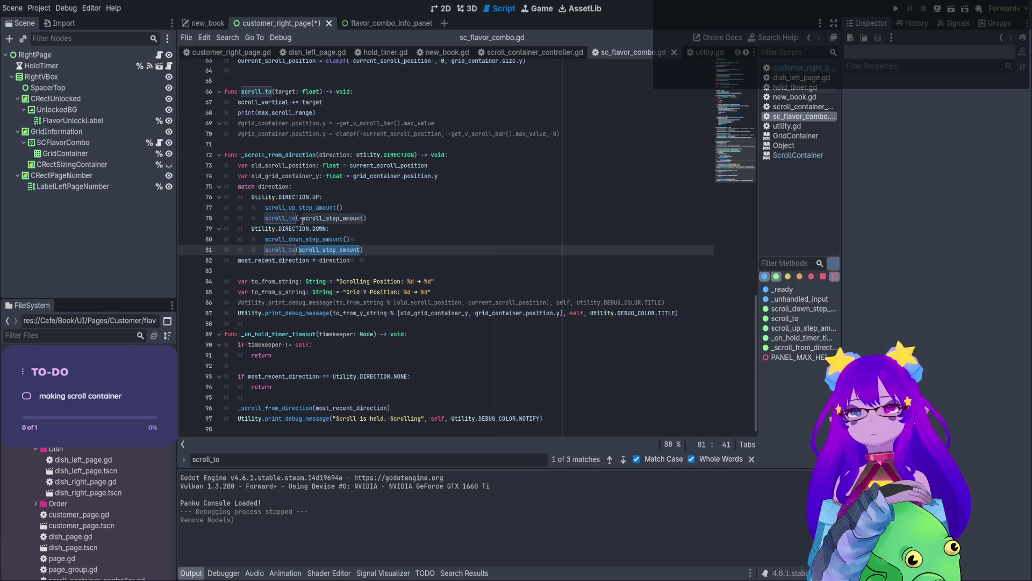
click(300, 219)
click(300, 250)
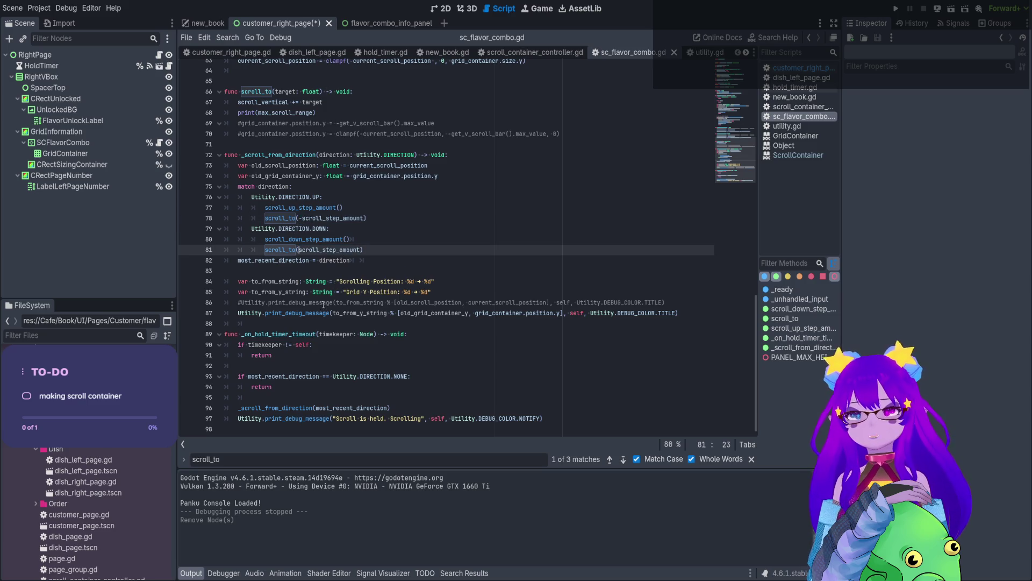
scroll(420, 230, up, 4)
Uncomment the Scrolling Position debug print on line 86, fix its Utility call, and save.
click(375, 239)
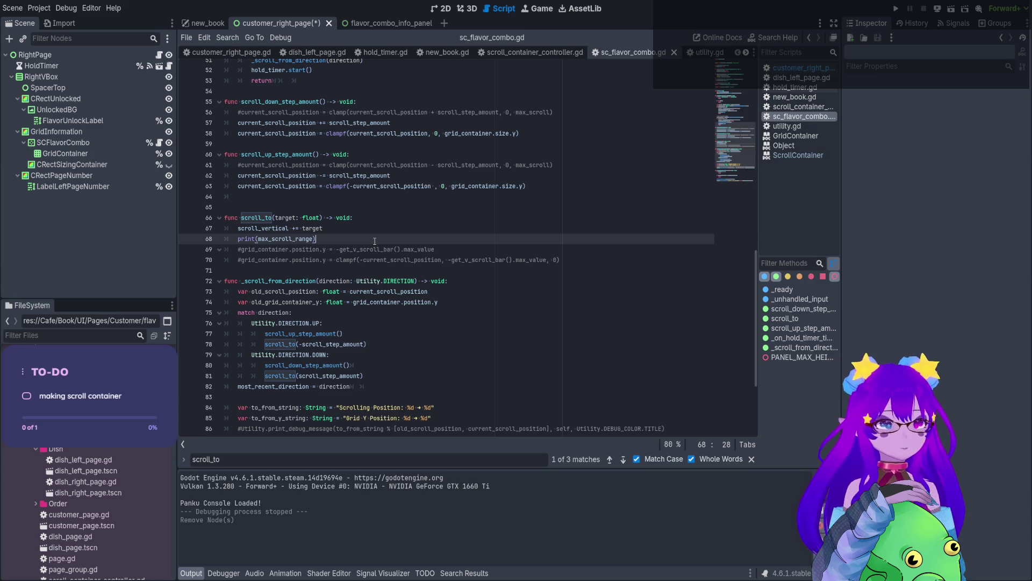
scroll(275, 291, down, 3)
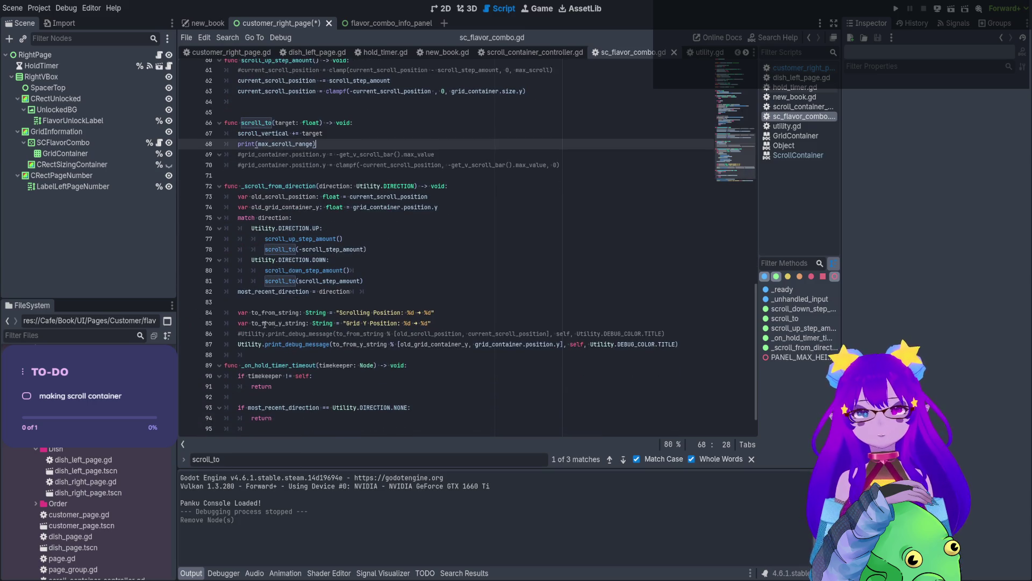
click(242, 333)
key(BackSpace)
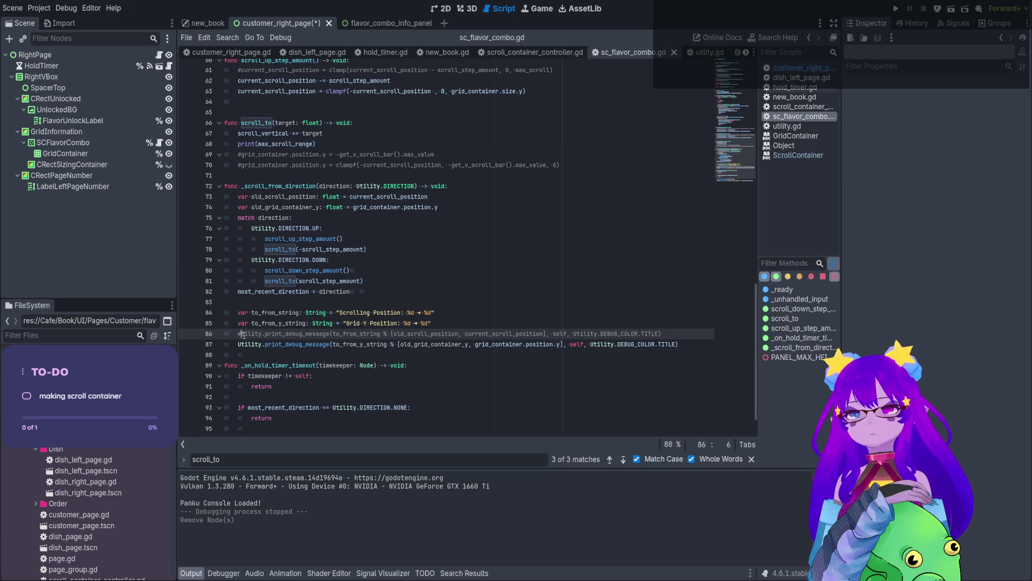
text(U)
click(436, 312)
key(ctrl+s)
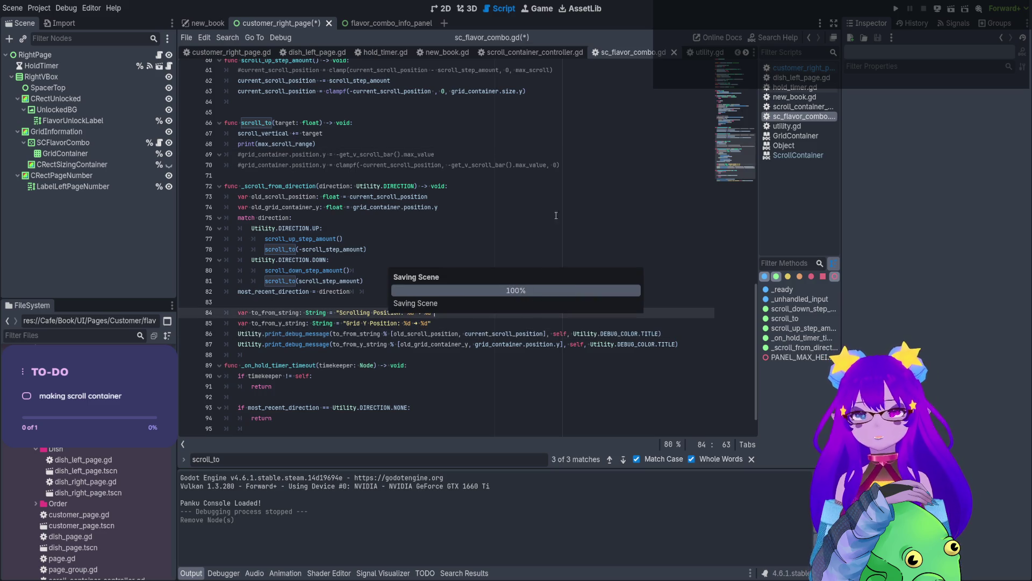
key(ctrl+shift+Tab)
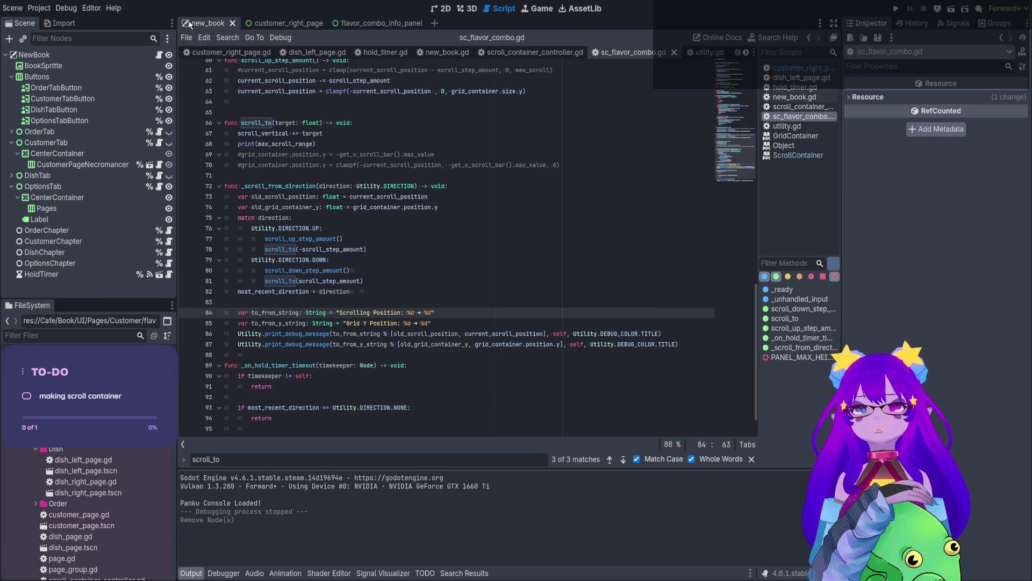
click(950, 12)
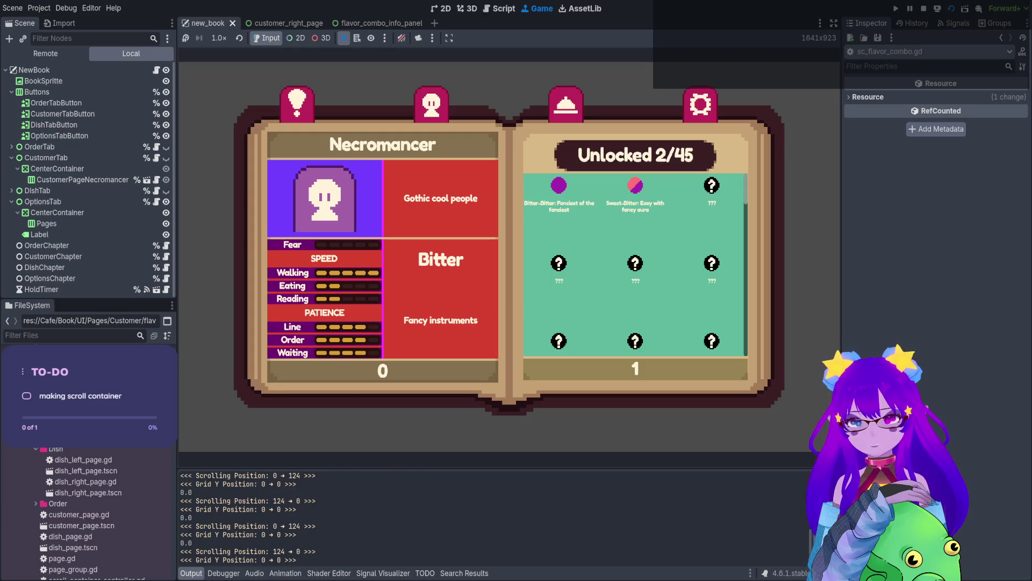
scroll(636, 264, down, 8)
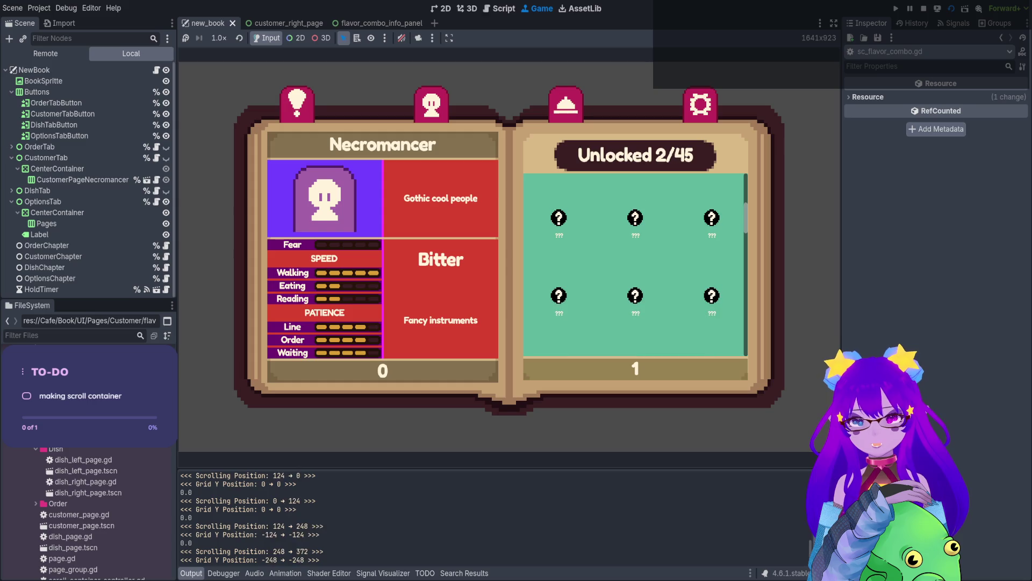
scroll(635, 264, down, 8)
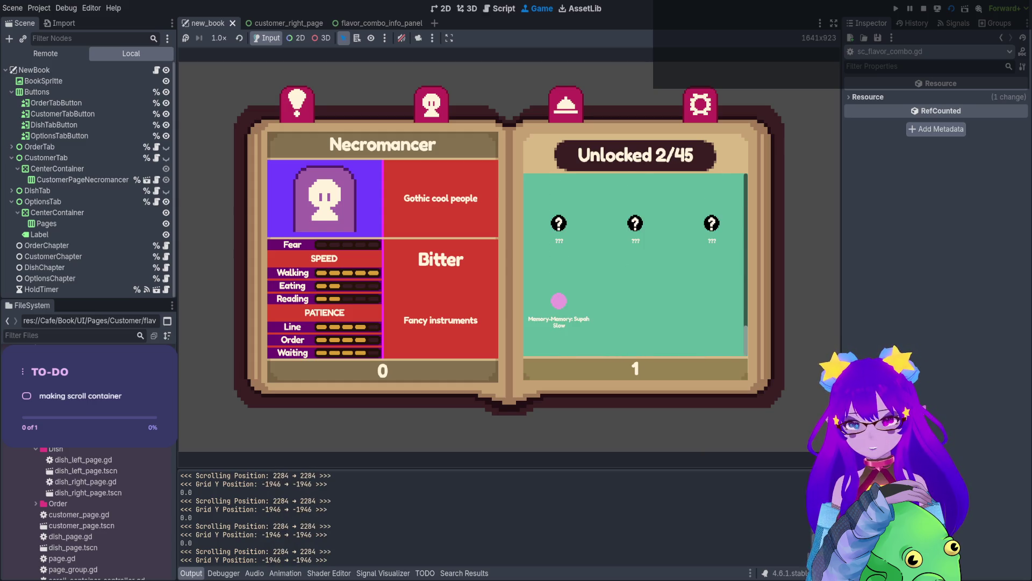
scroll(635, 264, down, 5)
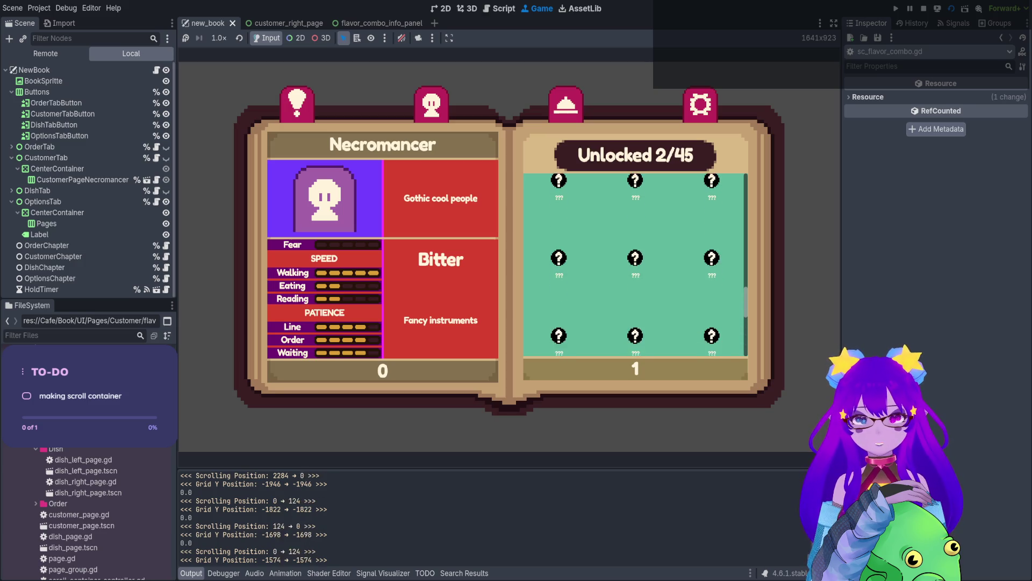
scroll(636, 264, down, 2)
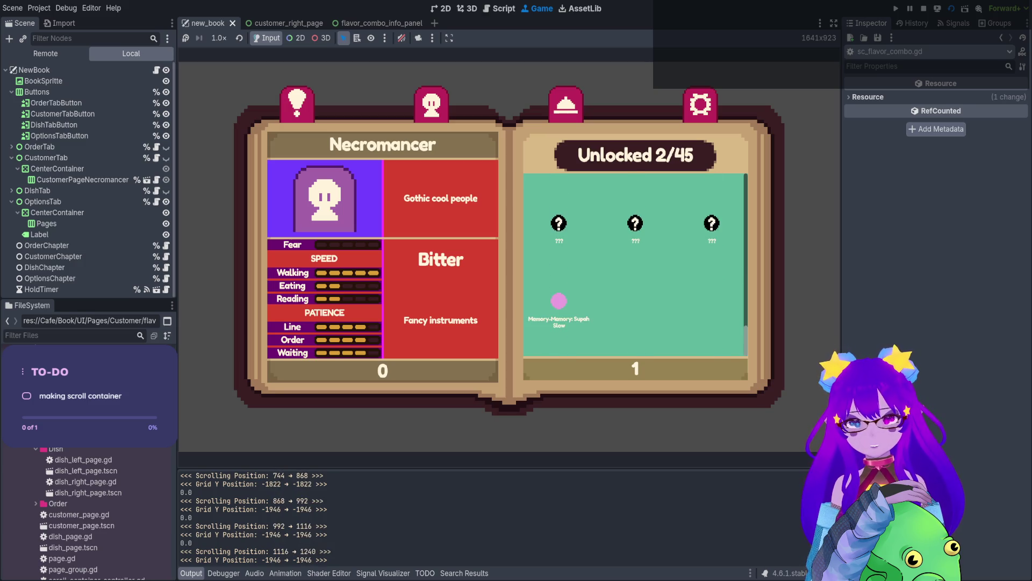
scroll(636, 264, down, 2)
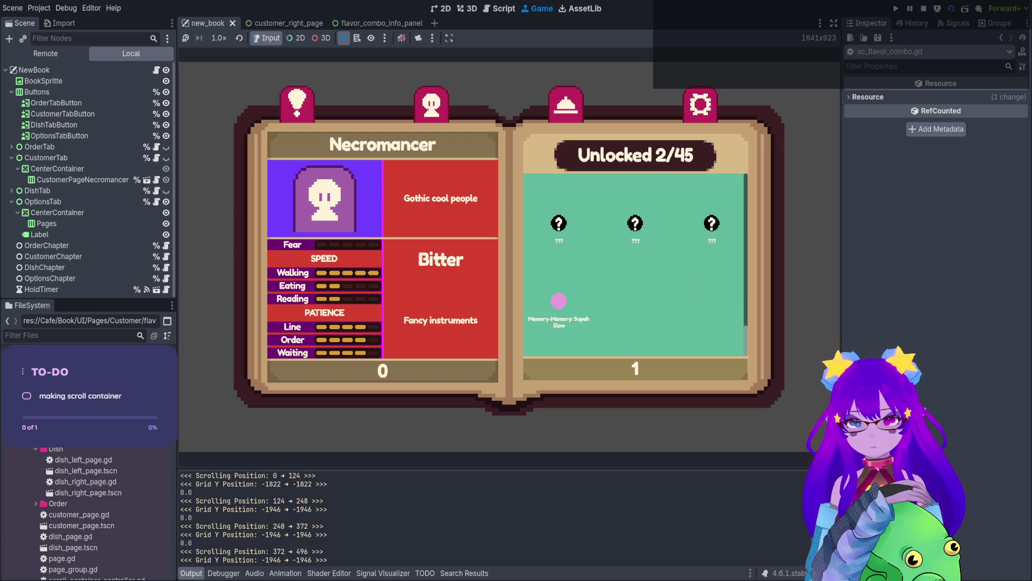
scroll(636, 263, down, 4)
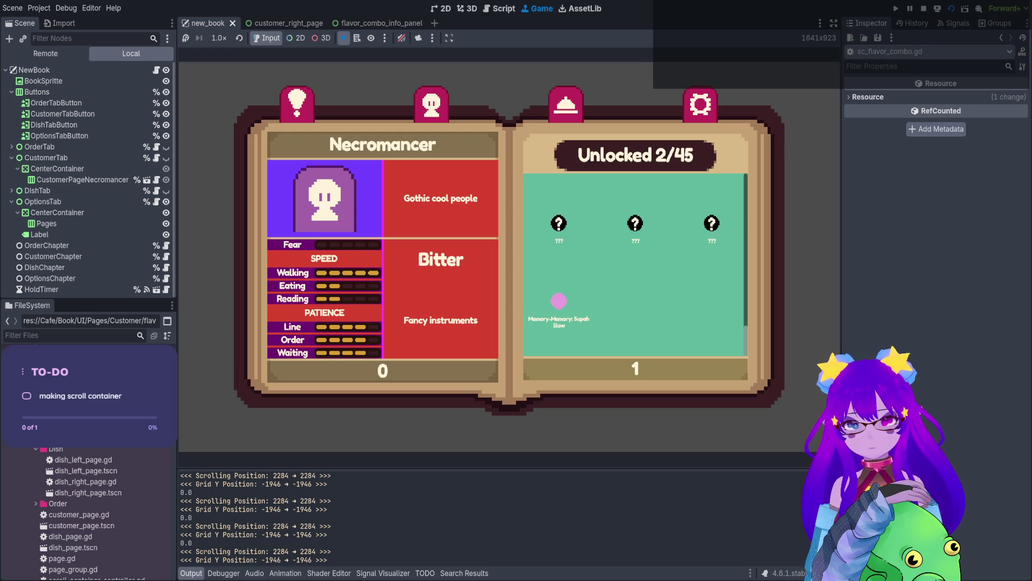
scroll(635, 263, down, 4)
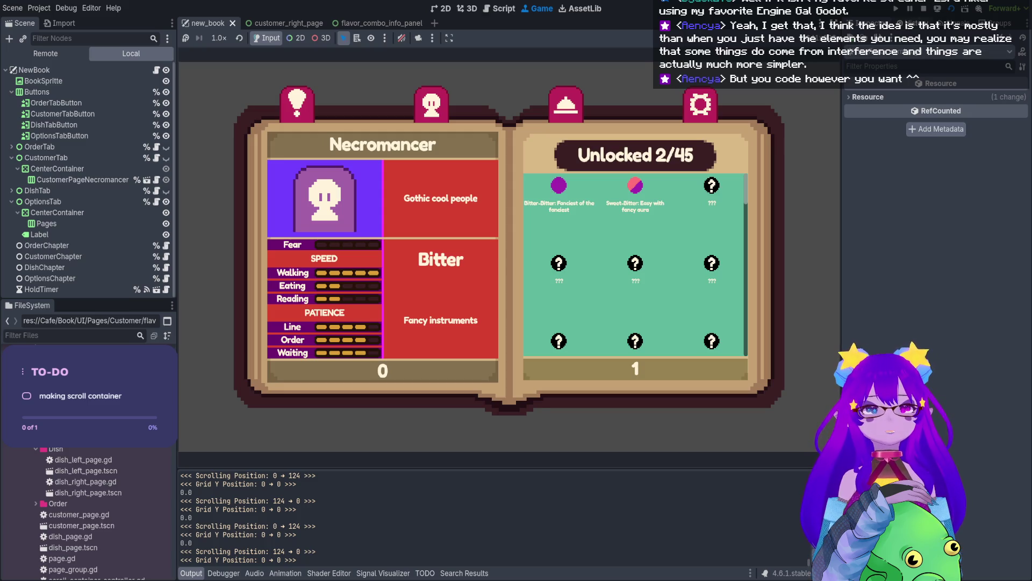
click(924, 10)
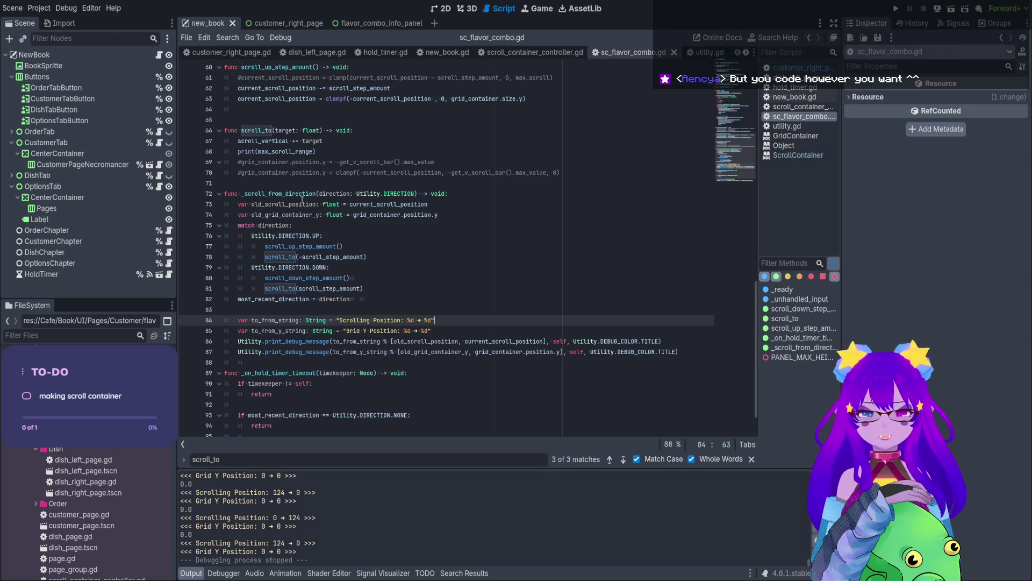
Review current_scroll_position in the debug print and the scroll step functions (lines 57–87).
scroll(364, 171, down, 1)
click(496, 320)
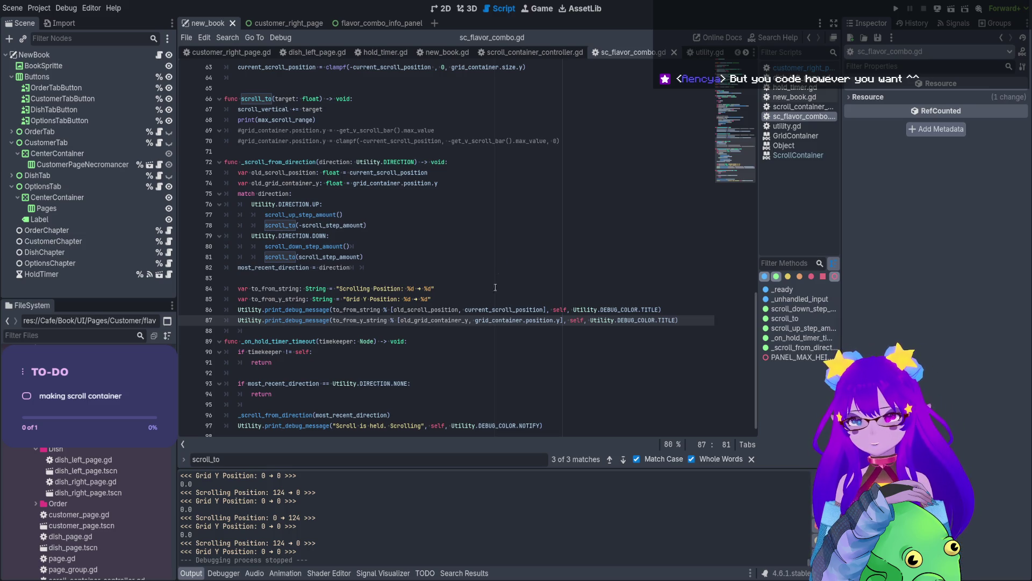
double_click(441, 310)
double_click(519, 309)
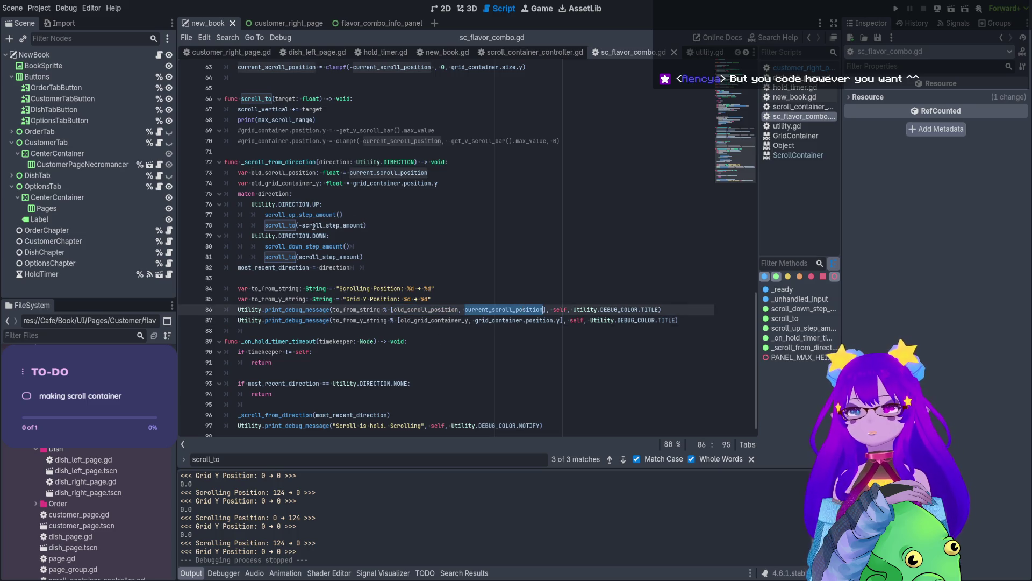
scroll(318, 226, up, 5)
click(289, 205)
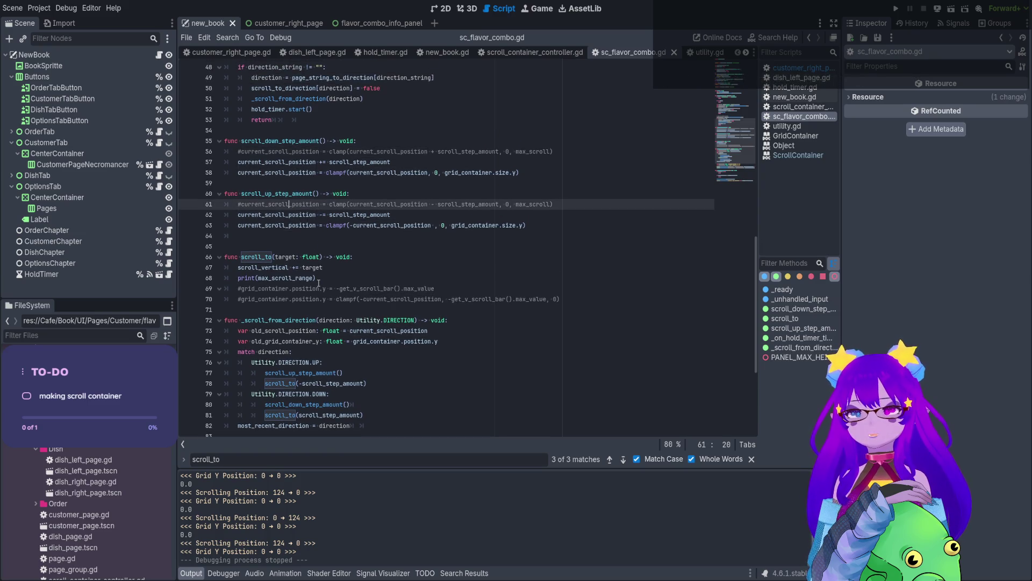
scroll(319, 283, up, 1)
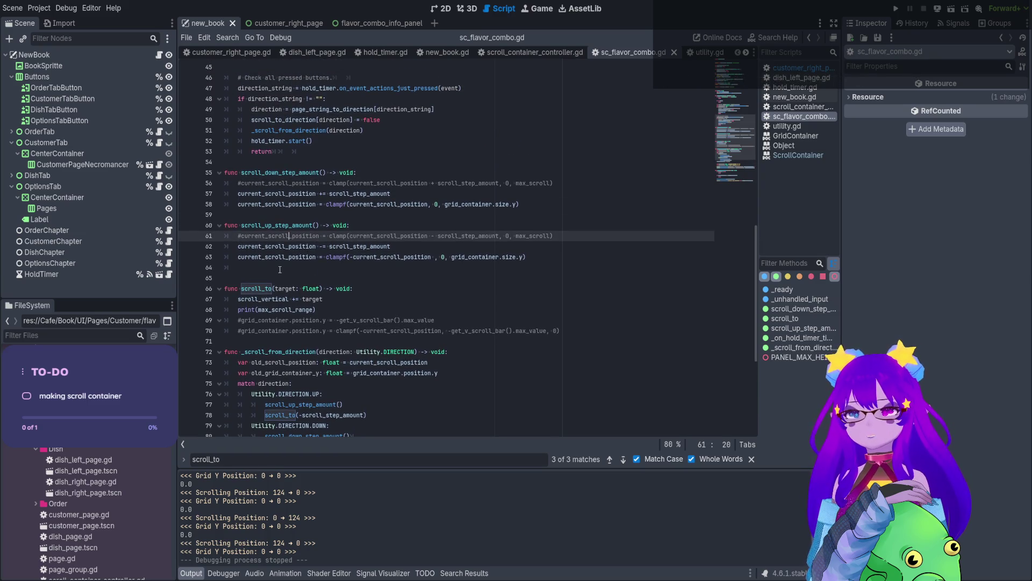
double_click(294, 257)
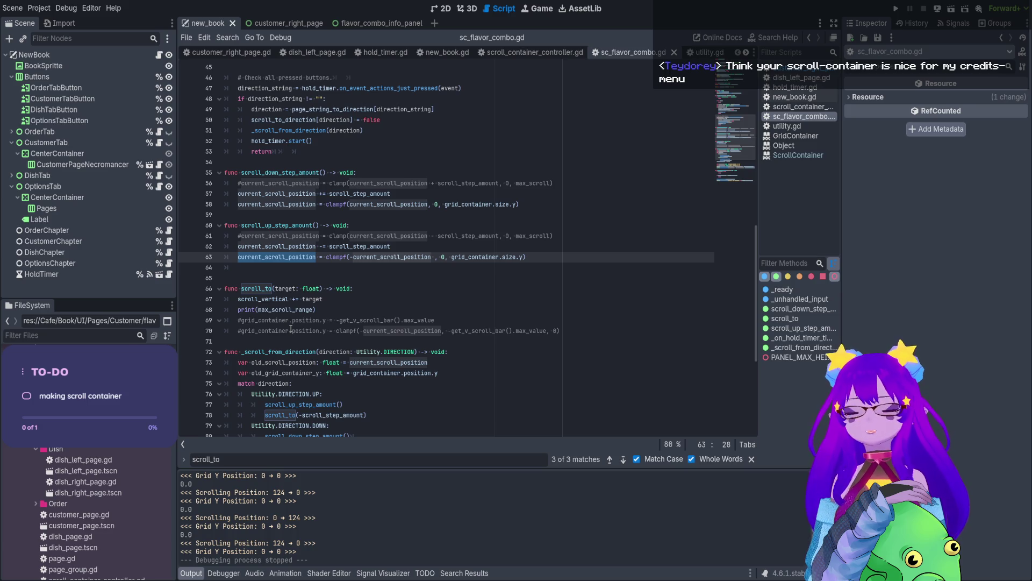
click(239, 204)
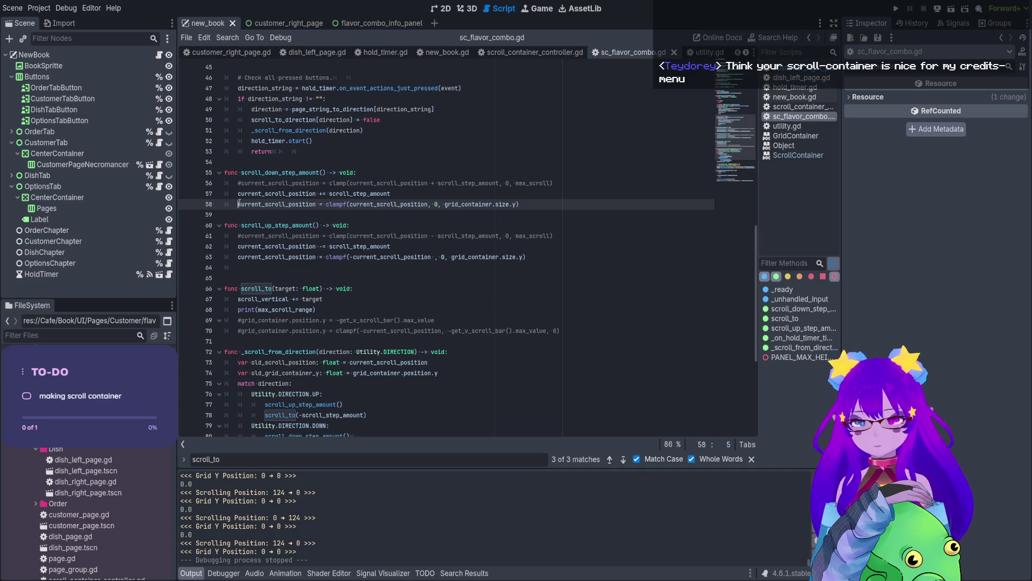
double_click(301, 194)
Find all 14 current_scroll_position matches, wrapping to its declaration on line 6 and selecting it.
key(ctrl+f)
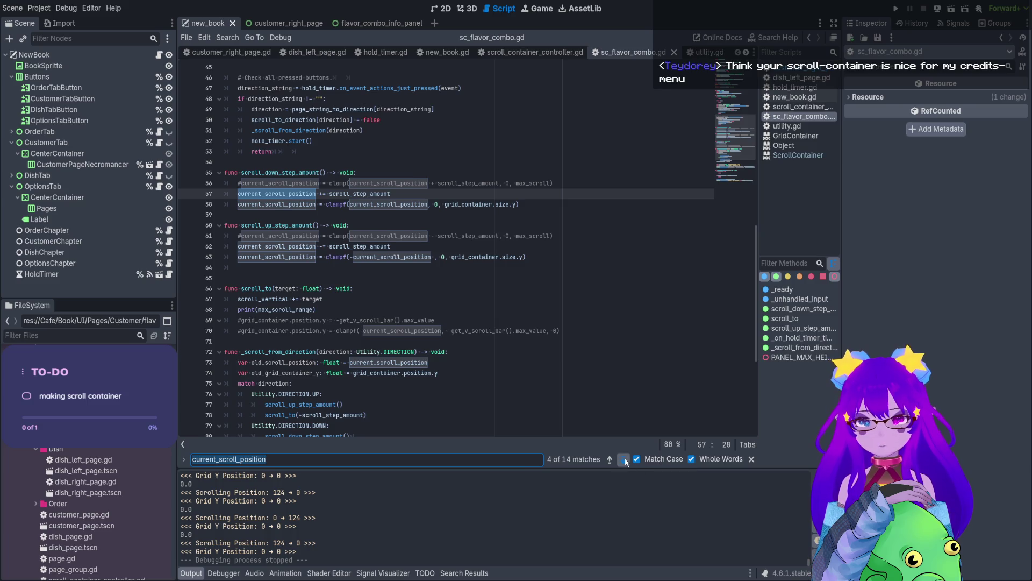
click(625, 459)
click(624, 460)
click(625, 460)
click(624, 460)
click(625, 460)
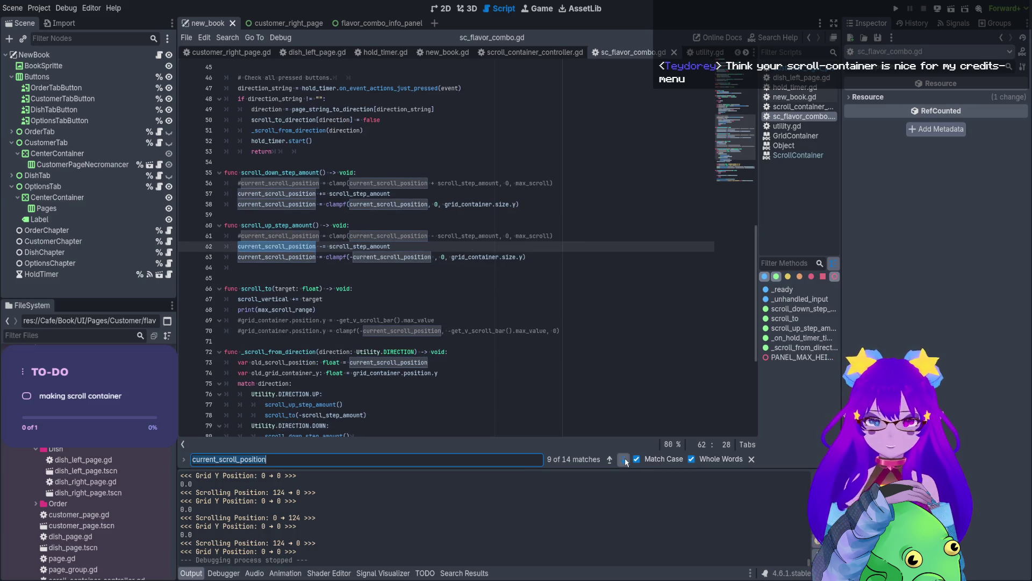
click(624, 459)
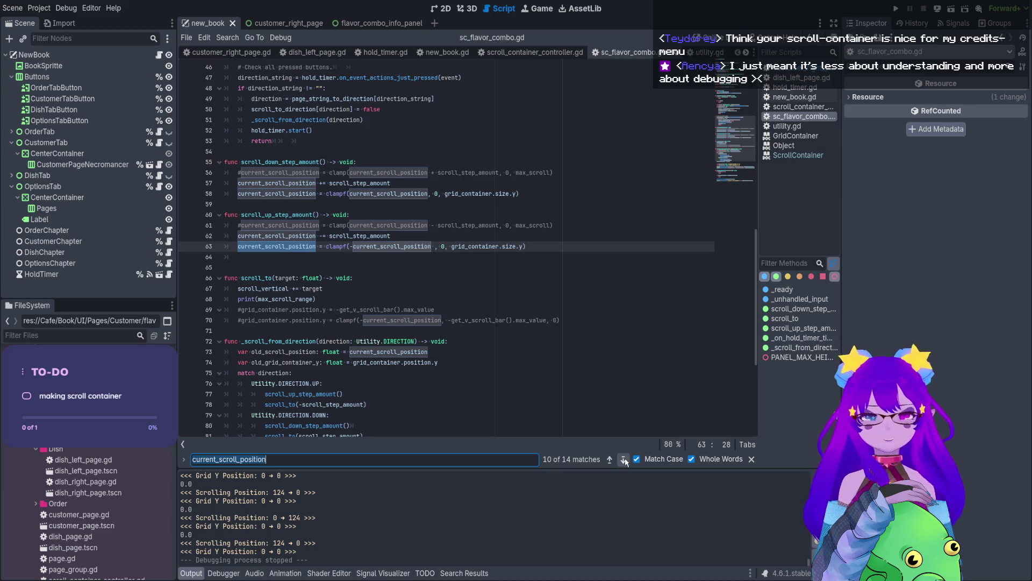
click(625, 464)
click(625, 464)
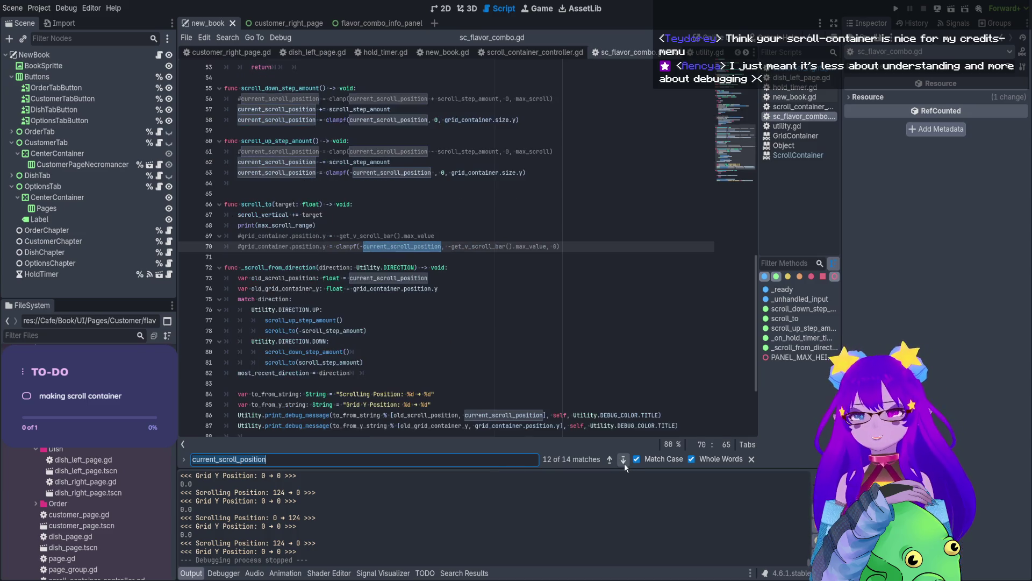
click(624, 459)
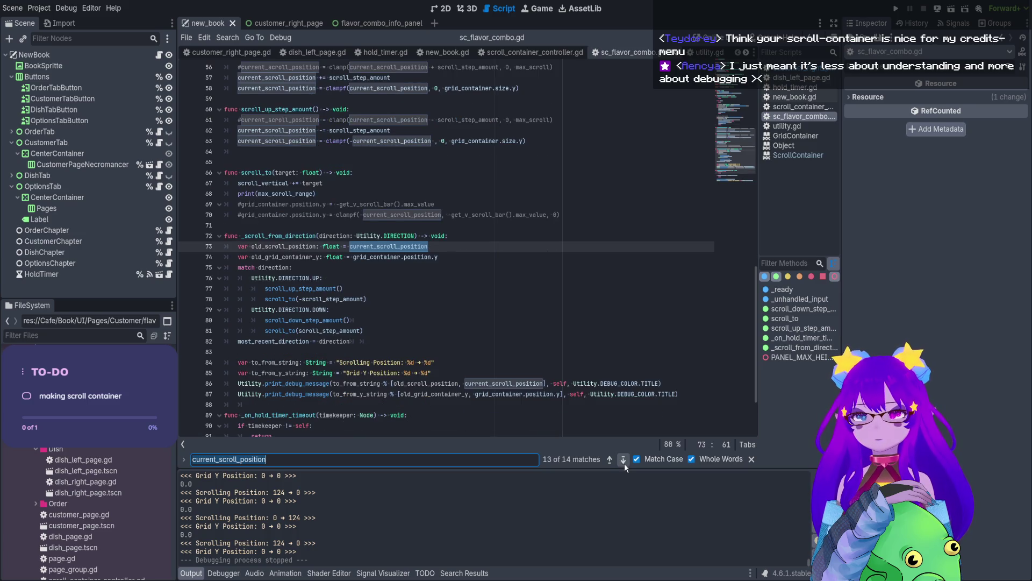
click(625, 461)
click(624, 460)
click(625, 463)
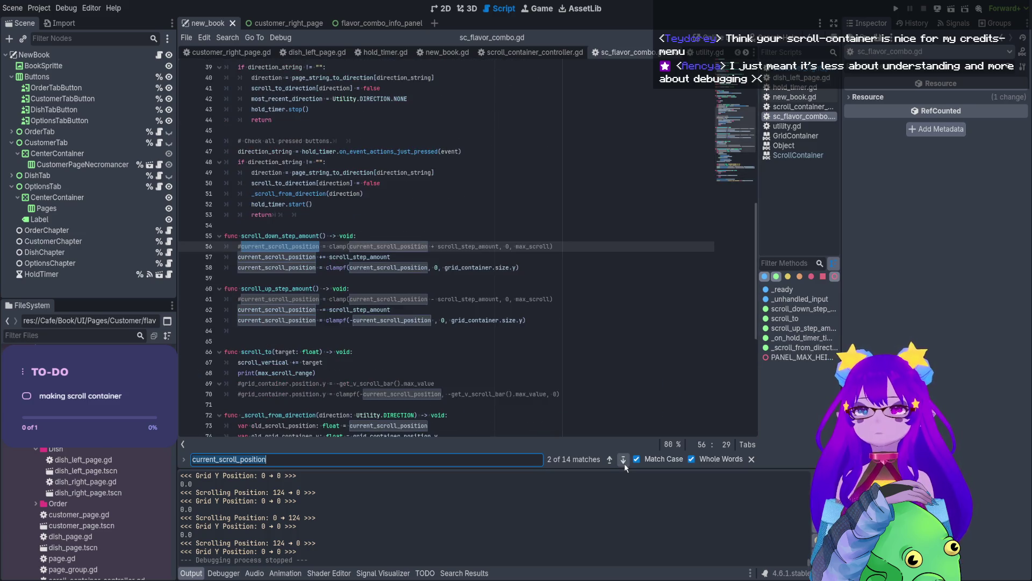
click(624, 463)
click(625, 463)
click(624, 463)
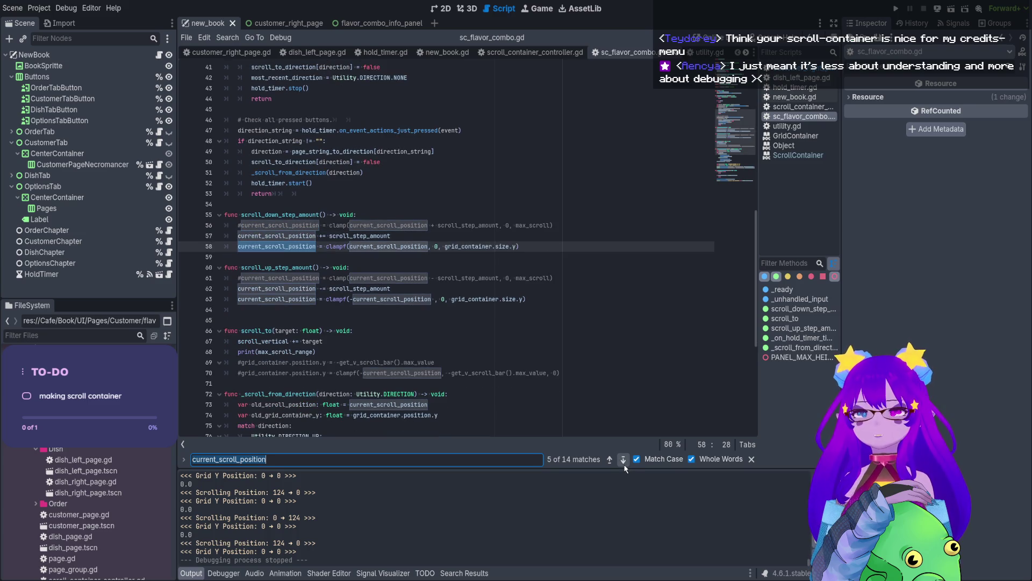
click(623, 459)
click(623, 459)
click(624, 460)
click(623, 460)
click(624, 460)
click(623, 460)
click(624, 460)
click(623, 461)
click(623, 461)
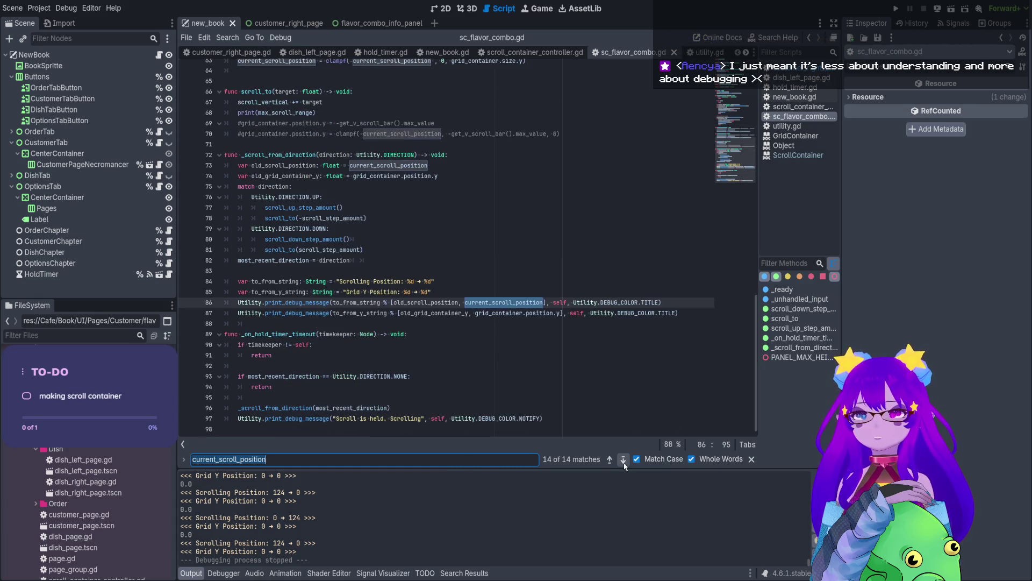
click(624, 460)
click(624, 459)
click(623, 460)
click(624, 460)
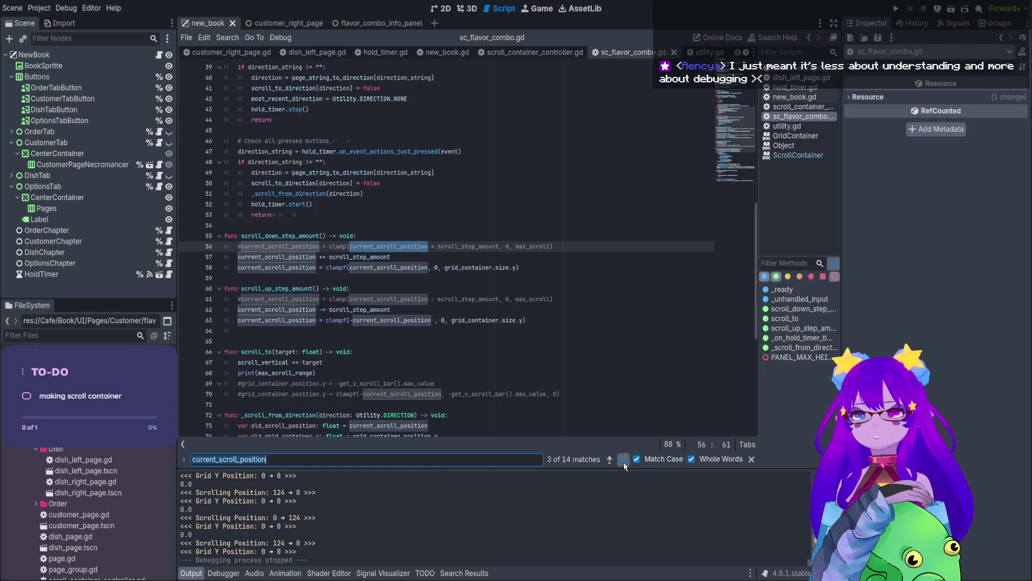
click(624, 460)
click(623, 460)
triple_click(624, 460)
triple_click(624, 460)
triple_click(623, 460)
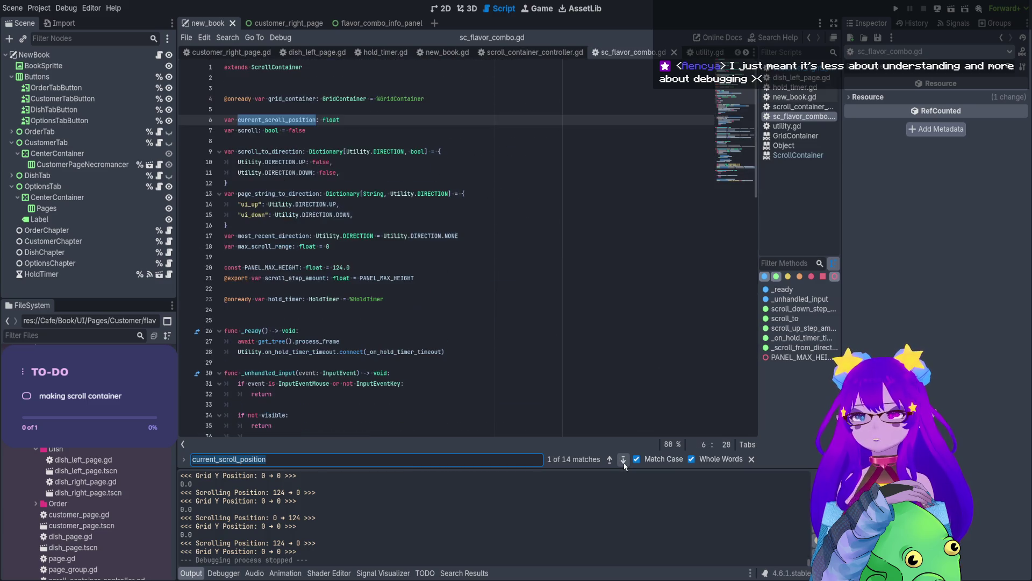
drag(341, 119, 212, 125)
Delete the current_scroll_position declaration on line 6 and save to expose the broken references.
key(BackSpace)
key(BackSpace)
key(BackSpace)
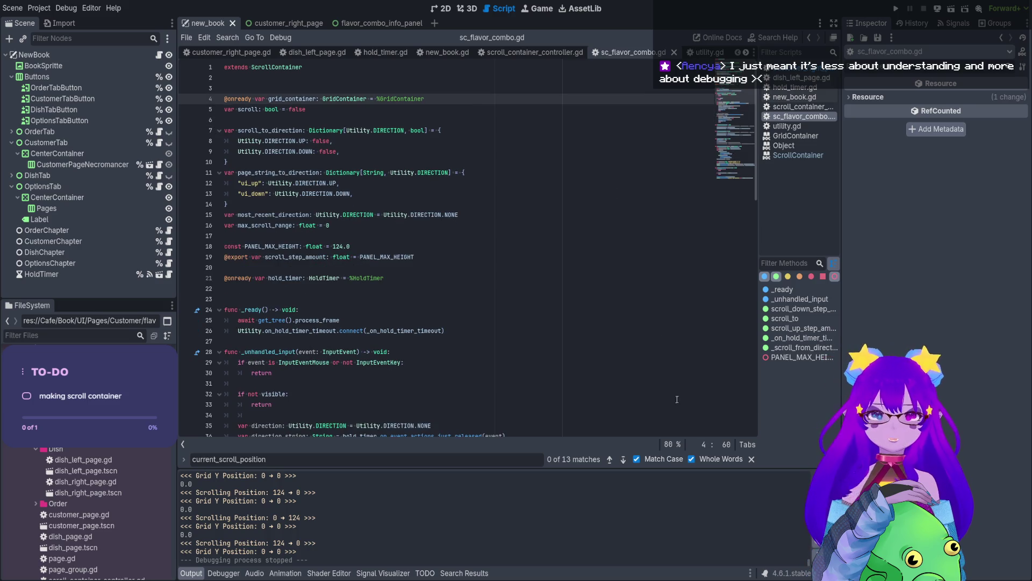
key(ctrl+s)
click(734, 132)
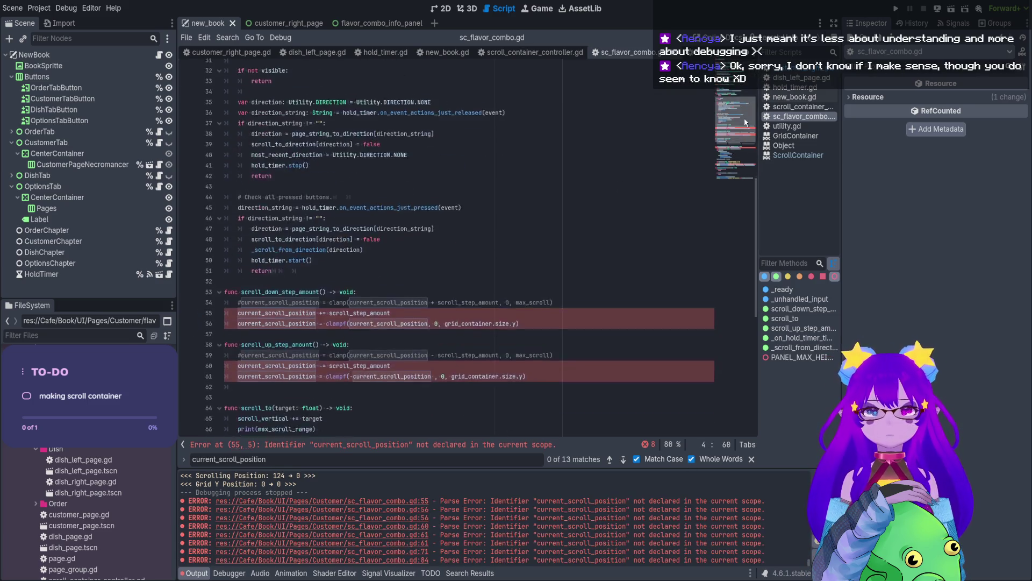
click(533, 198)
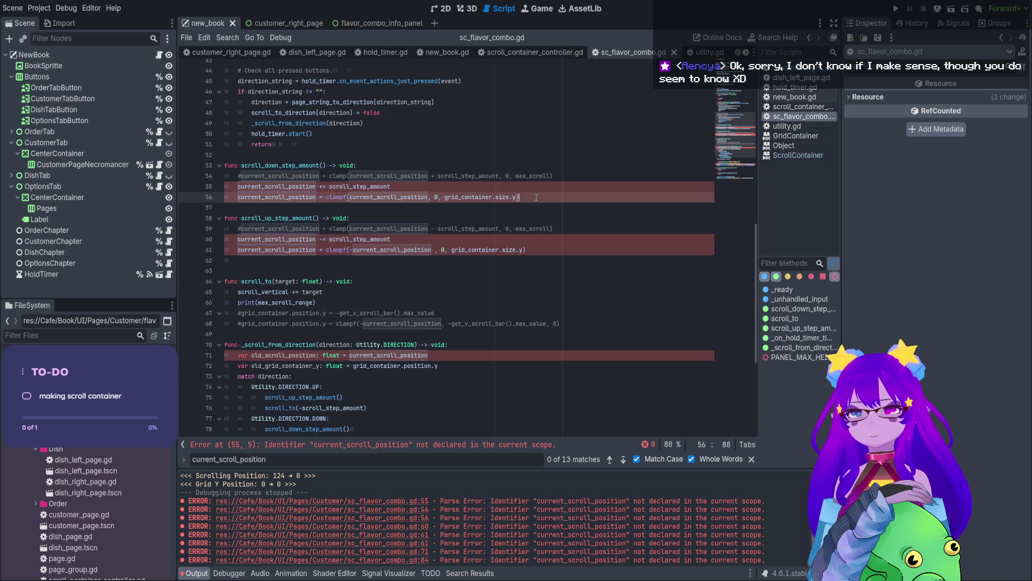
Comment out the scrolling debug print on line 84 and the old_scroll_position line.
scroll(288, 367, down, 4)
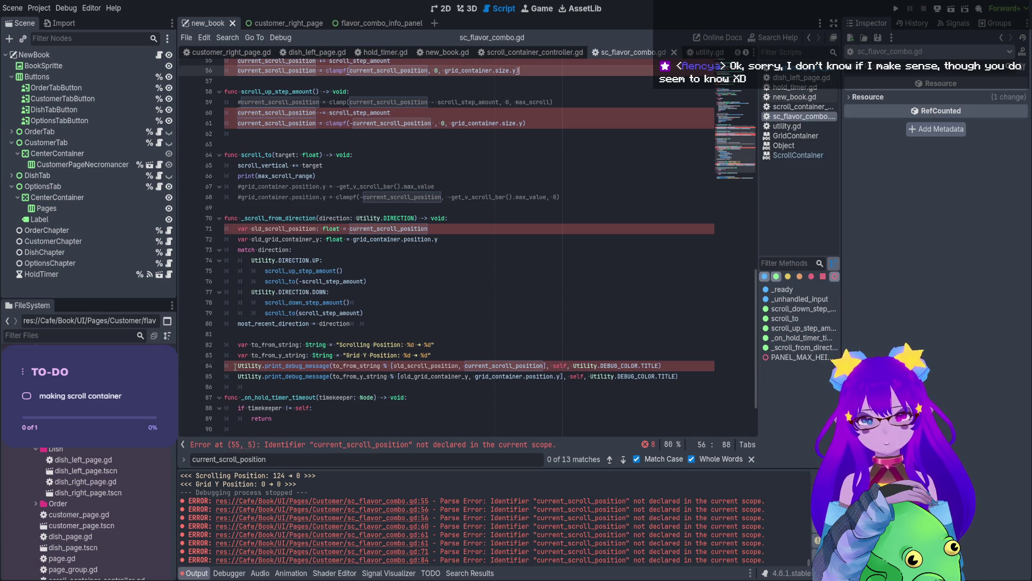
click(235, 366)
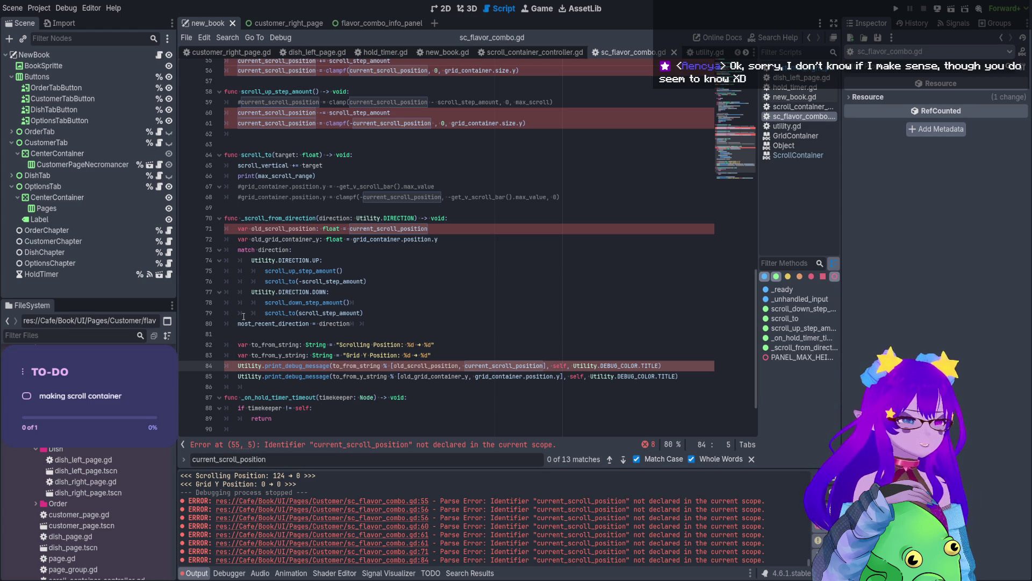
text(#)
scroll(251, 279, up, 1)
click(237, 261)
text(#)
scroll(235, 223, up, 2)
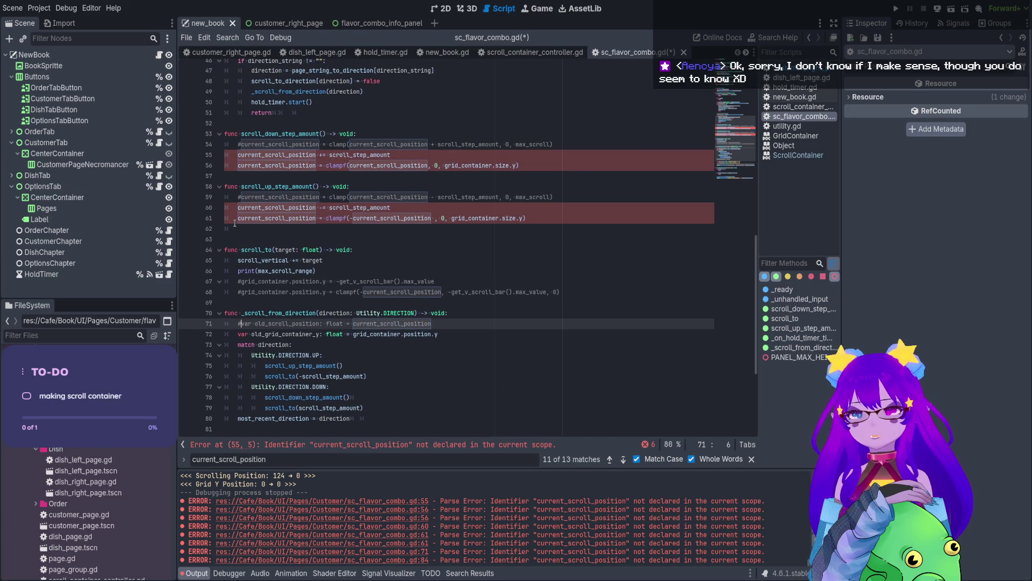
Comment out both step-amount functions and their calls, save, and run the current scene.
mouse_move(554, 217)
mouse_down()
mouse_move(225, 135)
mouse_move(218, 124)
mouse_up()
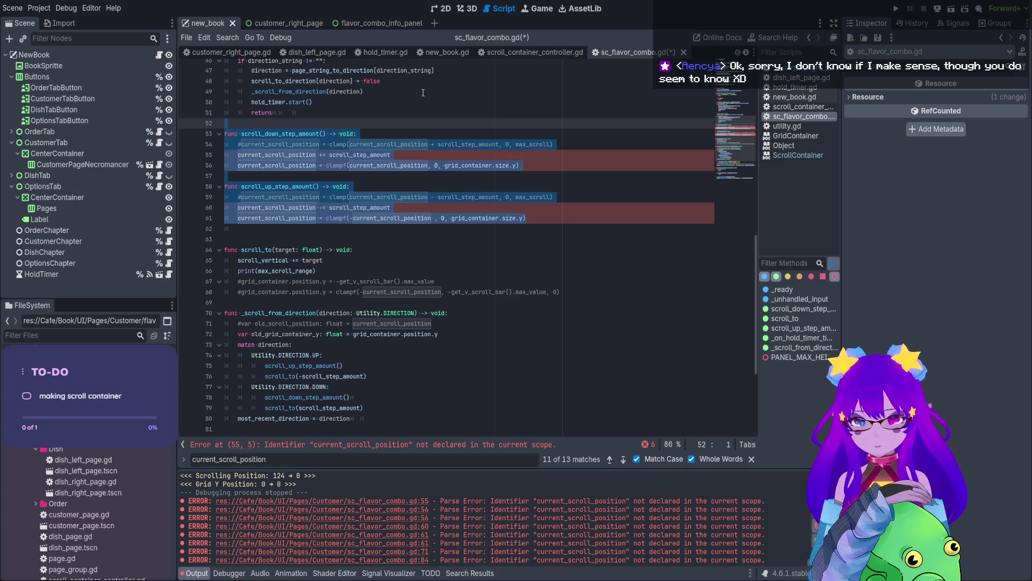
key(ctrl+k)
scroll(345, 215, down, 2)
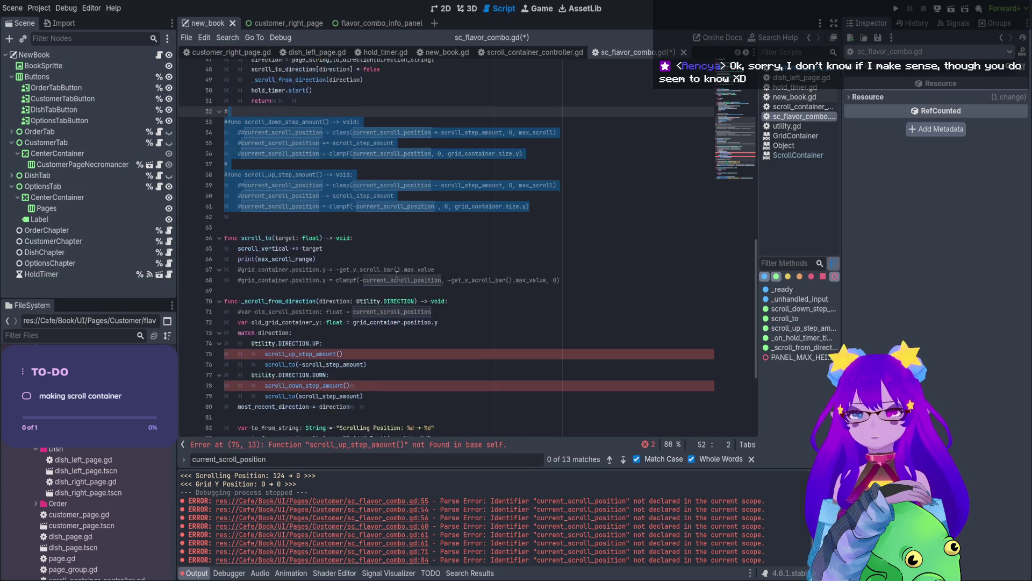
click(262, 302)
key(ctrl+k)
click(266, 334)
key(ctrl+k)
click(376, 323)
key(ctrl+s)
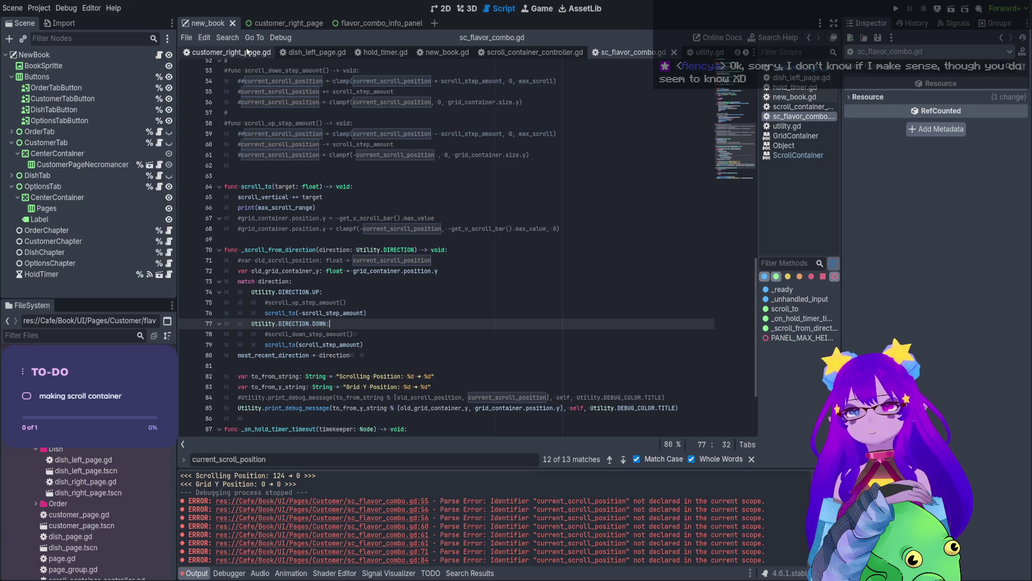
click(950, 10)
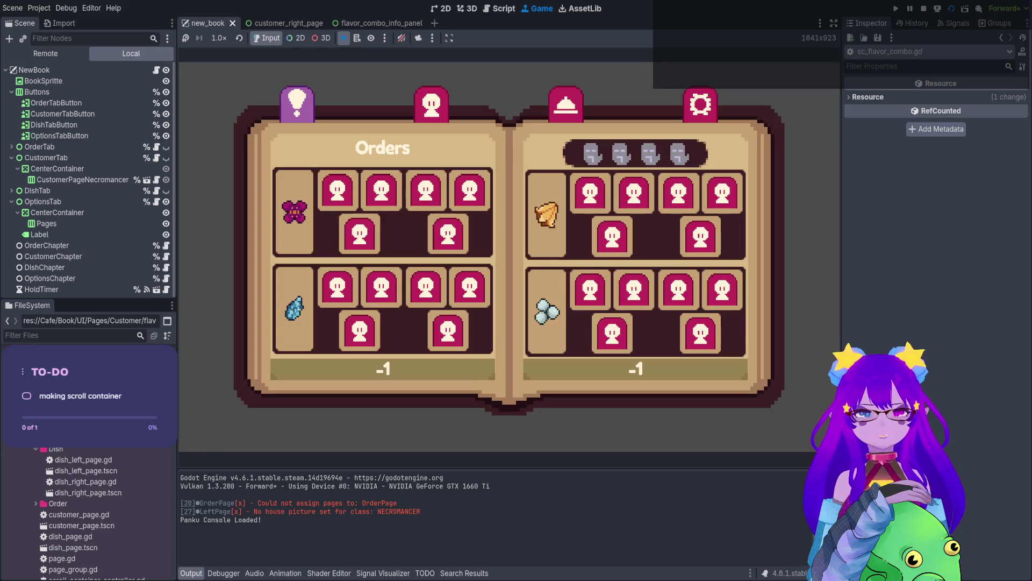
Open the Necromancer customer page, scroll its flavor grid to the bottom, then stop the game.
click(432, 104)
scroll(635, 264, down, 2)
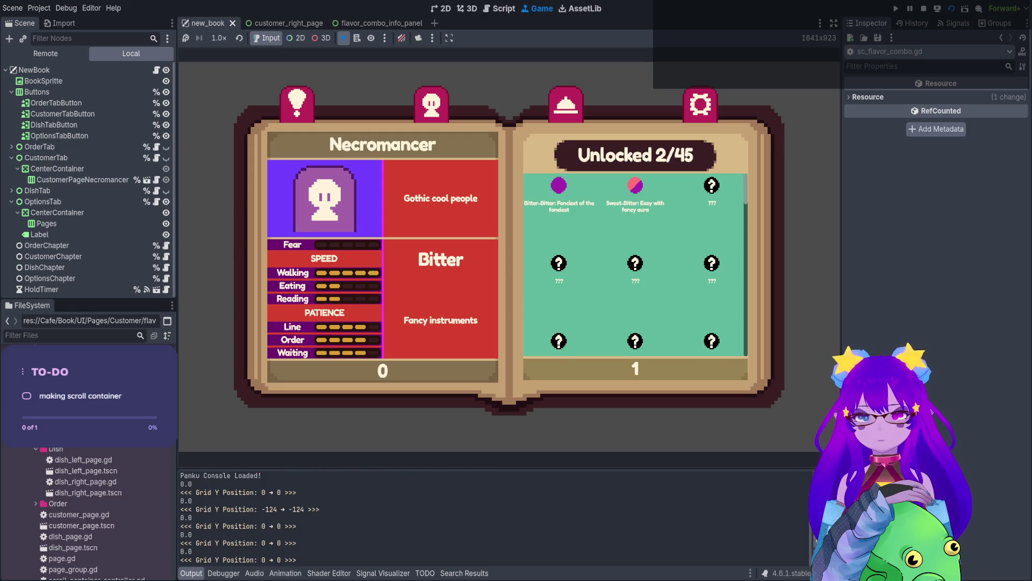
scroll(634, 264, down, 11)
scroll(634, 264, down, 9)
scroll(634, 264, down, 1)
click(924, 8)
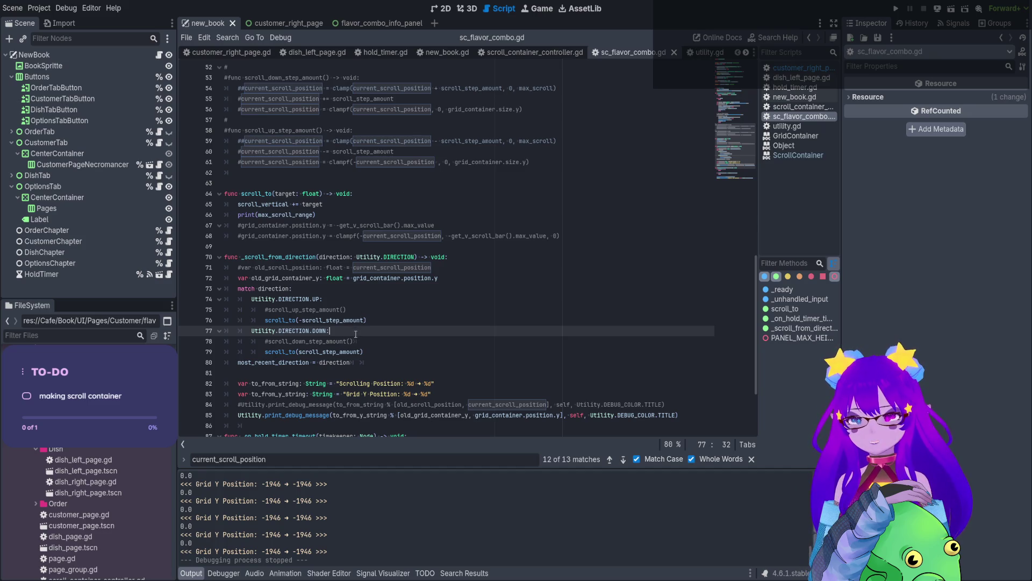
Delete the commented scroll_down and scroll_up step-amount calls and the scrolling debug print.
drag(358, 340, 192, 340)
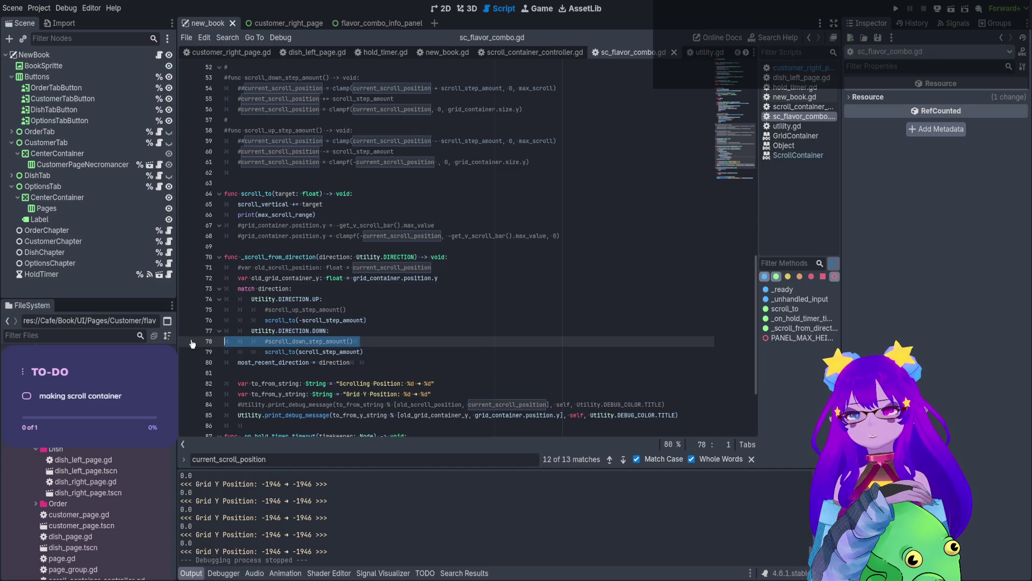
key(BackSpace)
key(BackSpace)
drag(347, 310, 202, 318)
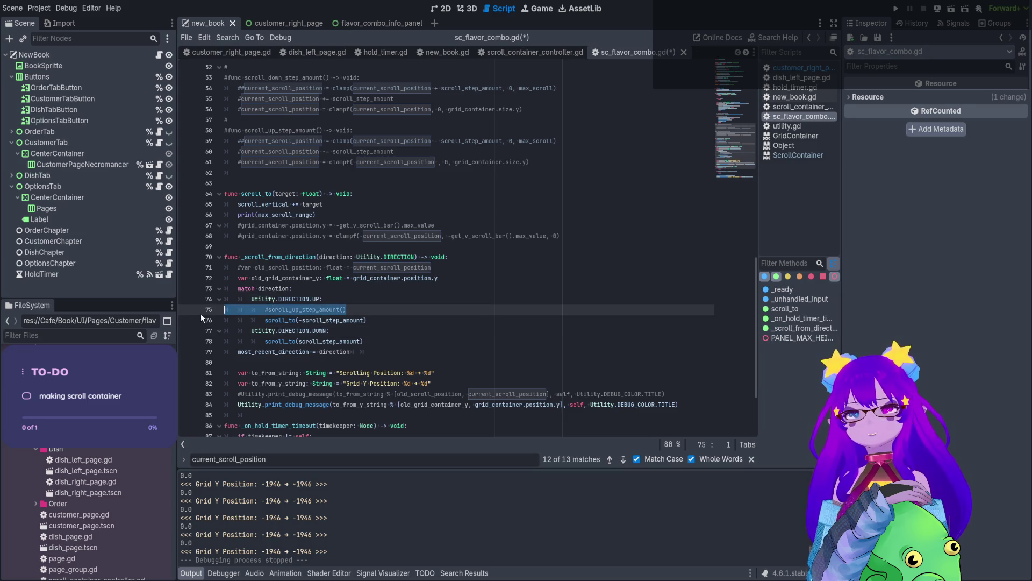
key(BackSpace)
key(BackSpace)
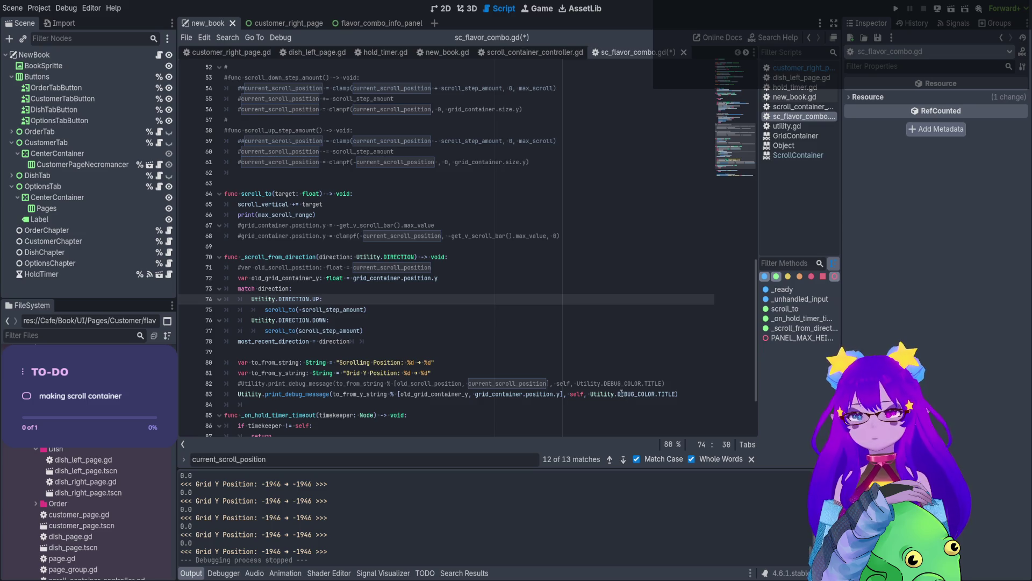
drag(671, 381, 202, 383)
key(BackSpace)
key(BackSpace)
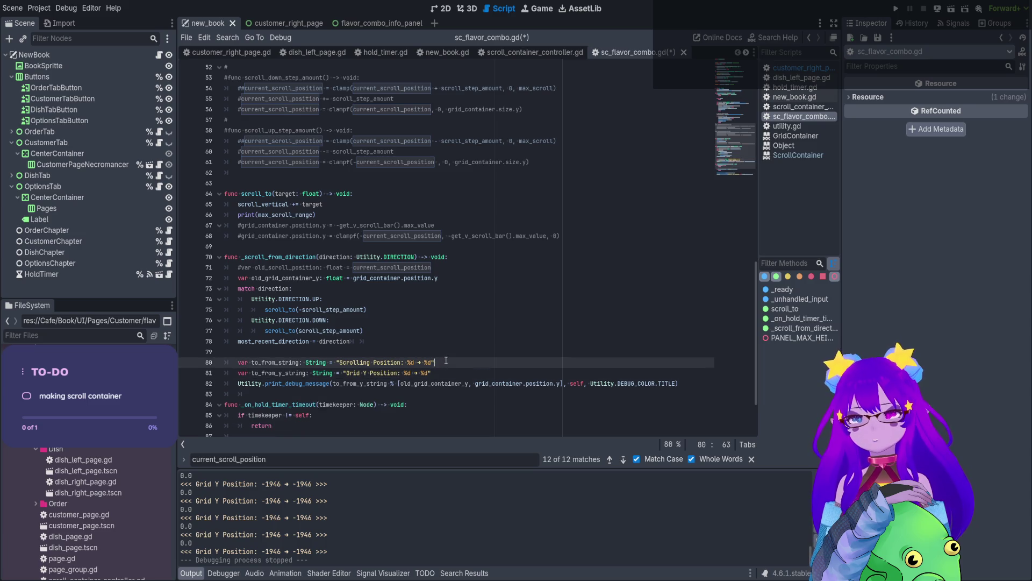
drag(447, 362, 206, 362)
Remove the step-amount functions, scrolling position string, old_scroll_position line and extra scroll_to lines, then save.
key(BackSpace)
key(BackSpace)
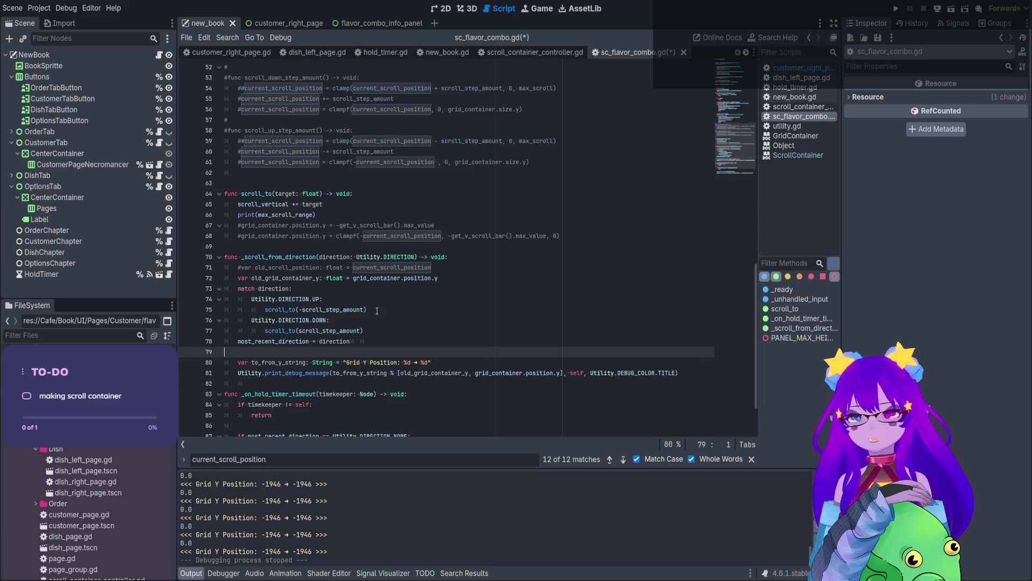
scroll(376, 279, up, 3)
click(383, 279)
drag(383, 278, 224, 162)
key(BackSpace)
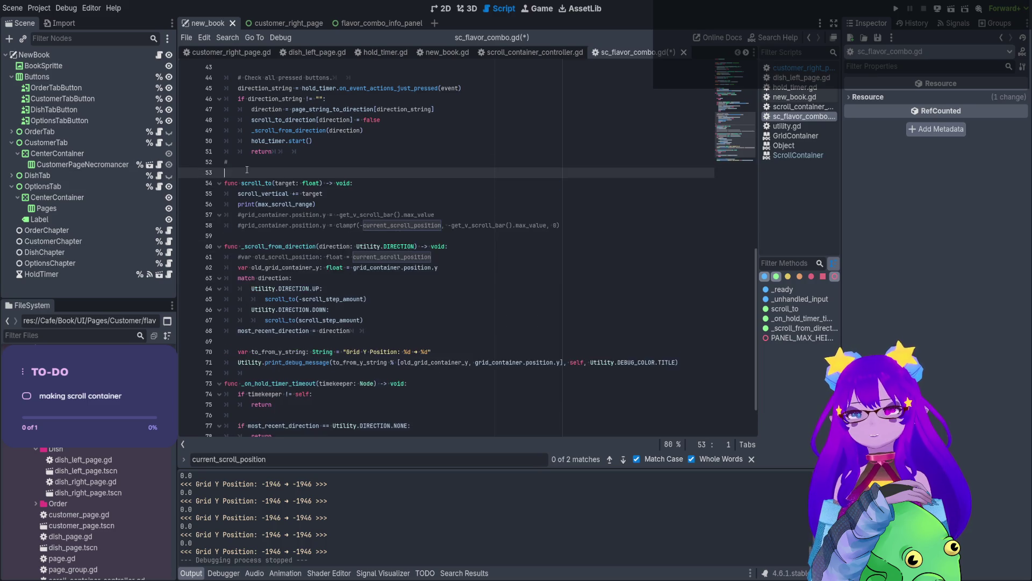
drag(581, 212, 197, 199)
key(BackSpace)
key(BackSpace)
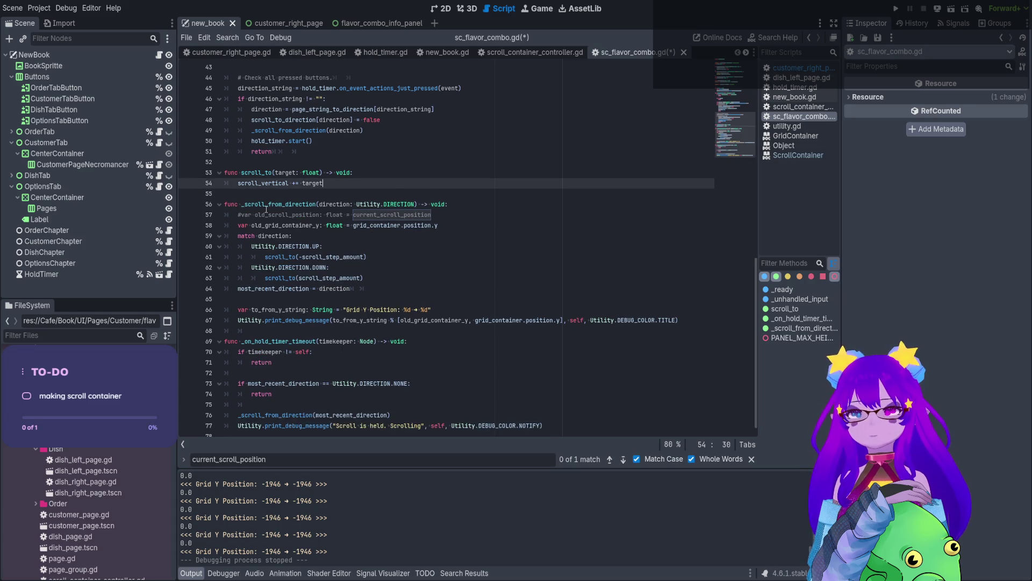
drag(454, 247, 276, 237)
key(shift+End)
key(BackSpace)
scroll(510, 285, up, 5)
scroll(510, 286, down, 6)
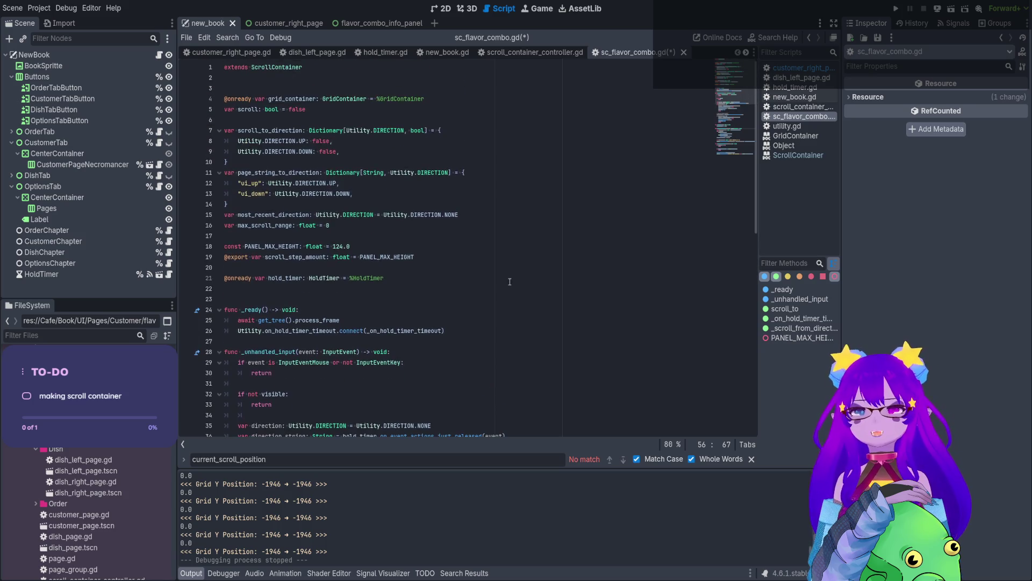
click(496, 311)
key(ctrl+s)
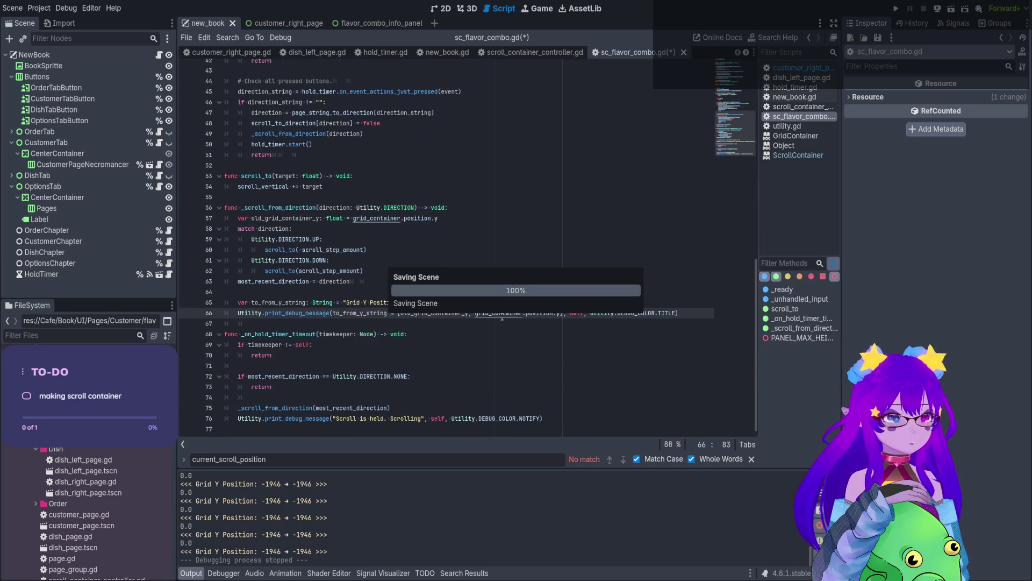
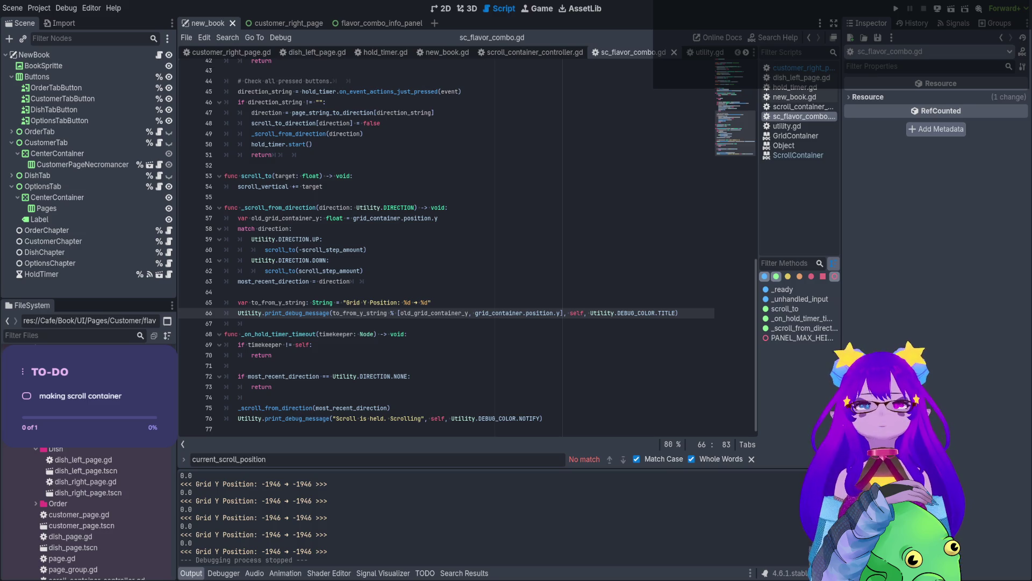
From line 50 of the script, briefly run and stop the project, then open customer_right_page.
click(497, 143)
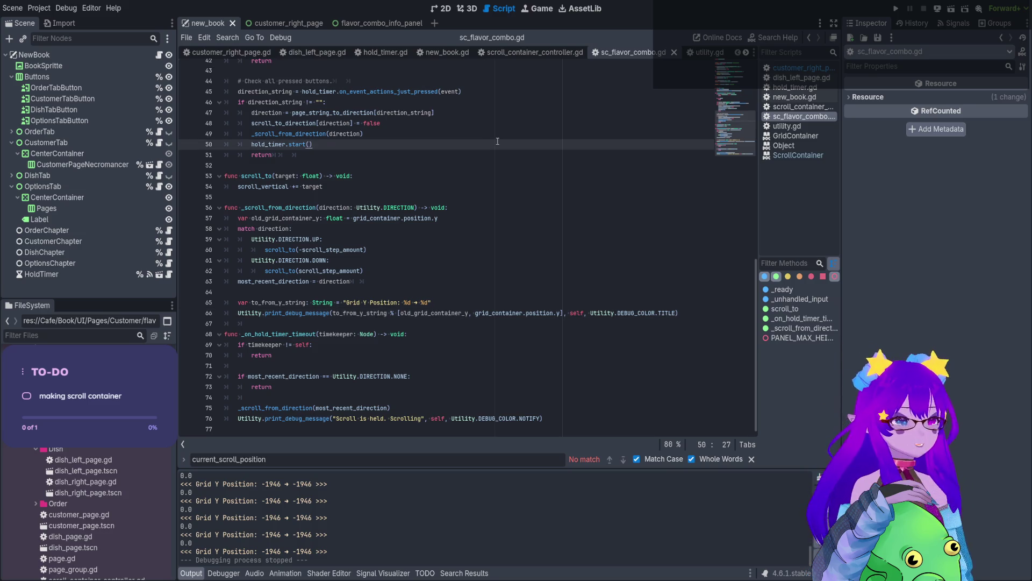
click(897, 8)
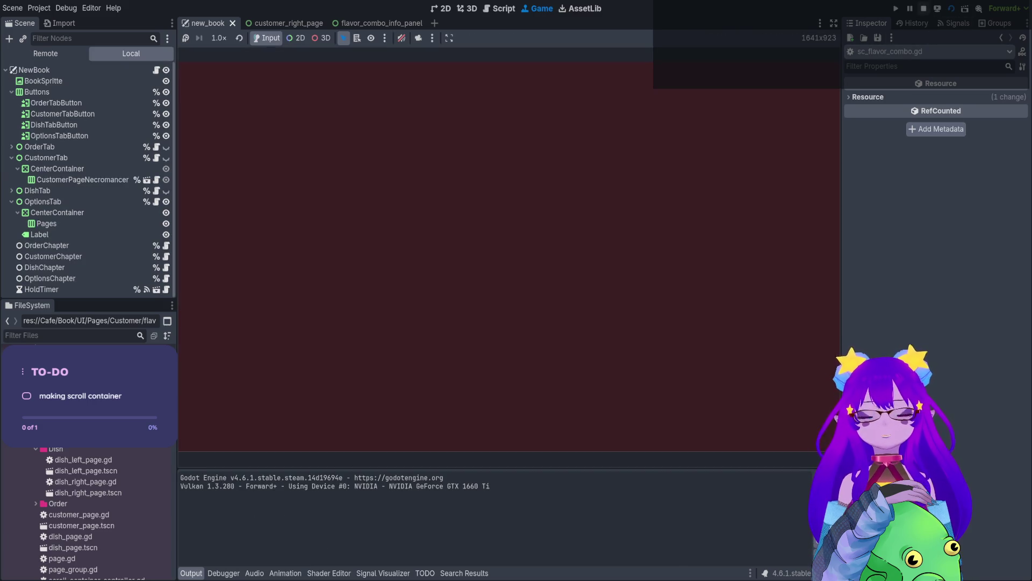
click(922, 9)
click(276, 23)
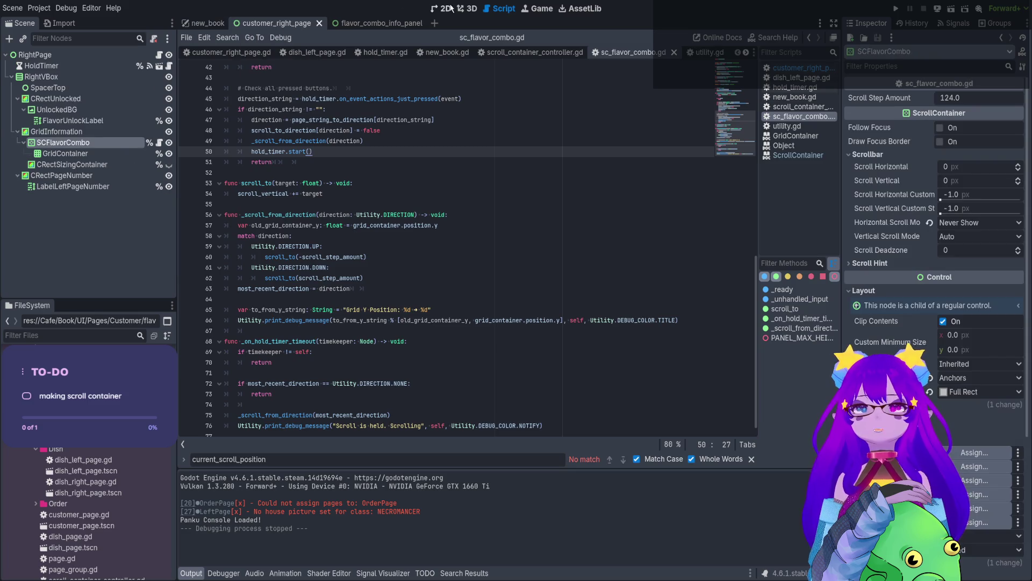
In the 2D view, select CRectSizingContainer and turn its visibility on.
click(445, 9)
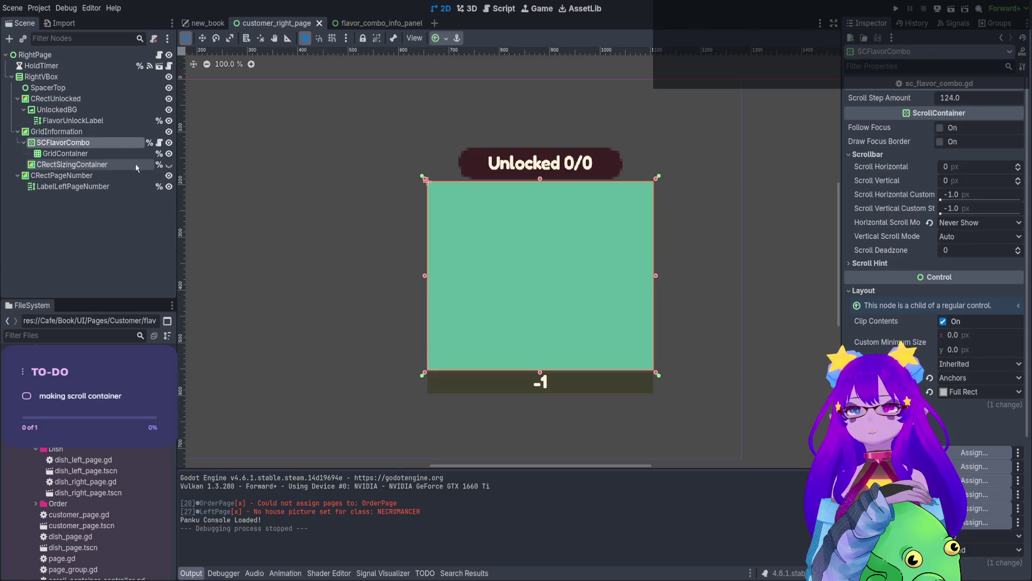
click(86, 164)
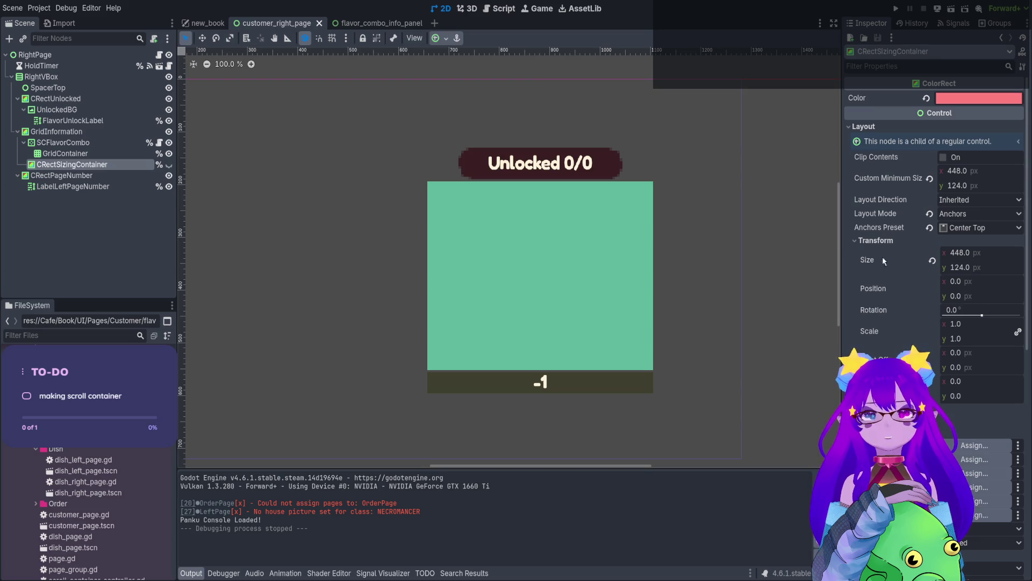
click(397, 22)
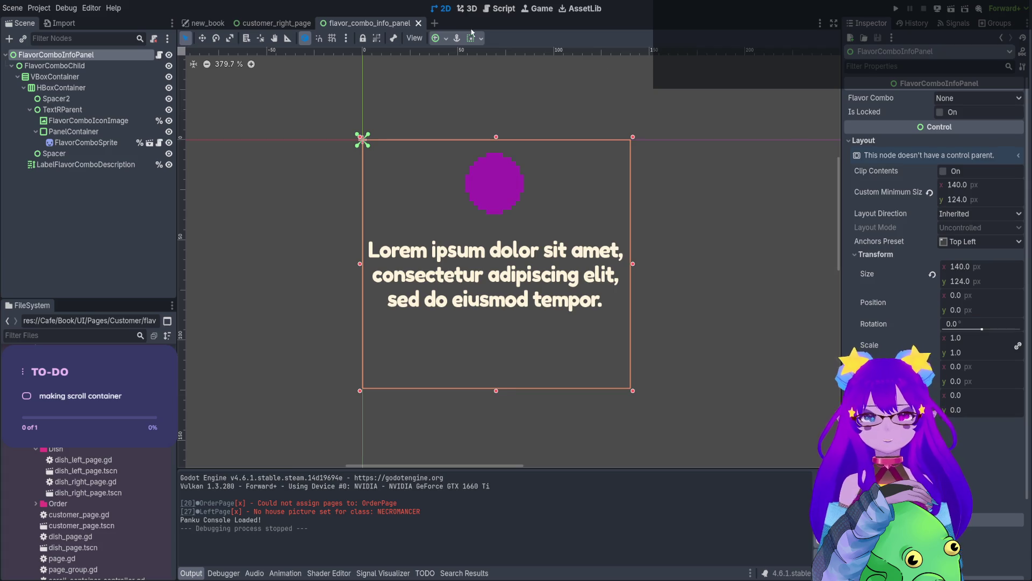
click(272, 23)
click(169, 164)
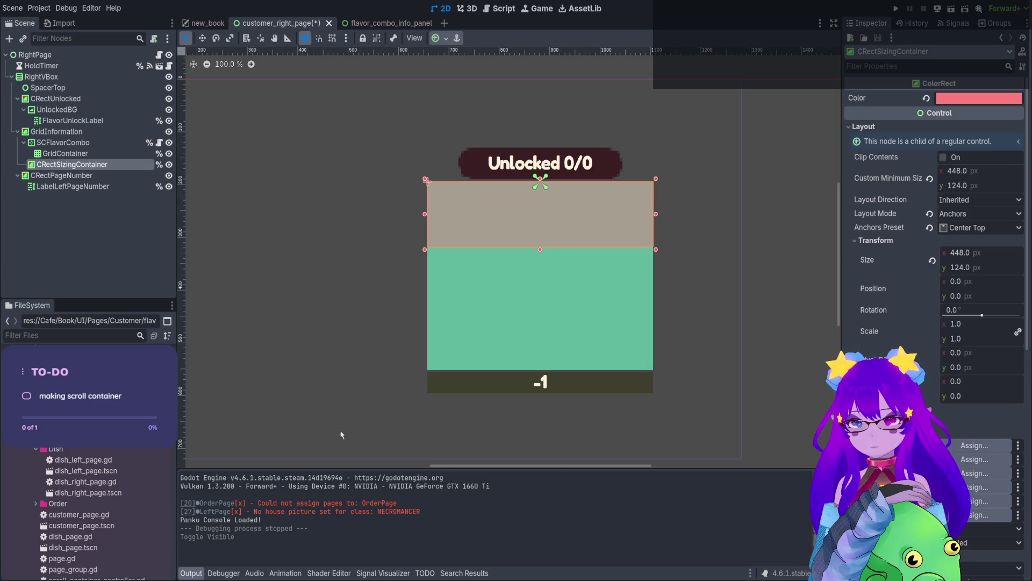
Add a Full Rect VBoxContainer and move CRectSizingContainer inside it.
key(Return)
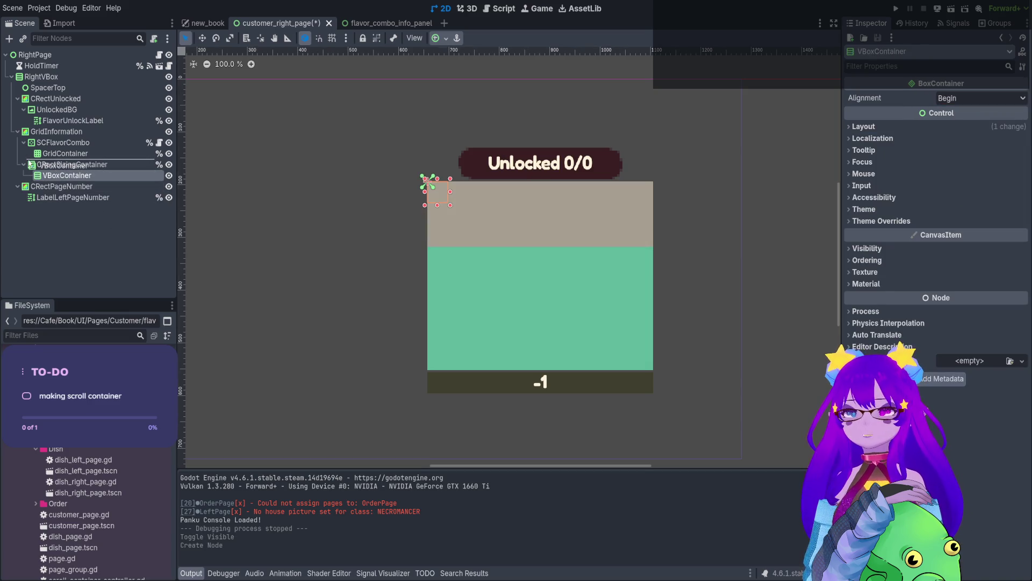
click(442, 38)
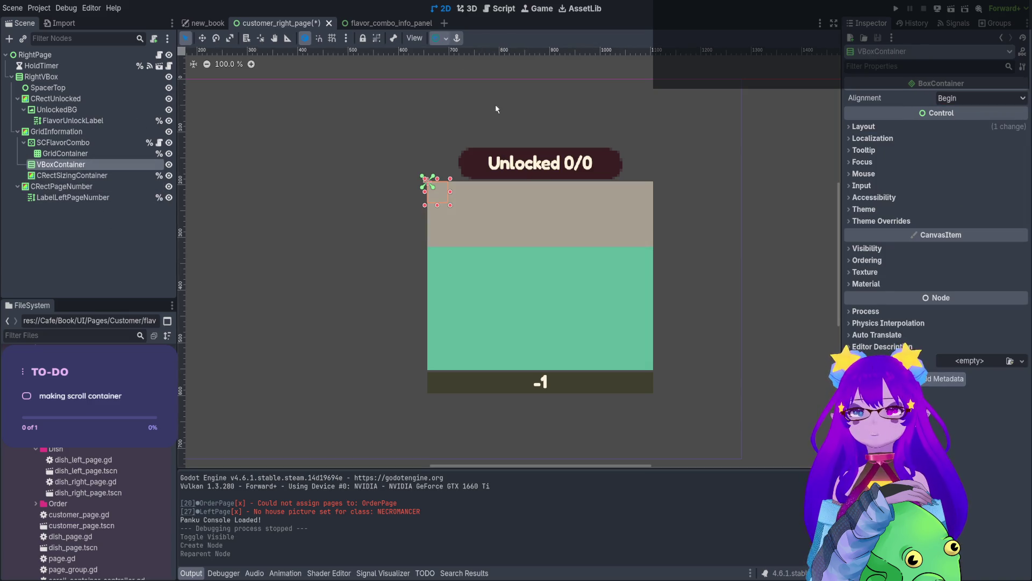
click(491, 114)
drag(64, 175, 59, 164)
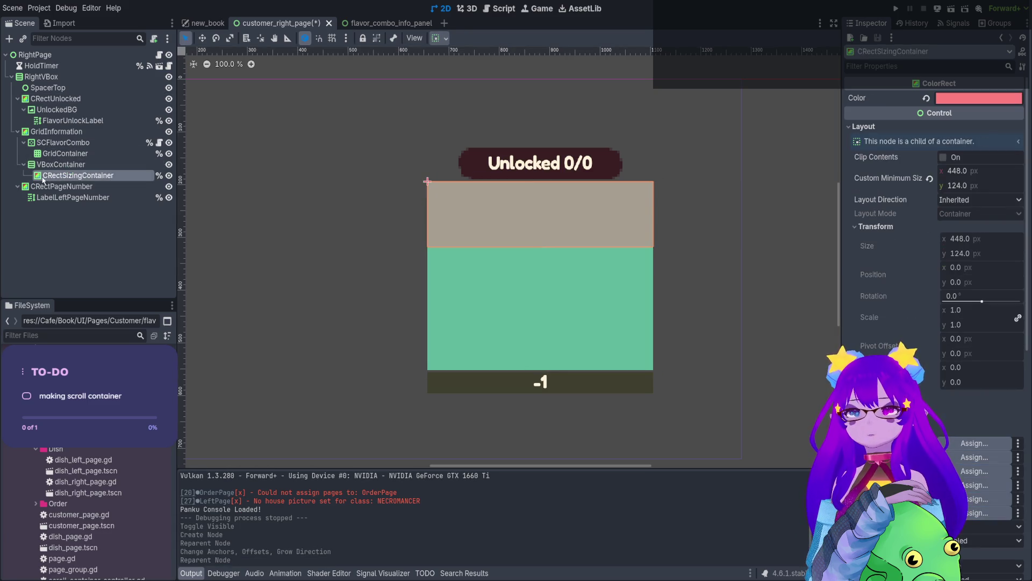
scroll(527, 218, down, 2)
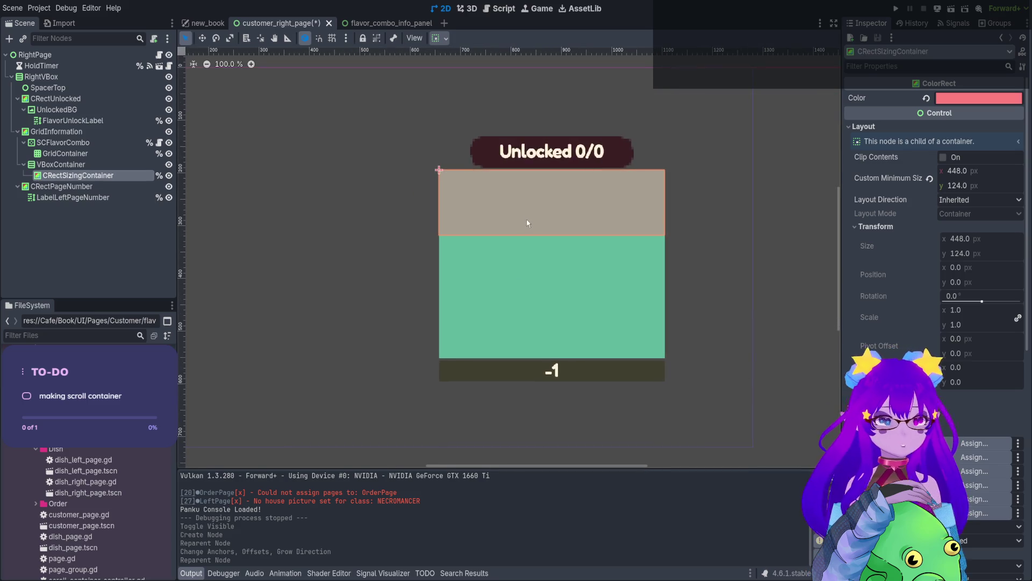
Duplicate the rectangle twice and halve the third one's minimum height to 62.
key(ctrl+d)
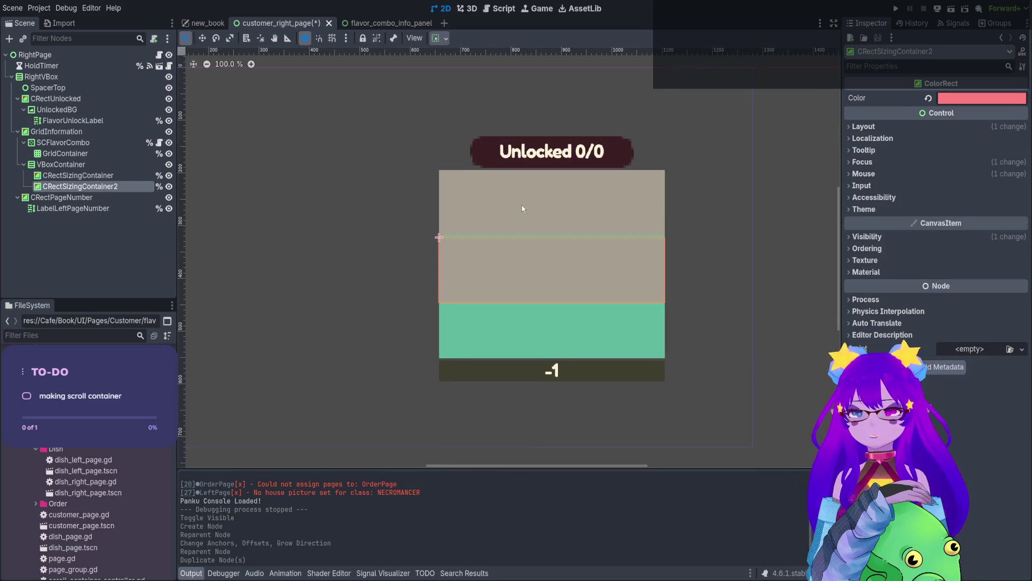
key(ctrl+d)
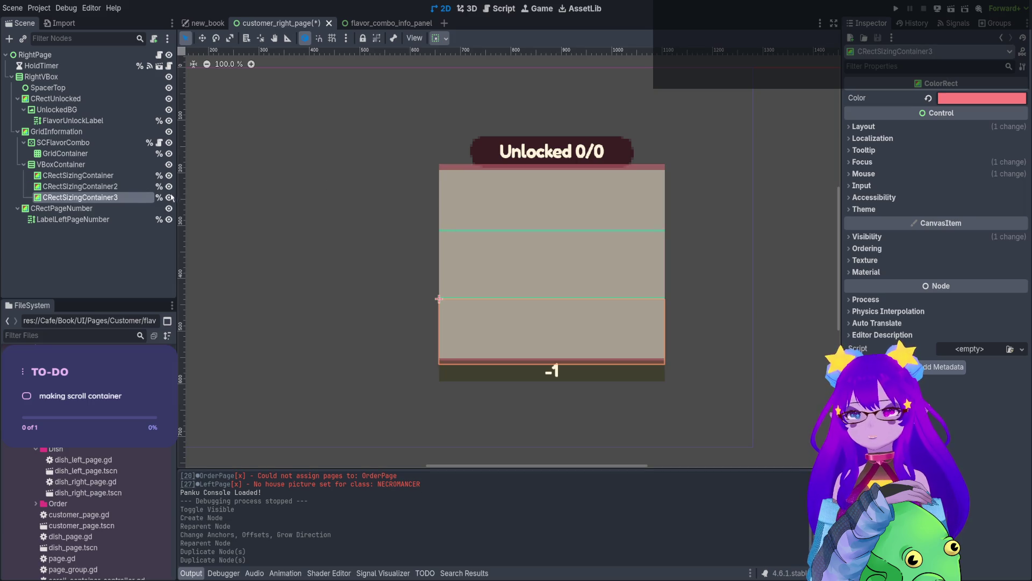
click(909, 126)
click(977, 186)
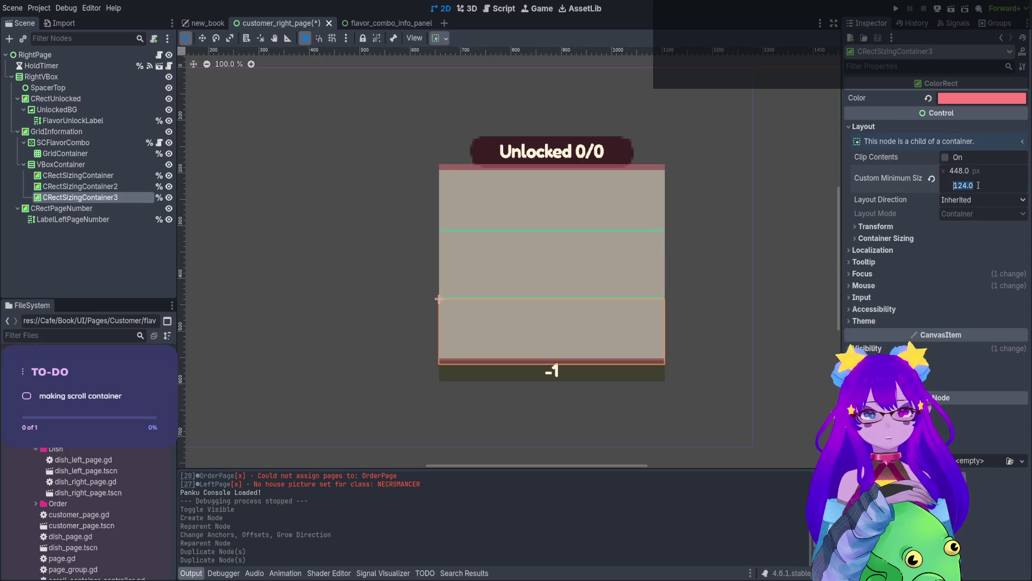
text(/2)
key(Return)
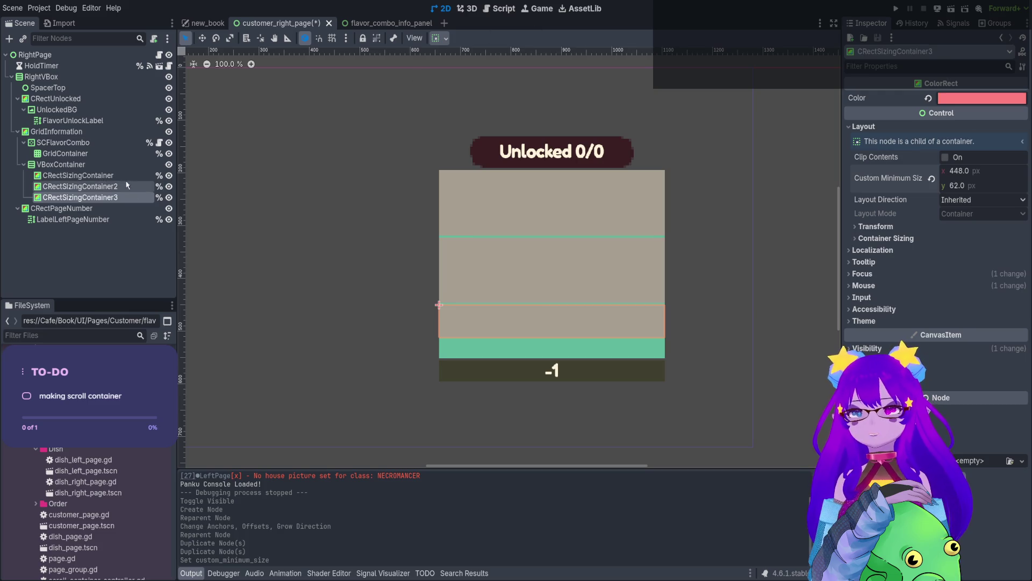
Give the three sizing rectangles different colours and save the scene.
click(81, 186)
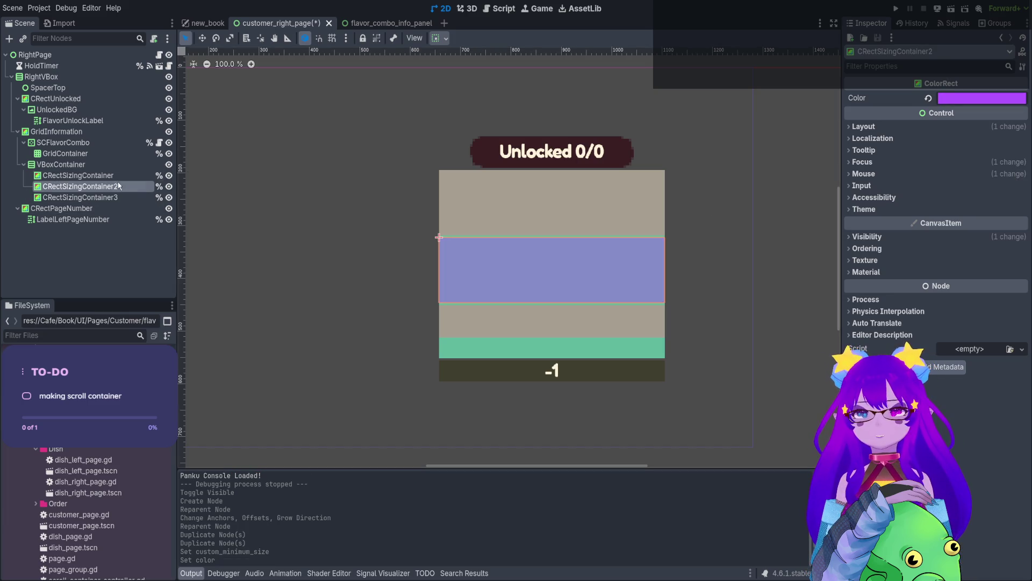
click(56, 177)
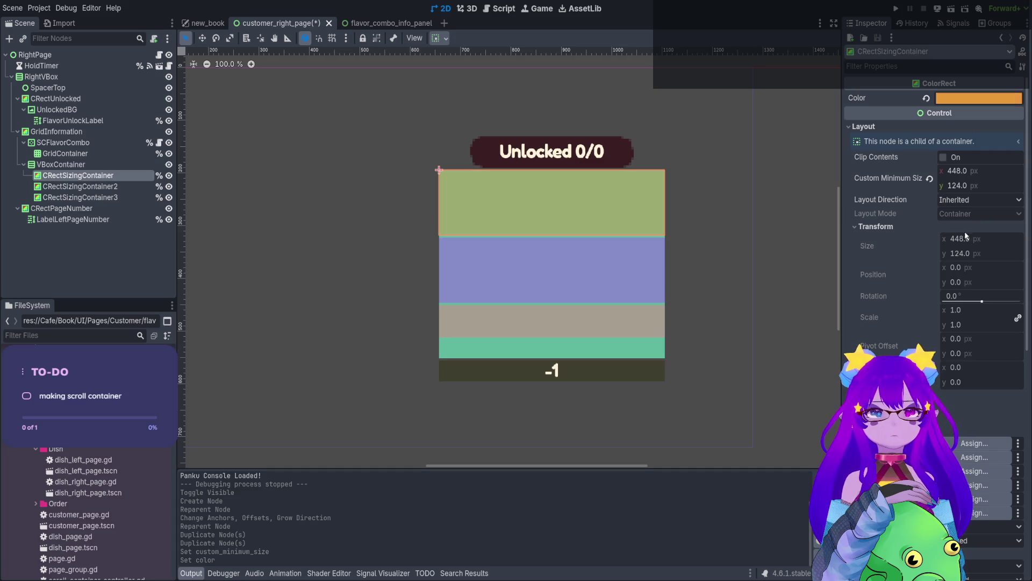
click(80, 197)
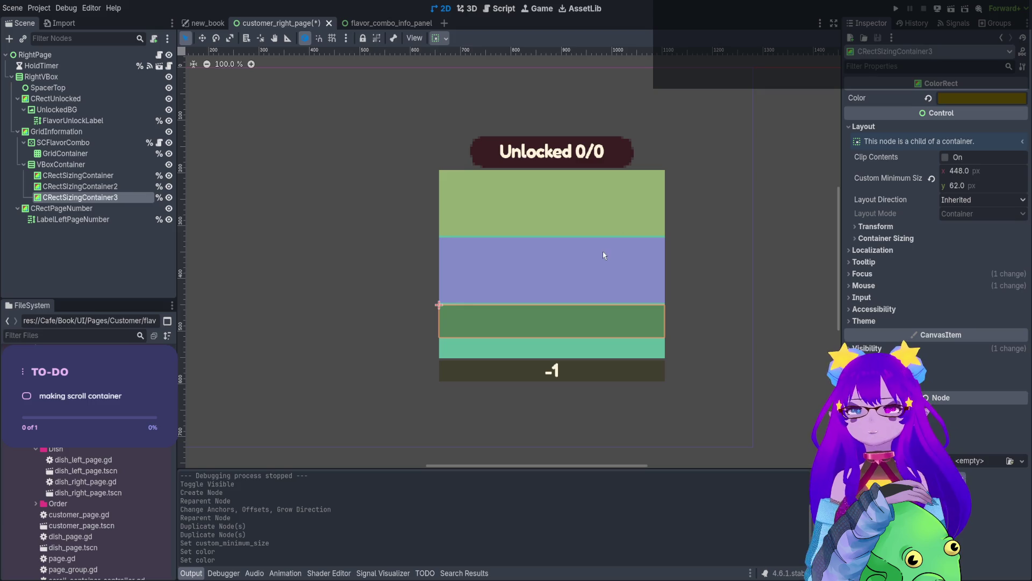
key(ctrl+s)
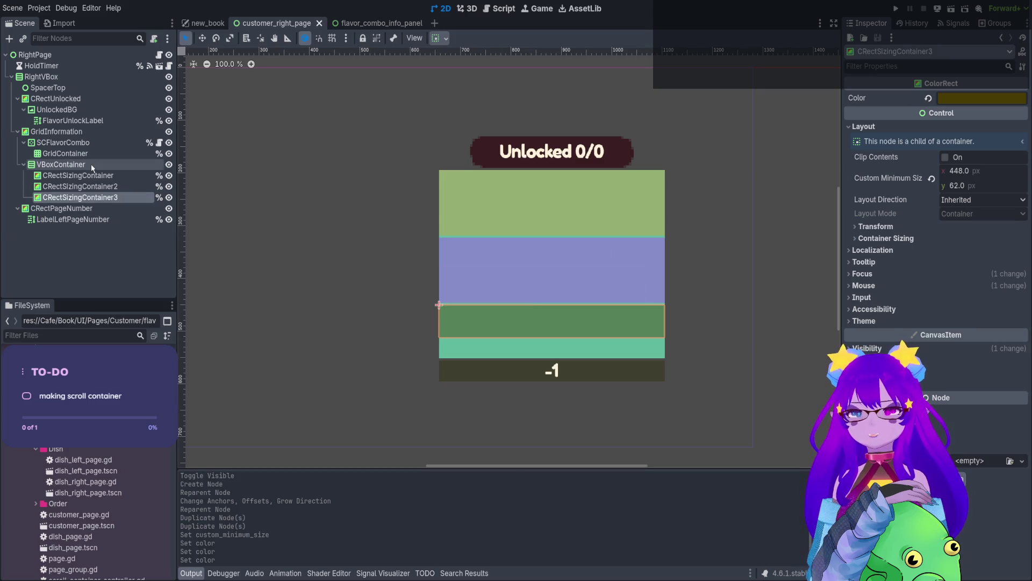
Set the VBoxContainer's Separation theme constant to 0 and save.
click(92, 165)
click(882, 221)
click(875, 232)
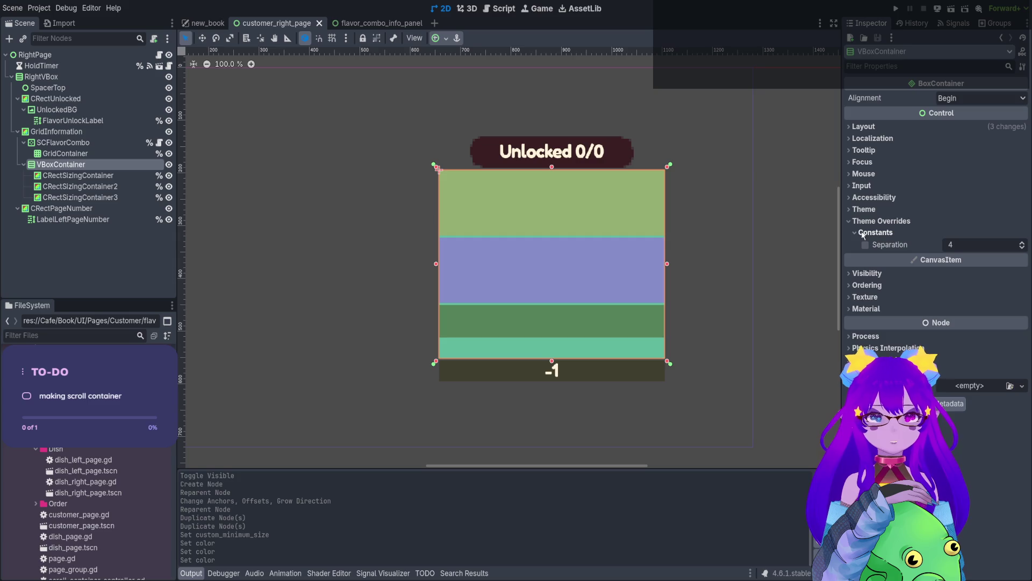
click(956, 245)
text(0)
key(Return)
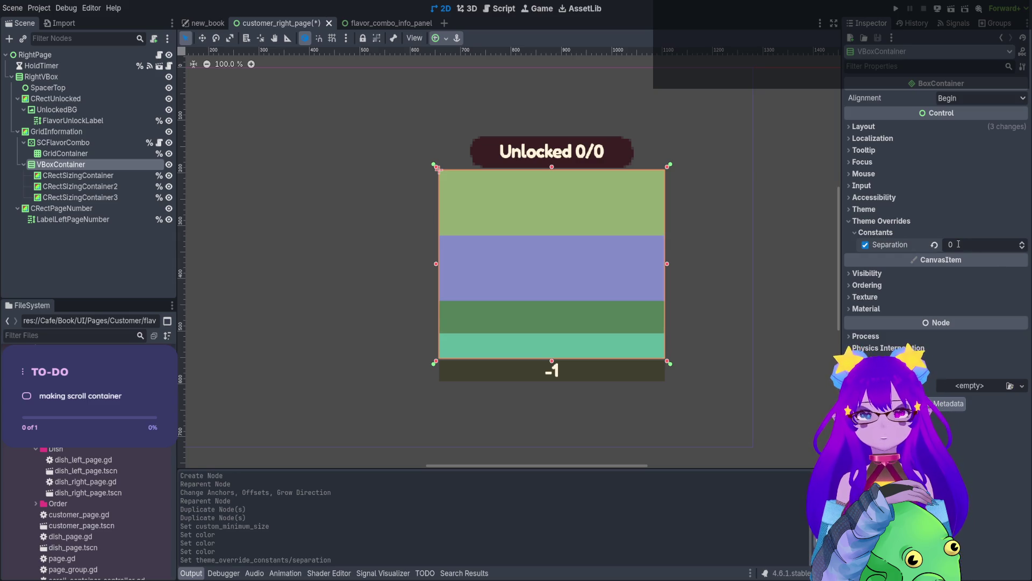
click(45, 262)
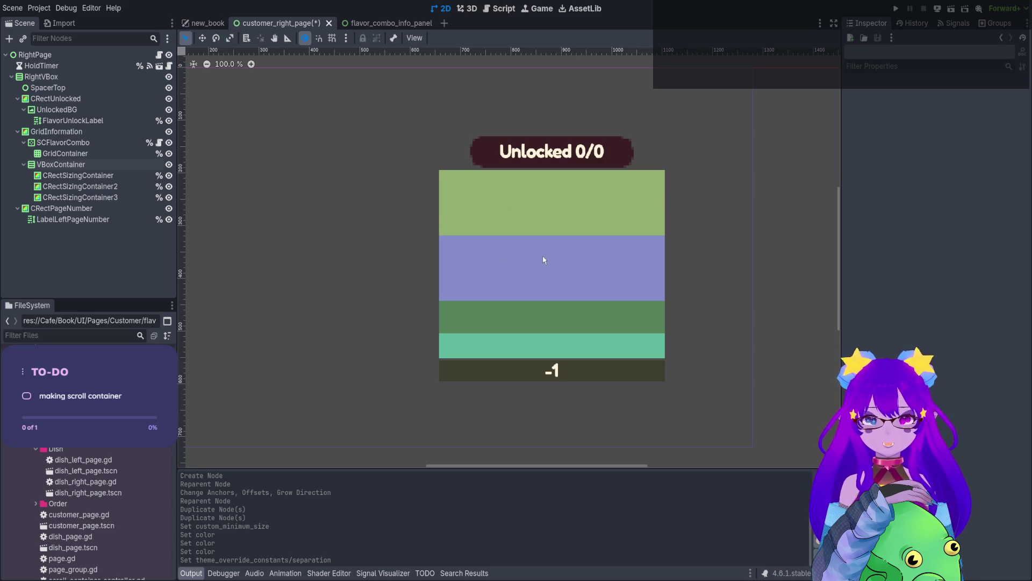
key(ctrl+s)
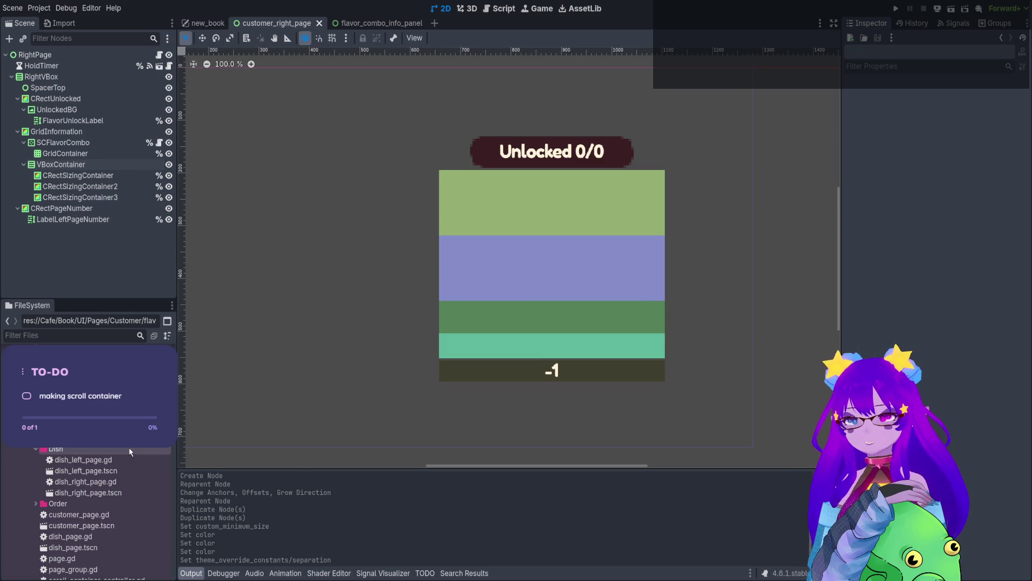
click(91, 153)
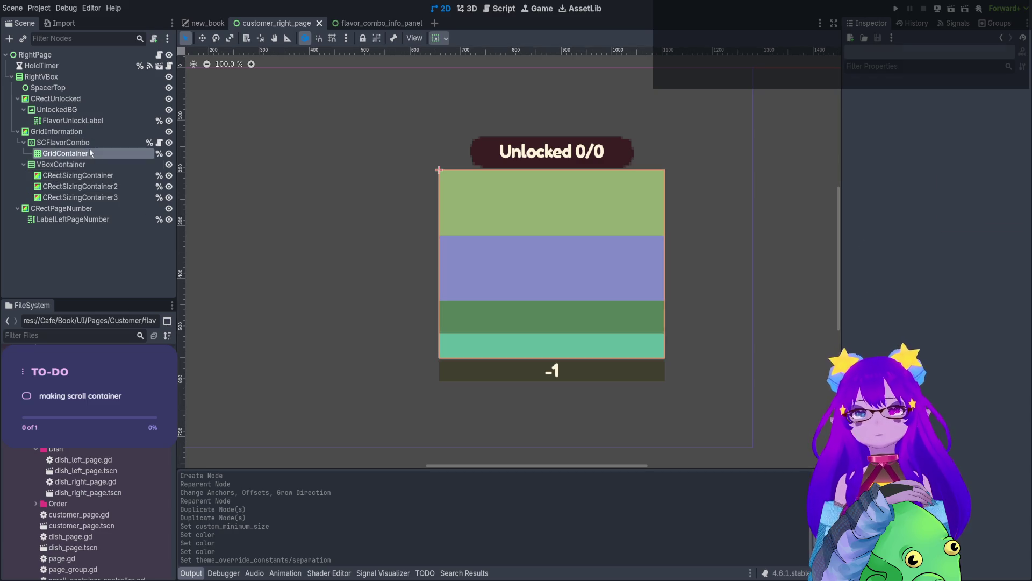
Place a FlavorComboInfoPanel in the GridContainer and duplicate it to four panels.
mouse_move(81, 377)
mouse_down()
mouse_move(161, 186)
mouse_move(150, 156)
mouse_move(124, 159)
mouse_up()
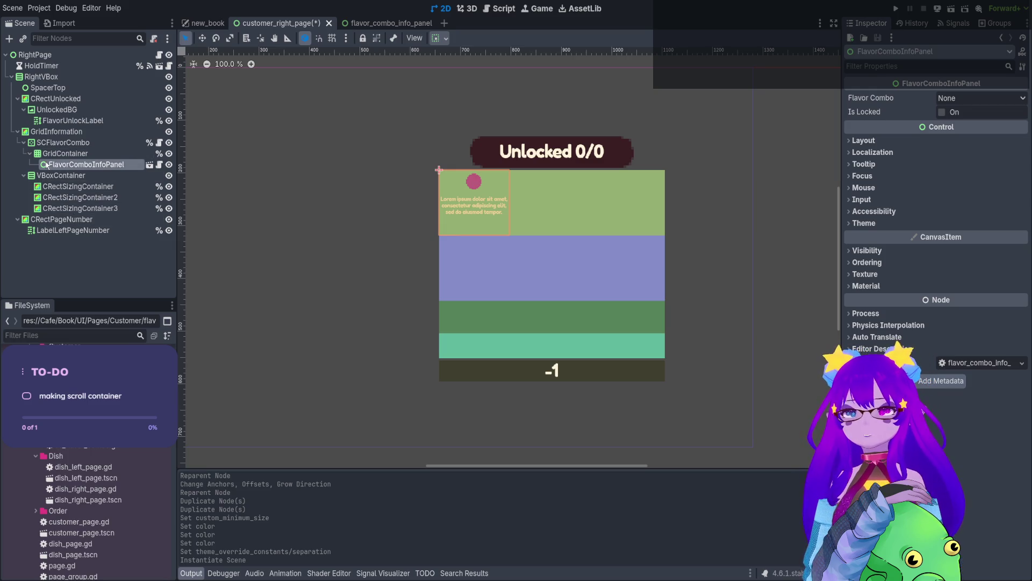
key(ctrl+d)
key(ctrl+d)
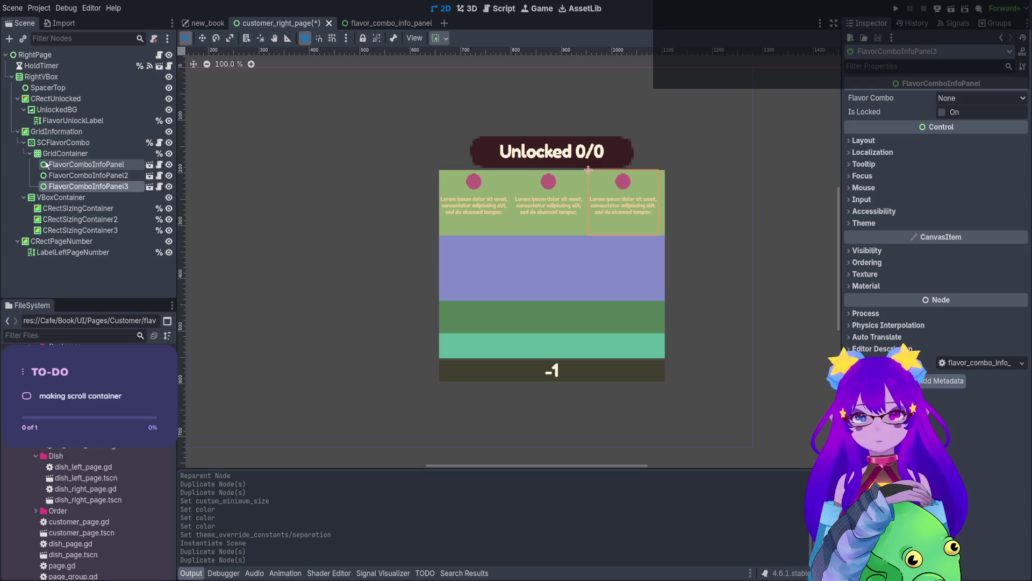
key(ctrl+d)
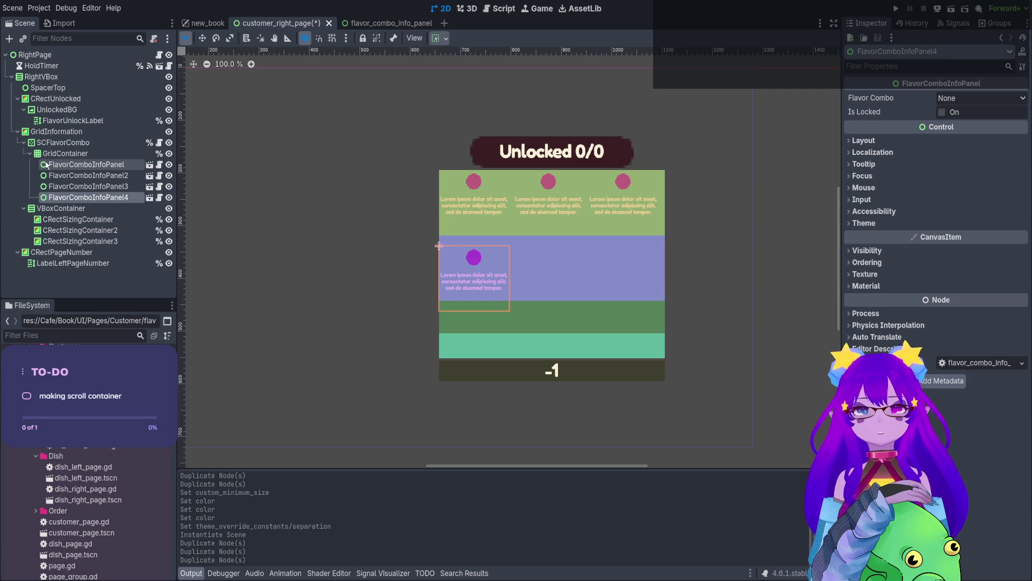
Set the GridContainer's vertical separation to 0, undoing the horizontal separation change.
click(50, 155)
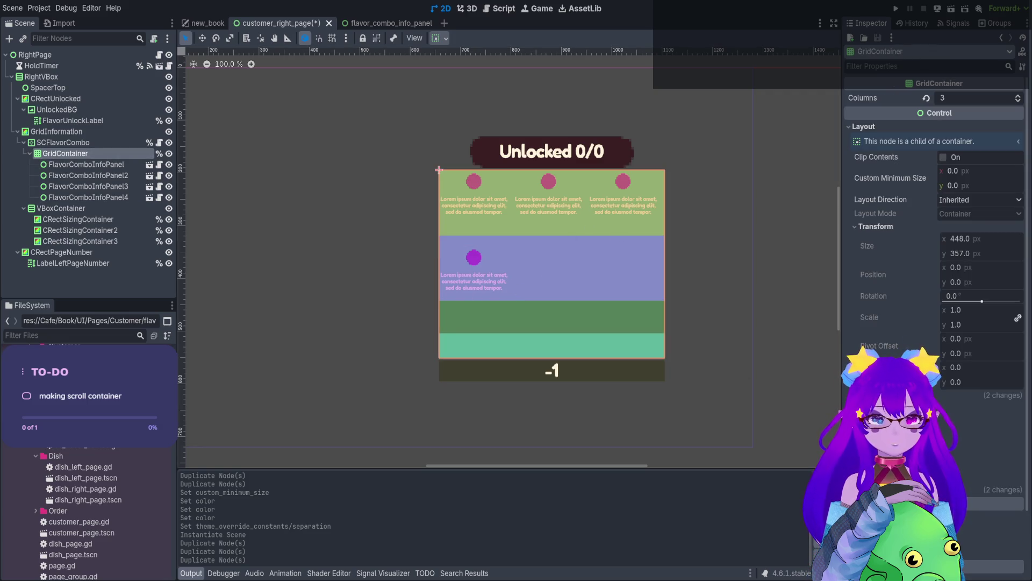
scroll(934, 215, down, 3)
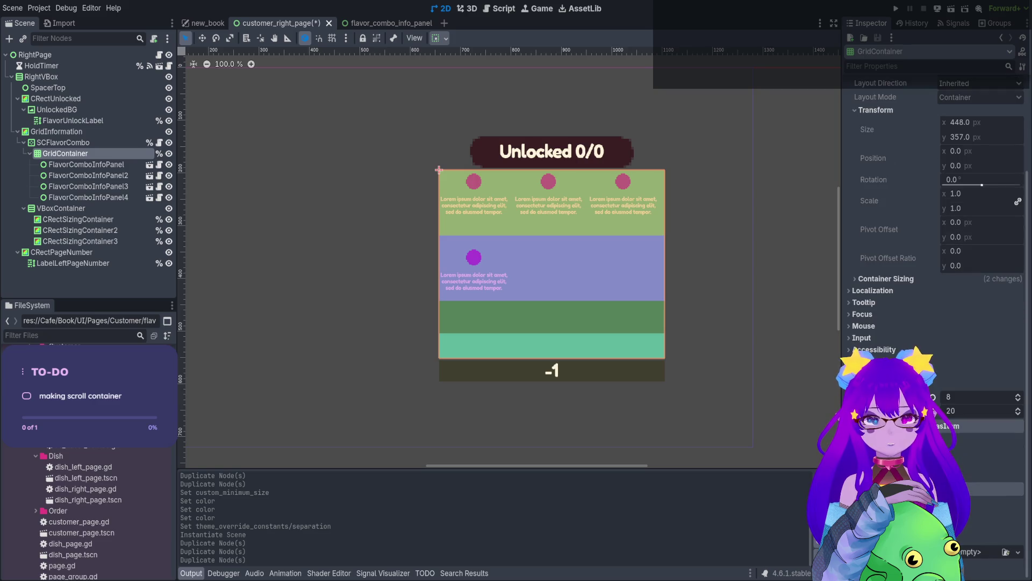
drag(937, 414, 928, 414)
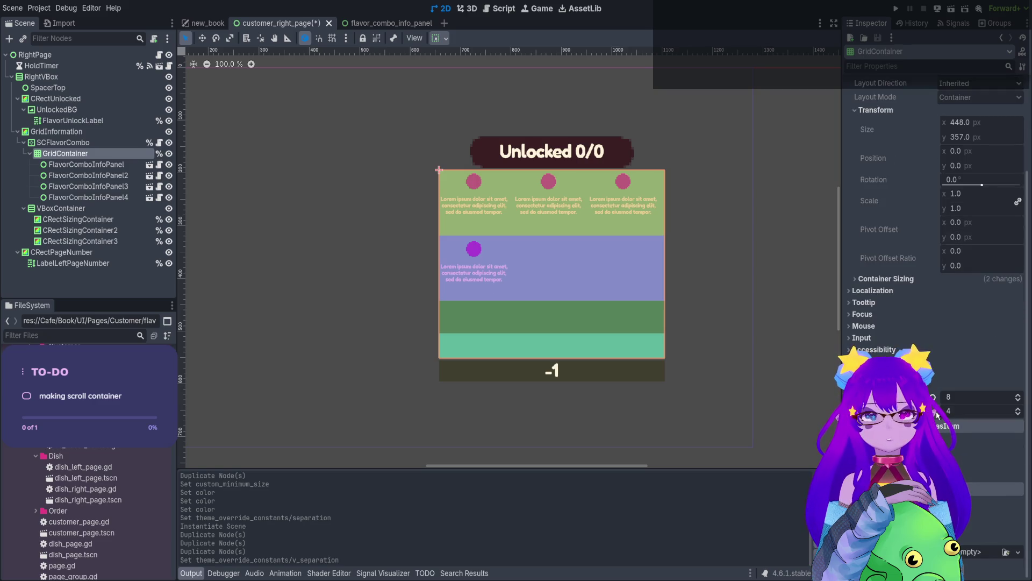
click(933, 397)
text(4)
click(966, 401)
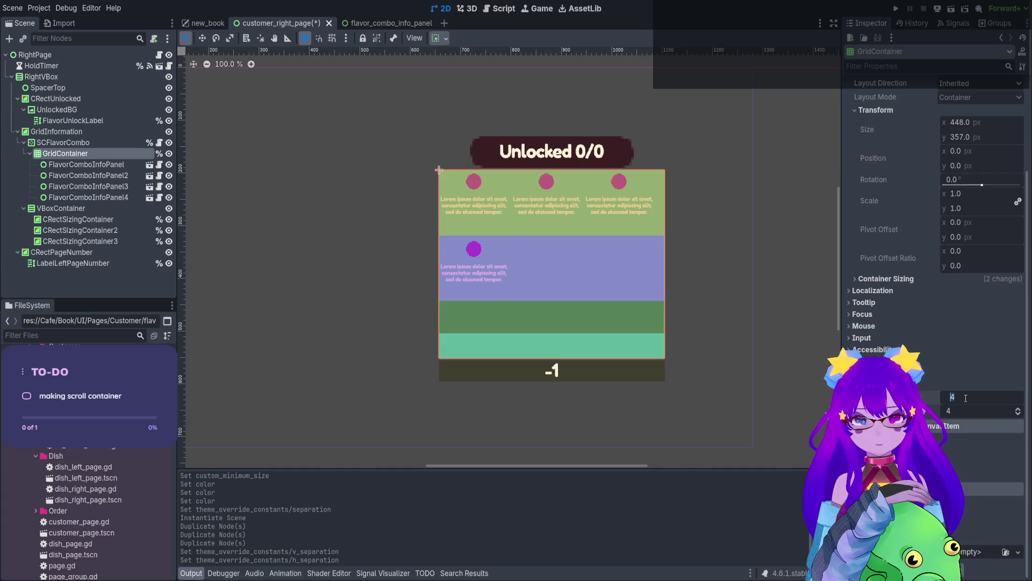
key(ctrl+z)
click(126, 168)
click(110, 198)
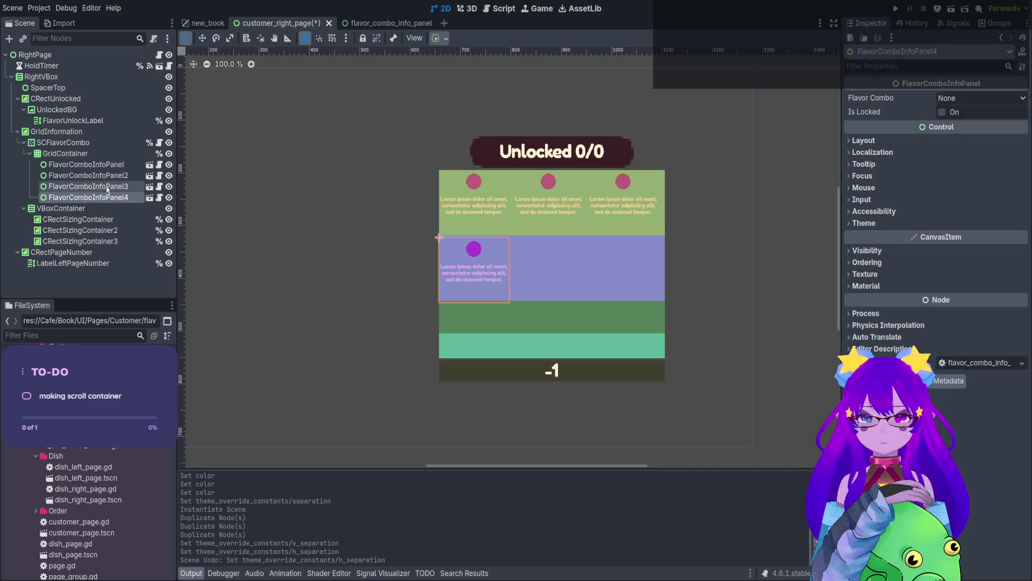
click(107, 154)
click(953, 411)
key(Return)
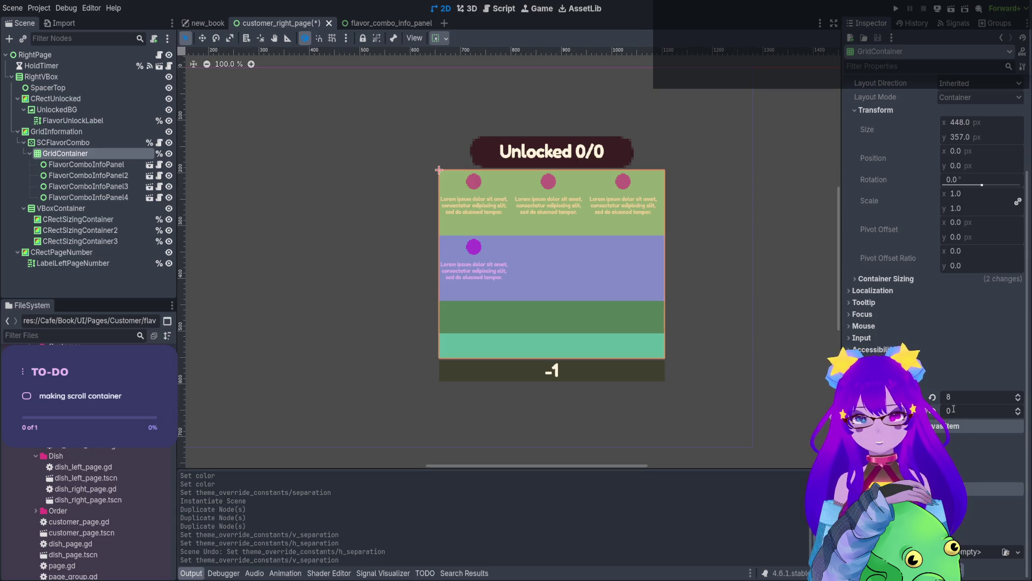
Duplicate FlavorComboInfoPanel4 until FlavorComboInfoPanel9 exists.
click(78, 198)
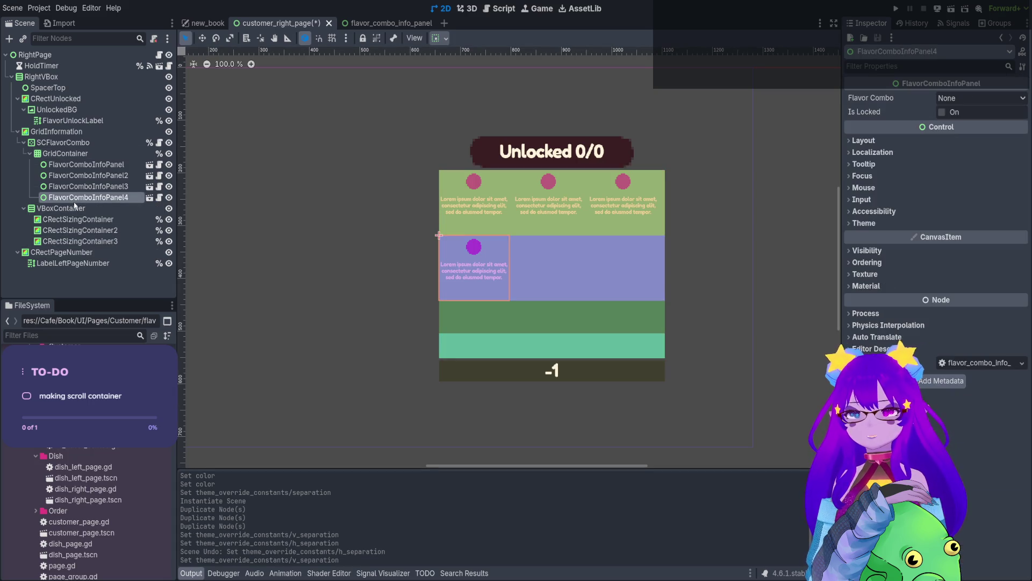
key(ctrl+d)
key(ctrl+d)
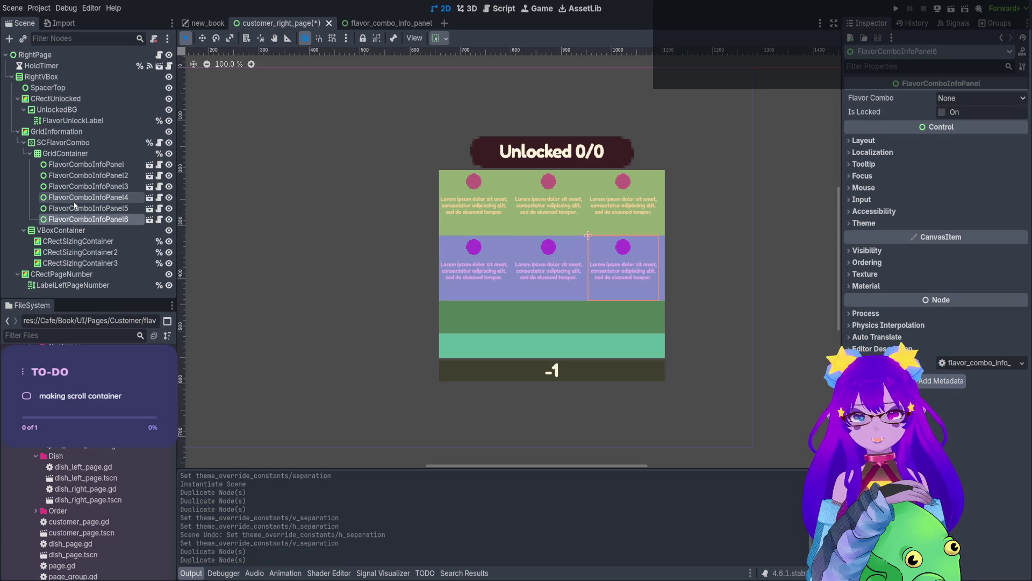
key(ctrl+d)
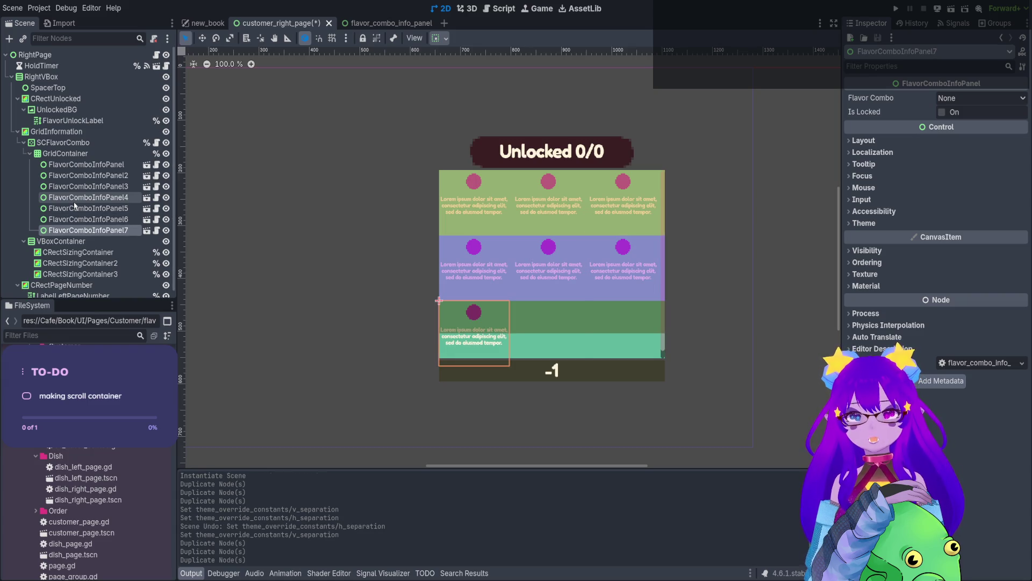
key(ctrl+d)
key(ctrl+d)
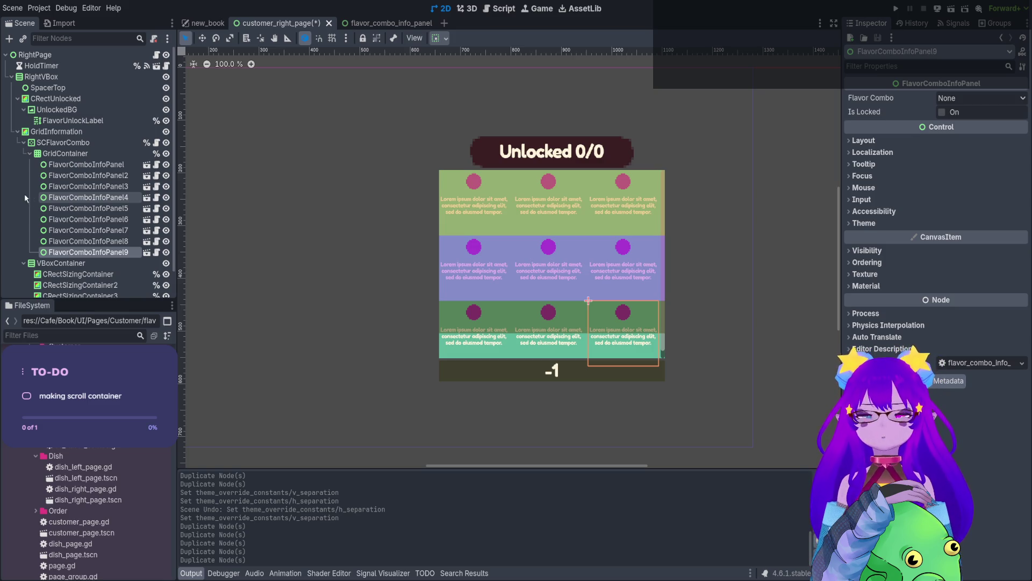
Delete all nine placeholder flavor panels and save customer_right_page.
click(65, 165)
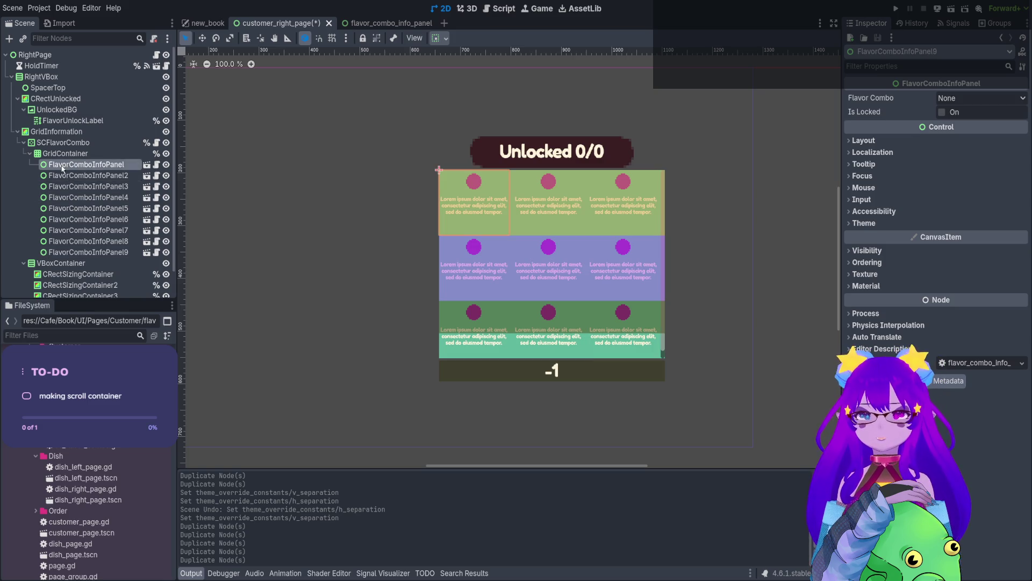
shift+click(77, 253)
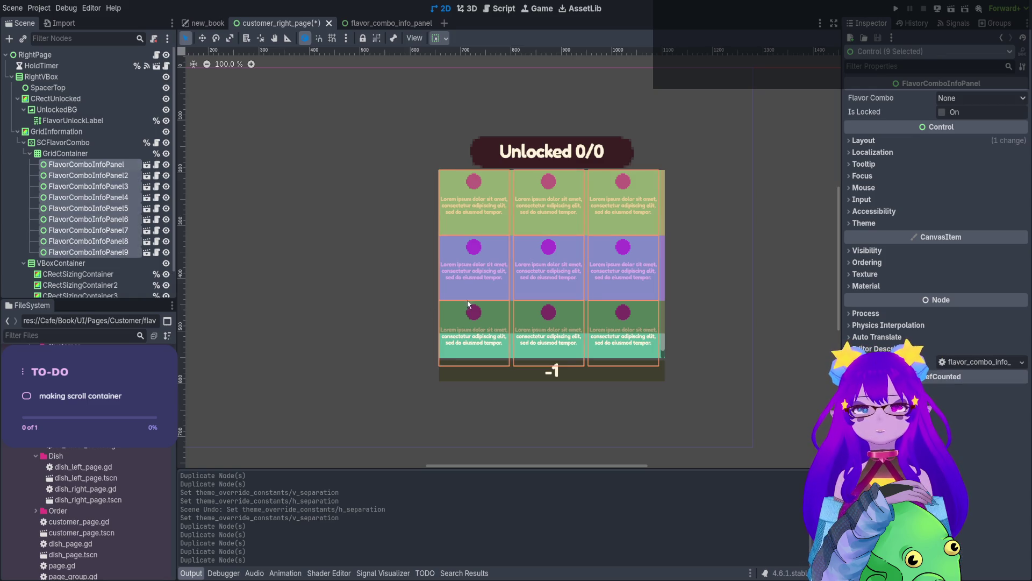
key(Delete)
key(ctrl+s)
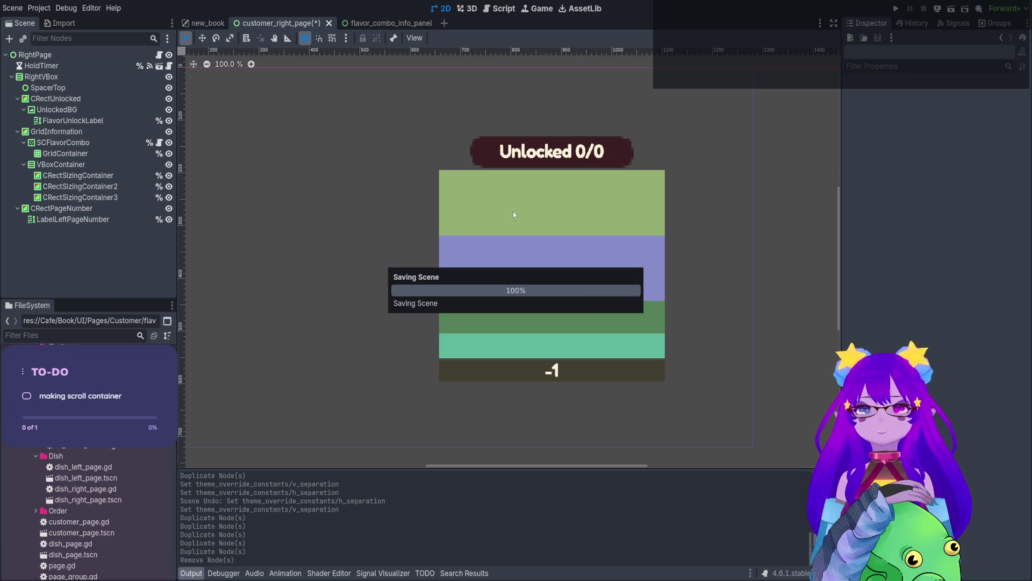
Run the game from new_book and open the Customer bookmark's Necromancer page.
click(210, 23)
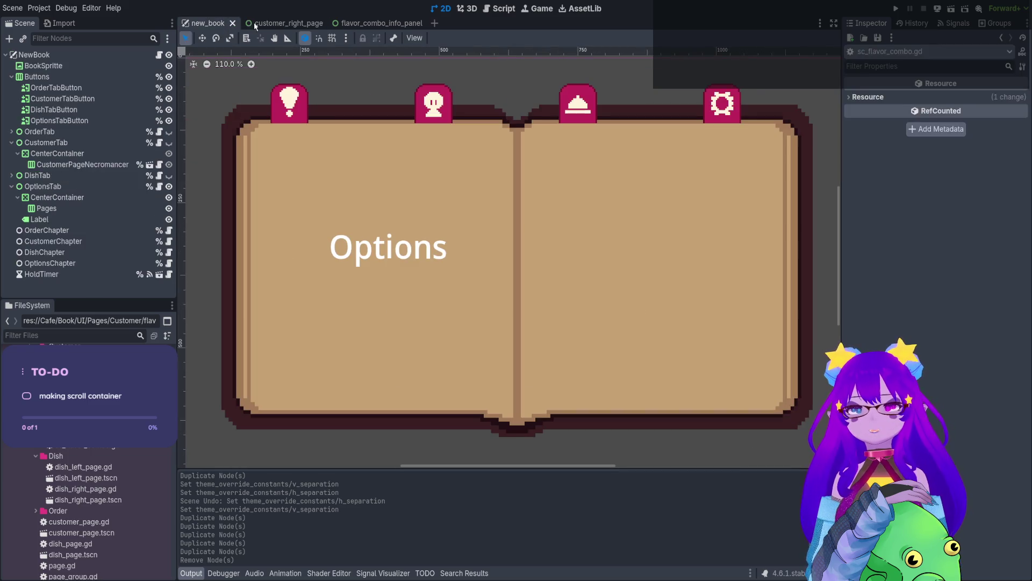
click(956, 12)
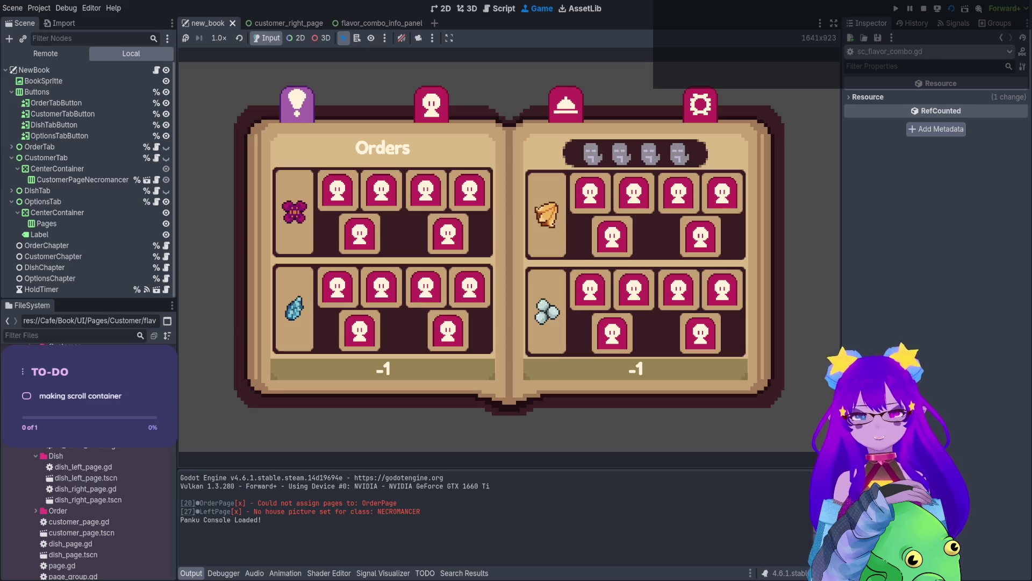
click(432, 104)
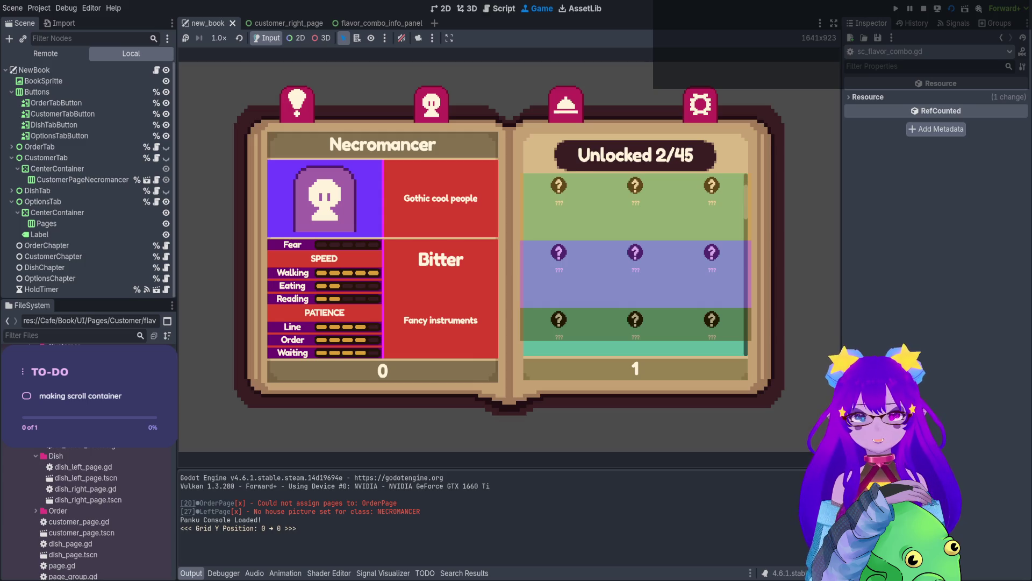
Scroll the flavor grid down and back up in 124-pixel steps, then stop the game.
scroll(635, 264, down, 1)
scroll(635, 264, down, 1)
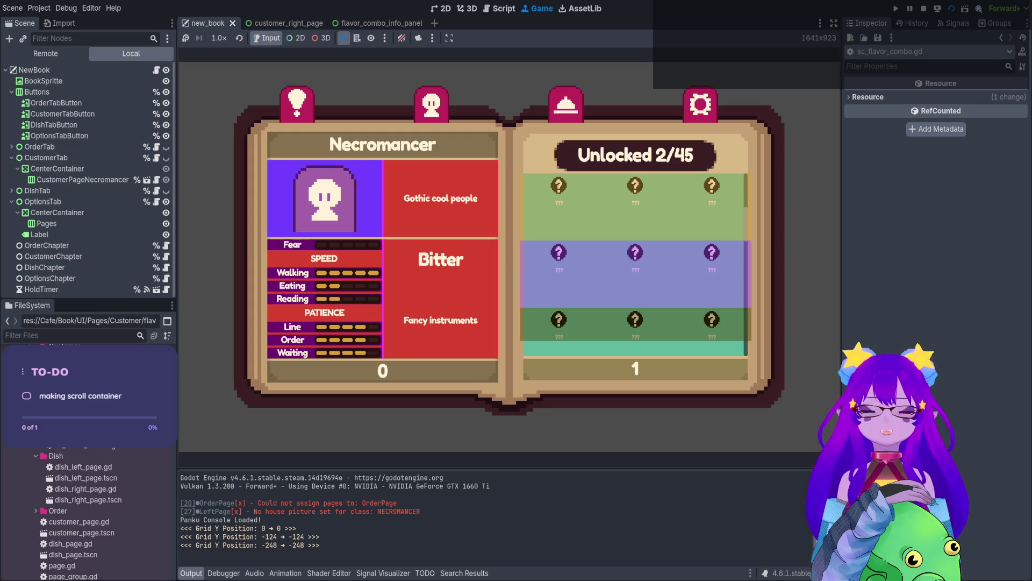
scroll(636, 264, down, 2)
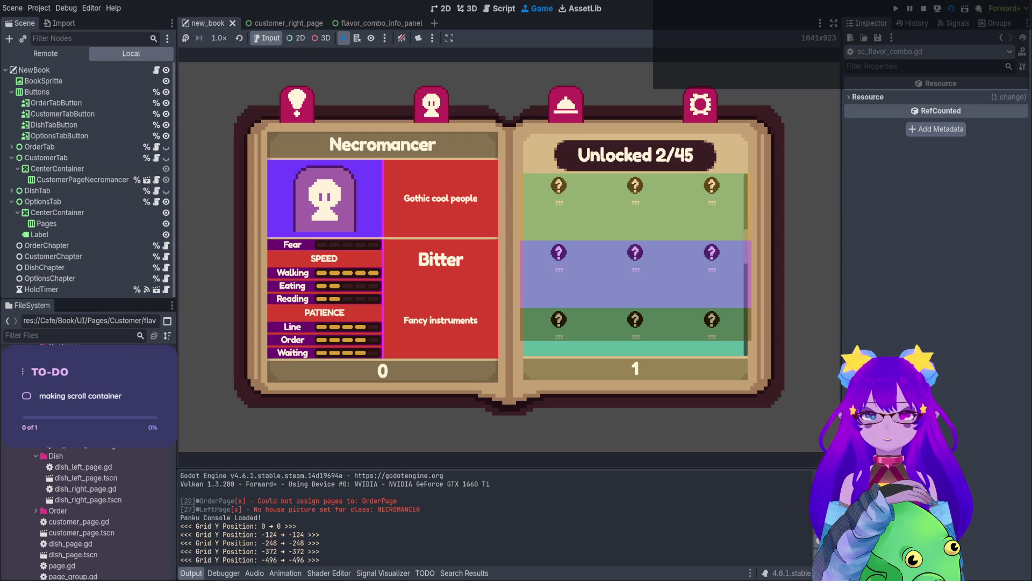
scroll(635, 263, down, 1)
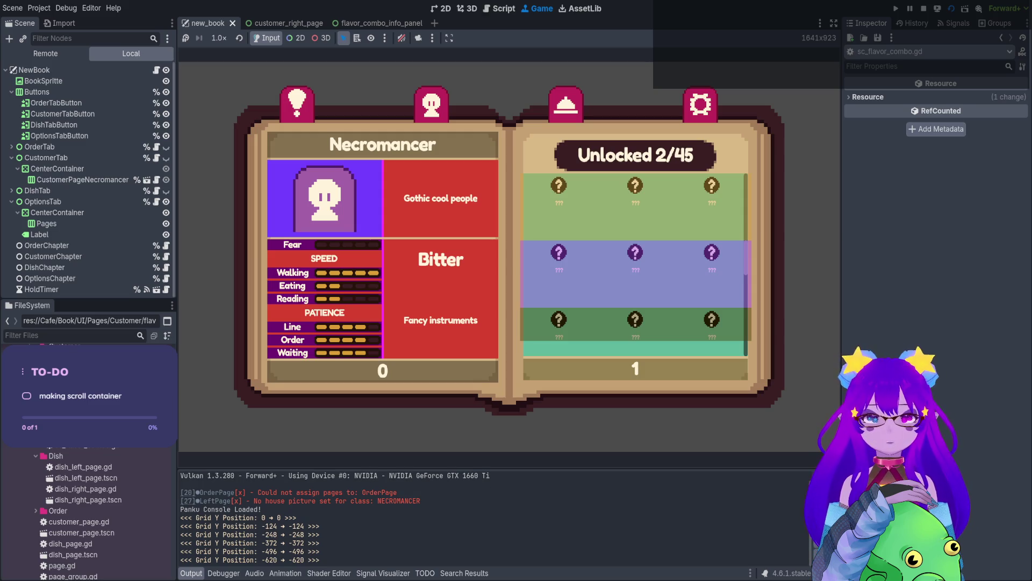
scroll(636, 264, down, 4)
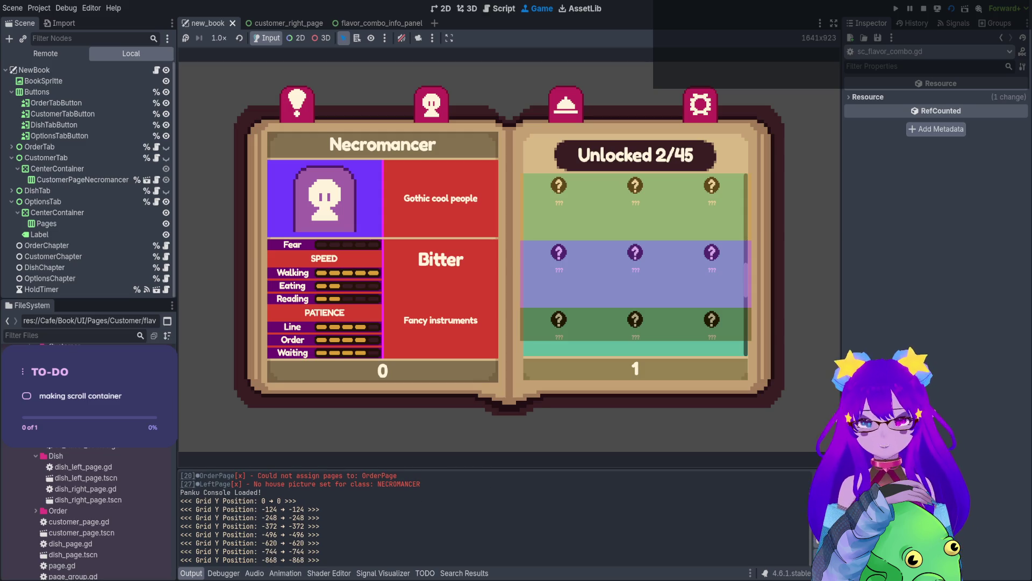
scroll(636, 263, down, 3)
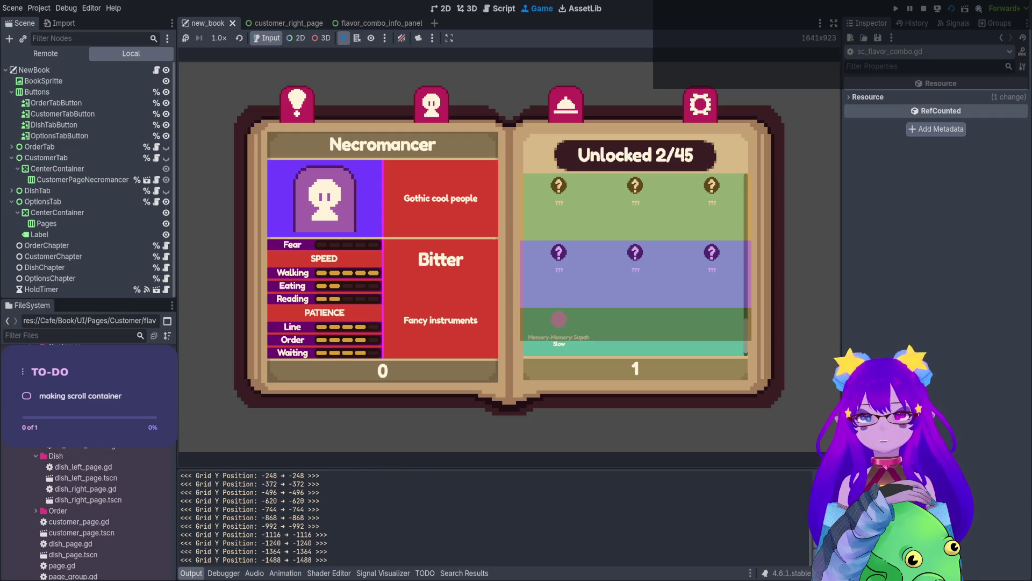
scroll(636, 264, down, 1)
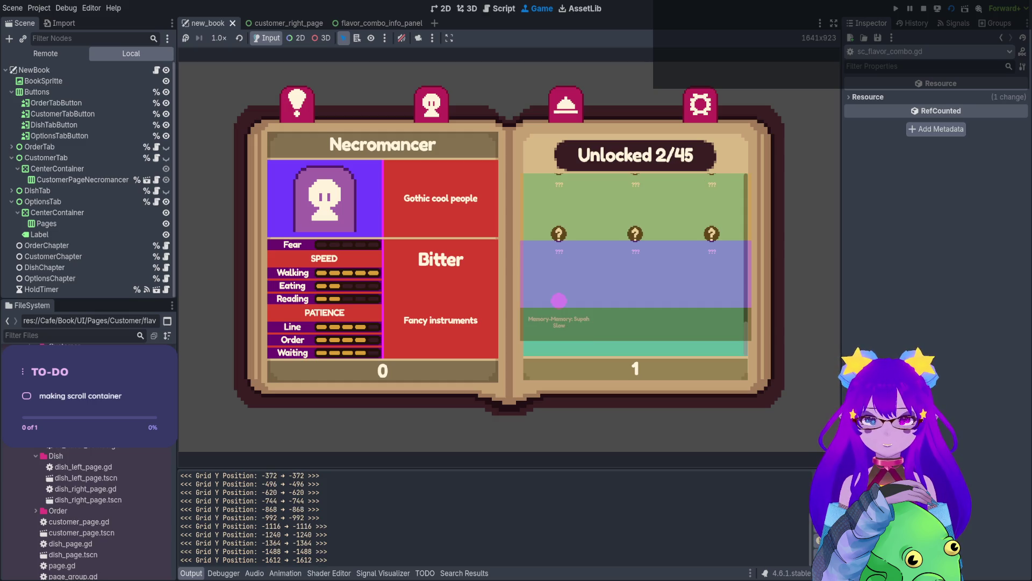
scroll(559, 300, down, 1)
scroll(559, 300, up, 1)
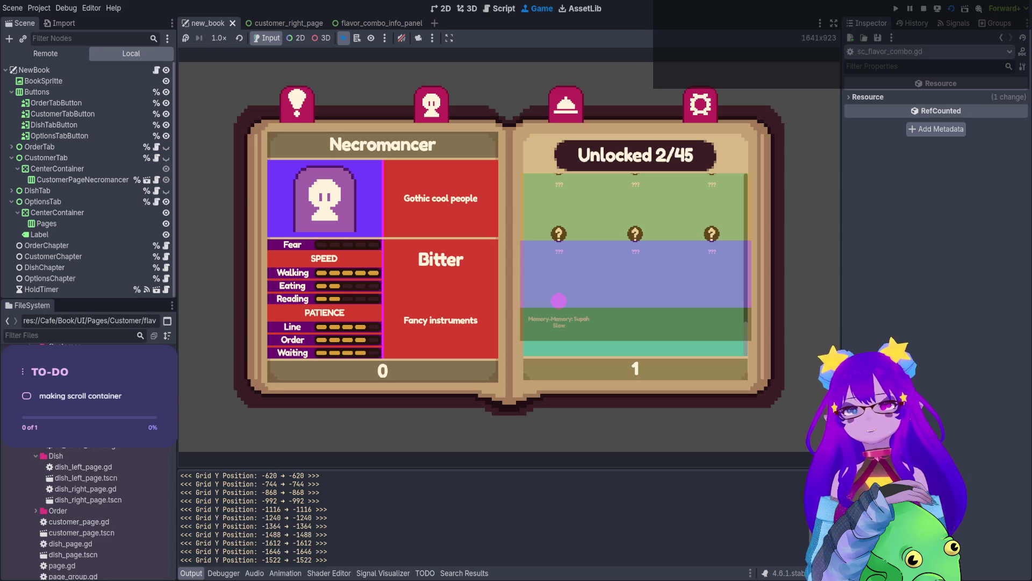
click(924, 8)
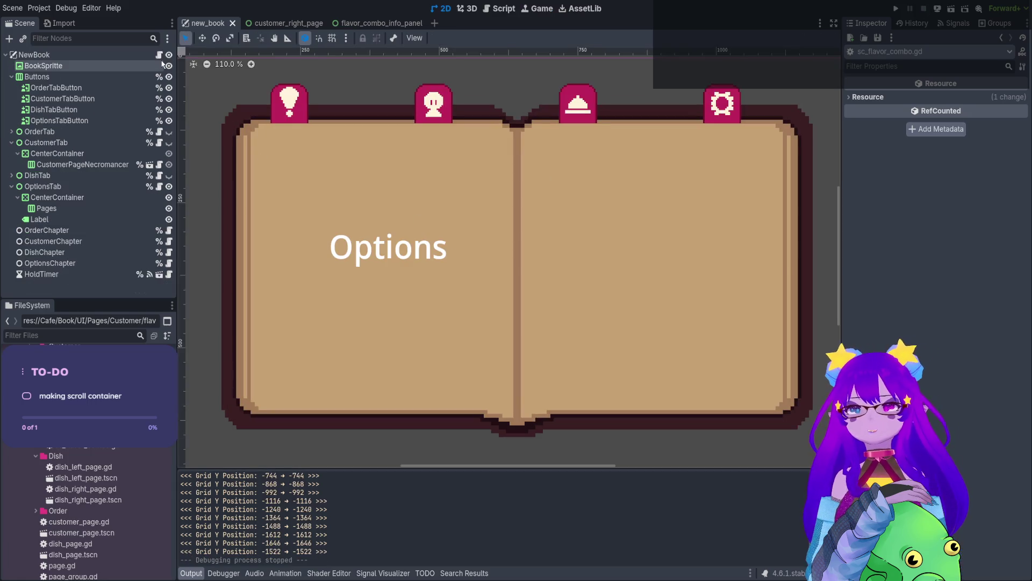
Remove the TODO test-panel block (lines 44–47) from customer_right_page.gd, save it, and save new_book.
click(159, 55)
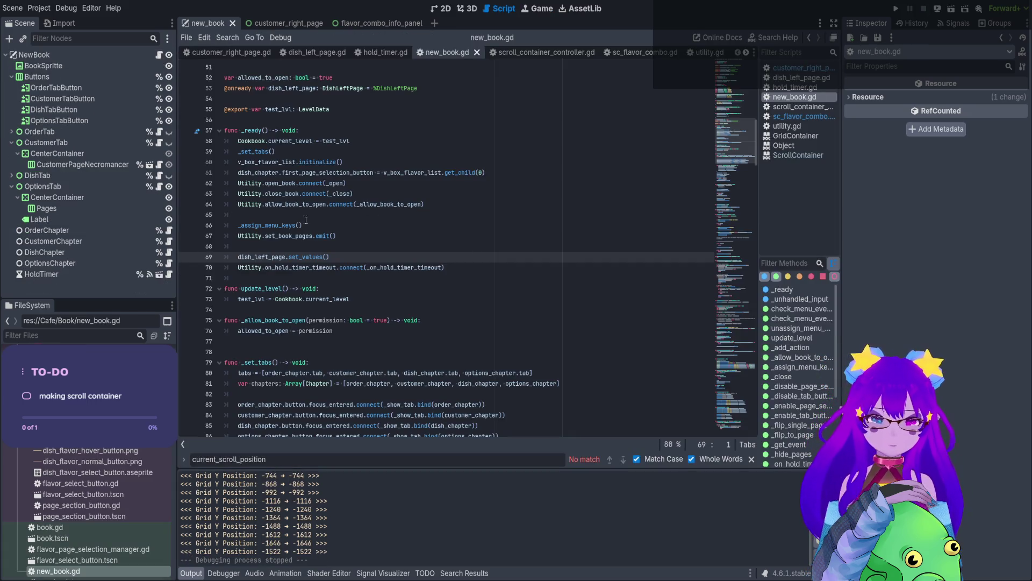
click(277, 24)
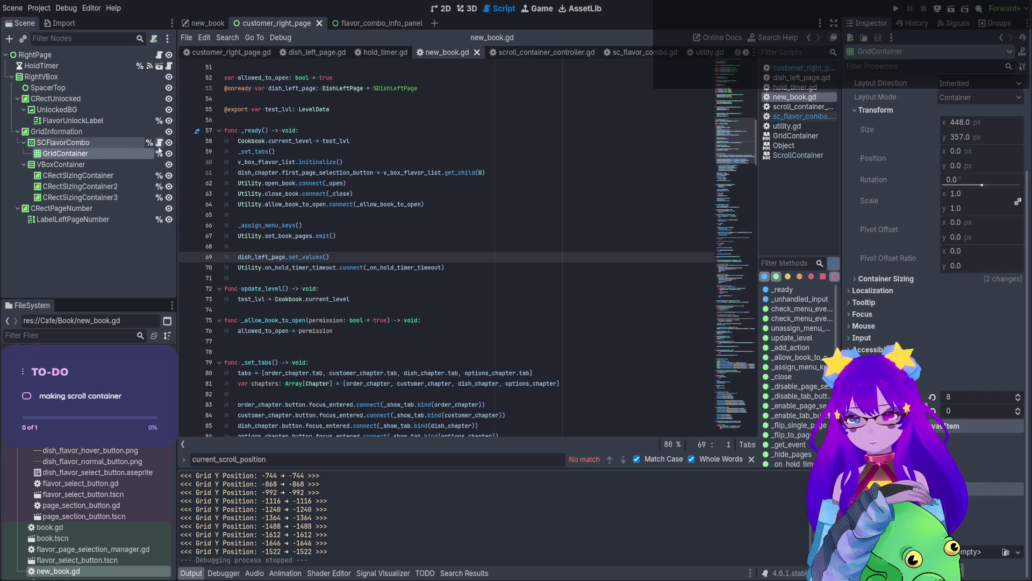
click(160, 55)
scroll(598, 316, down, 1)
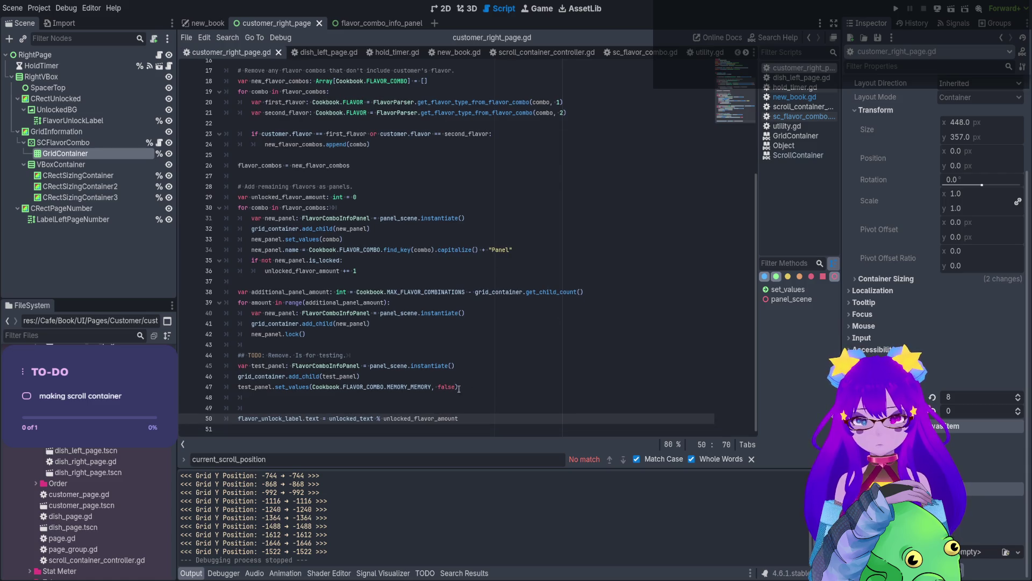
mouse_move(459, 387)
mouse_down()
mouse_move(231, 371)
mouse_move(224, 355)
mouse_up()
key(BackSpace)
key(BackSpace)
key(BackSpace)
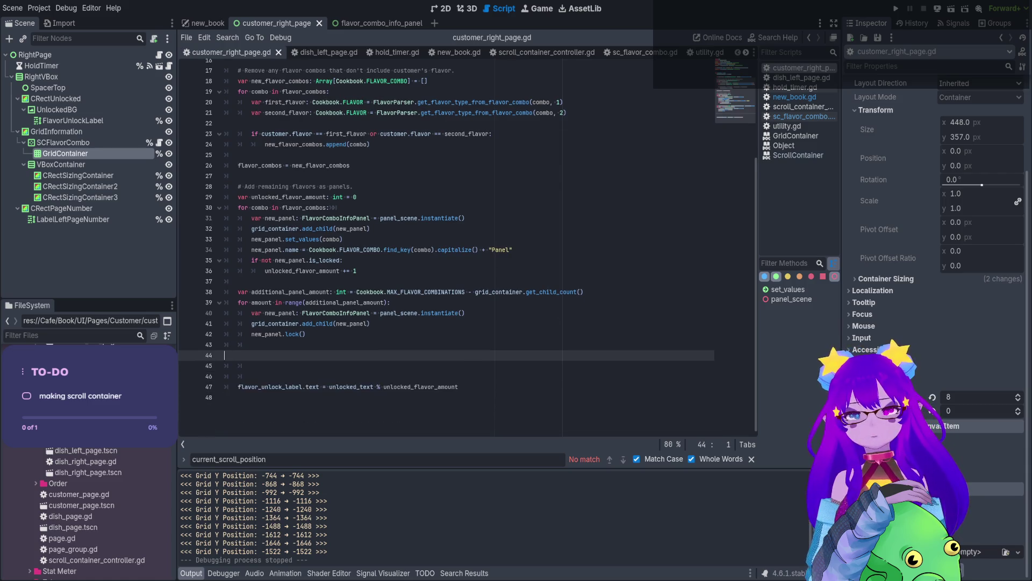
key(ctrl+s)
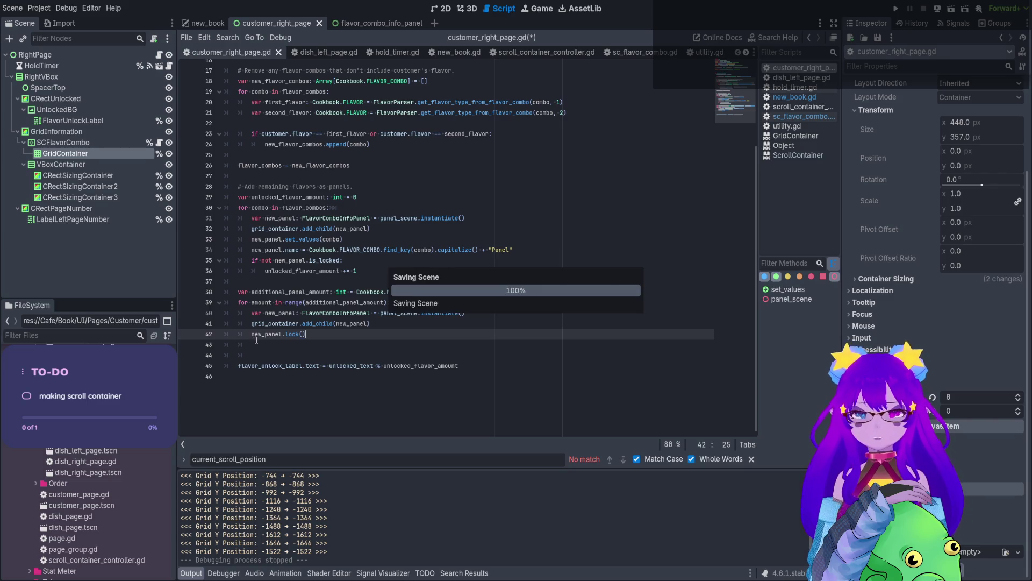
key(Down)
key(Down)
key(BackSpace)
click(207, 23)
key(ctrl+s)
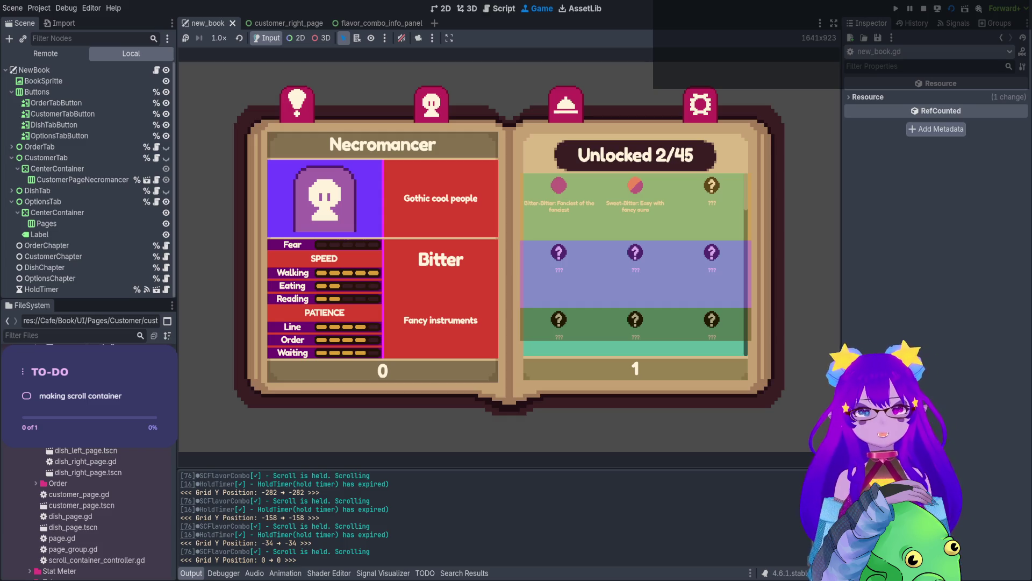
Stop the test run after hold-scrolling the flavor grid back to the top.
click(924, 9)
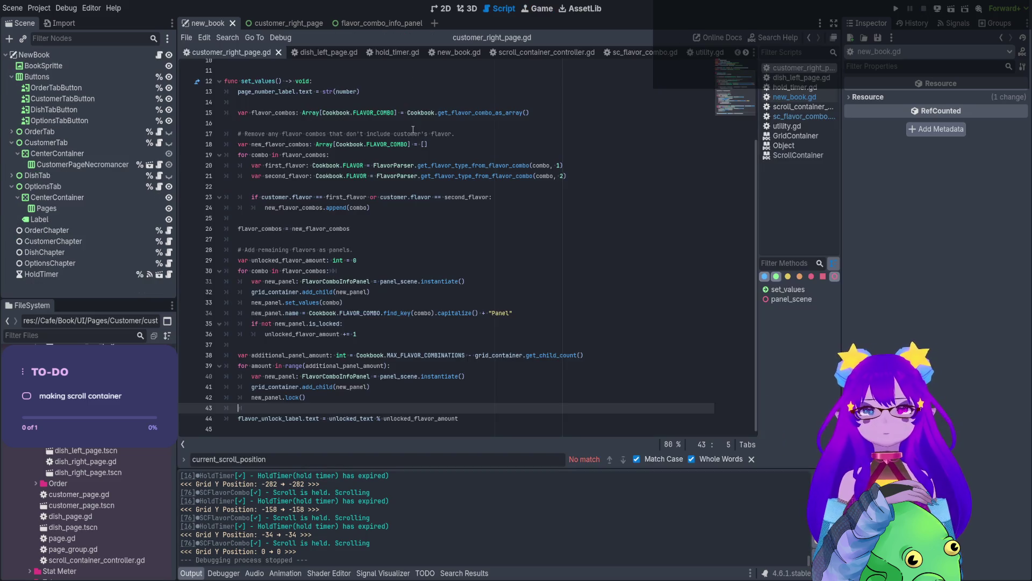
Raise SCFlavorCombo's bottom edge to 448×346, save, and run new_book with F6.
click(444, 10)
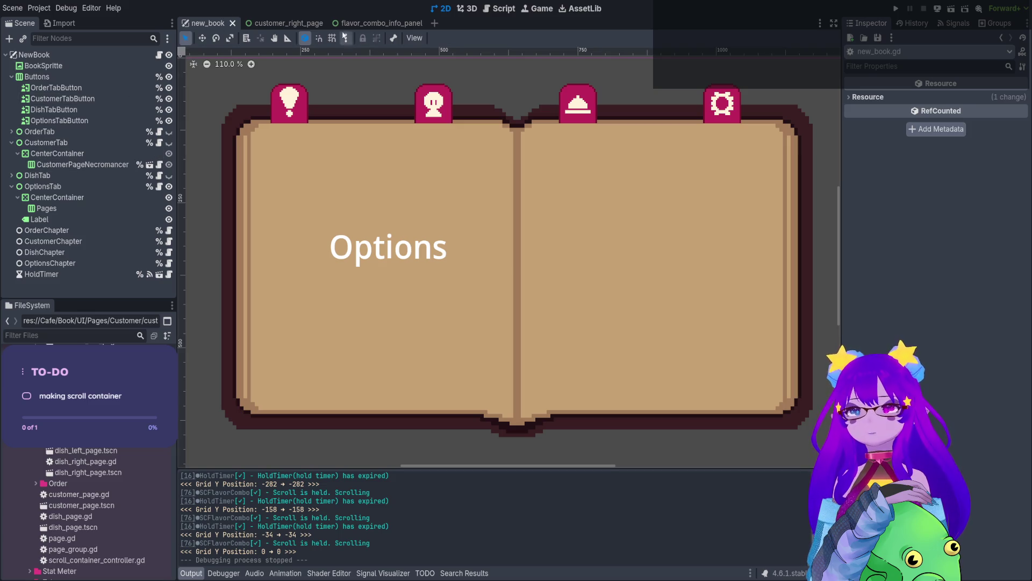
click(277, 23)
scroll(557, 298, up, 4)
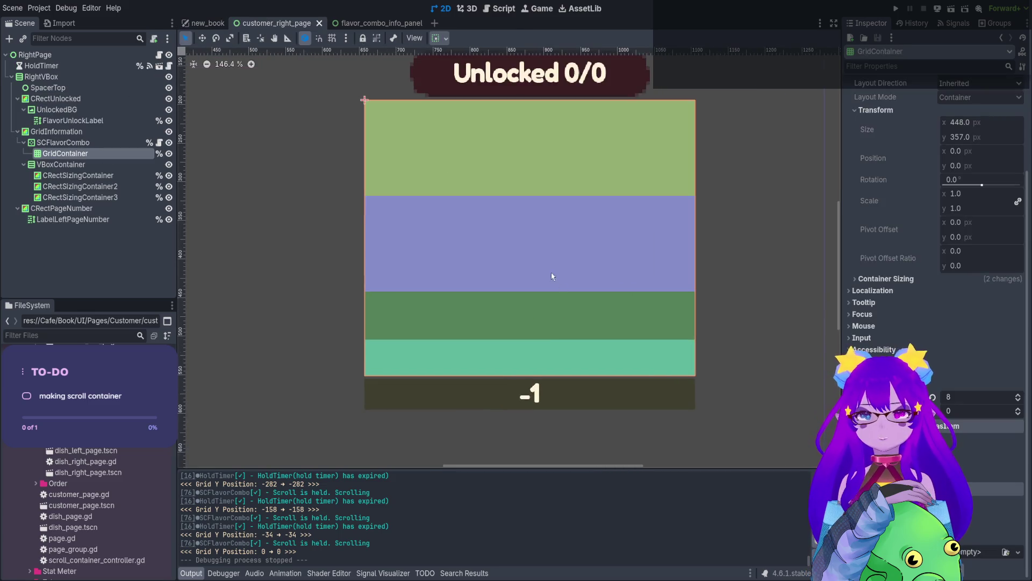
click(54, 144)
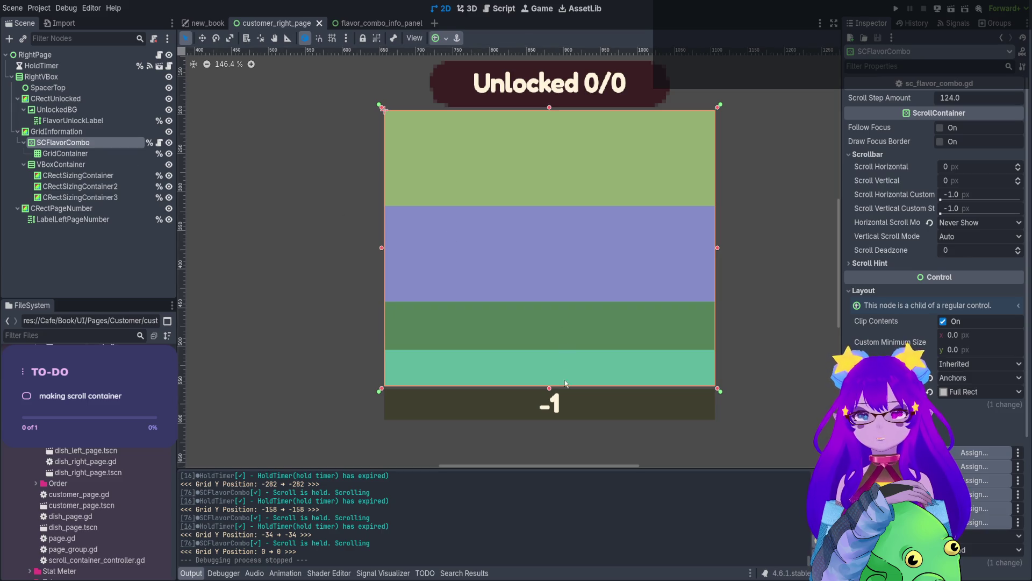
drag(549, 388, 549, 380)
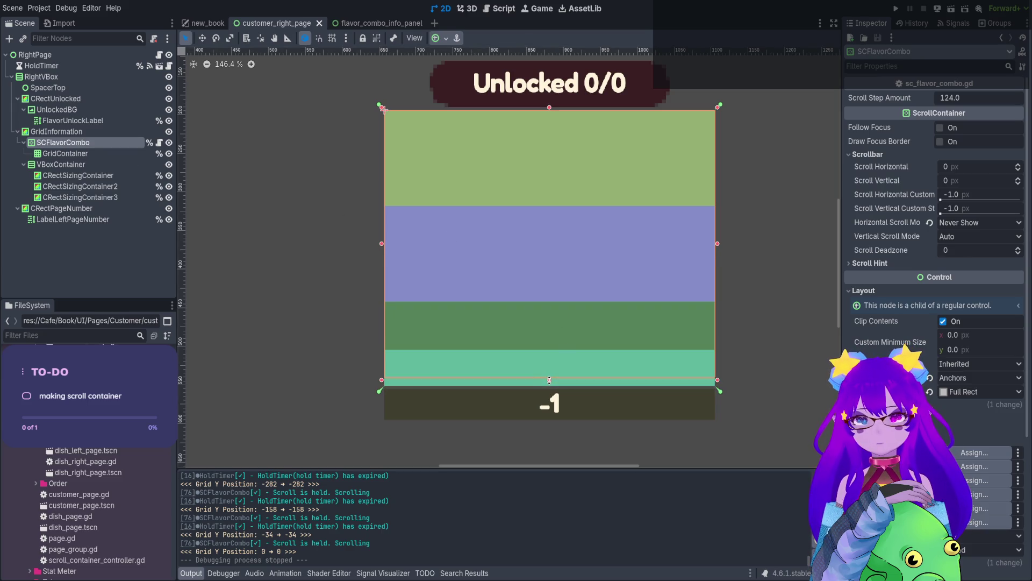
key(ctrl+s)
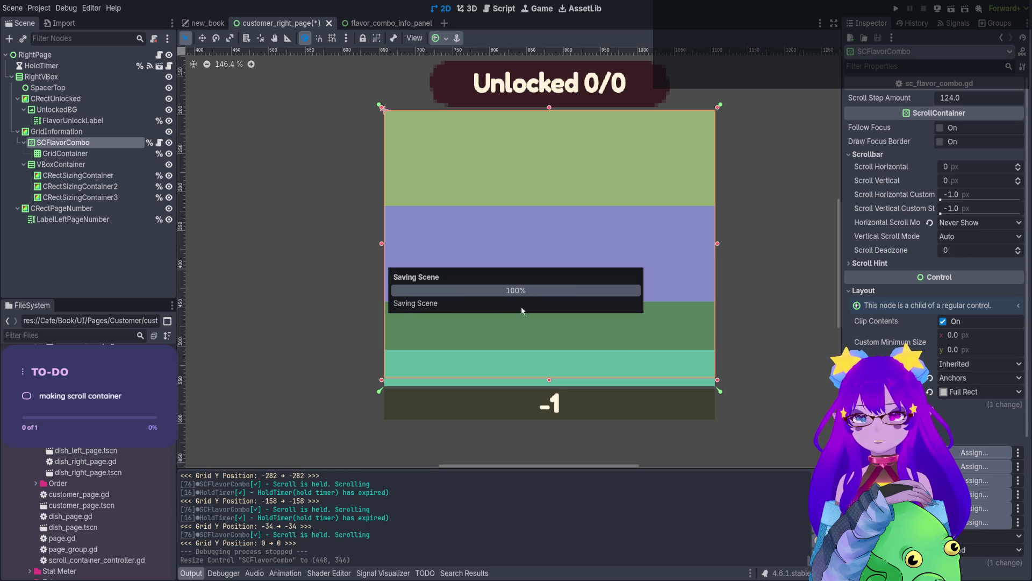
click(207, 23)
key(F6)
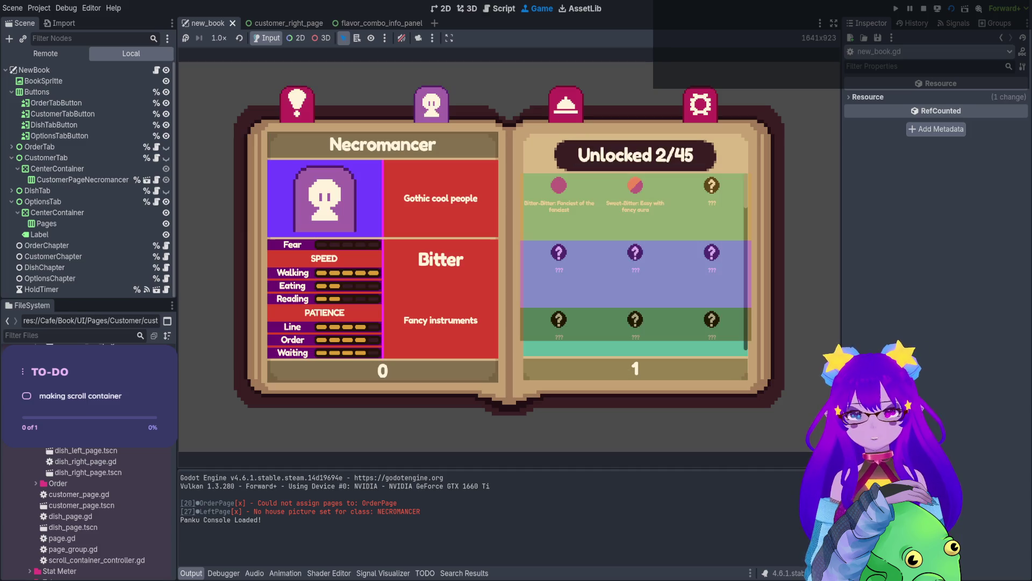
Wheel-scroll the flavor grid in the running game, stop with F8, and reopen customer_right_page.
scroll(636, 258, down, 3)
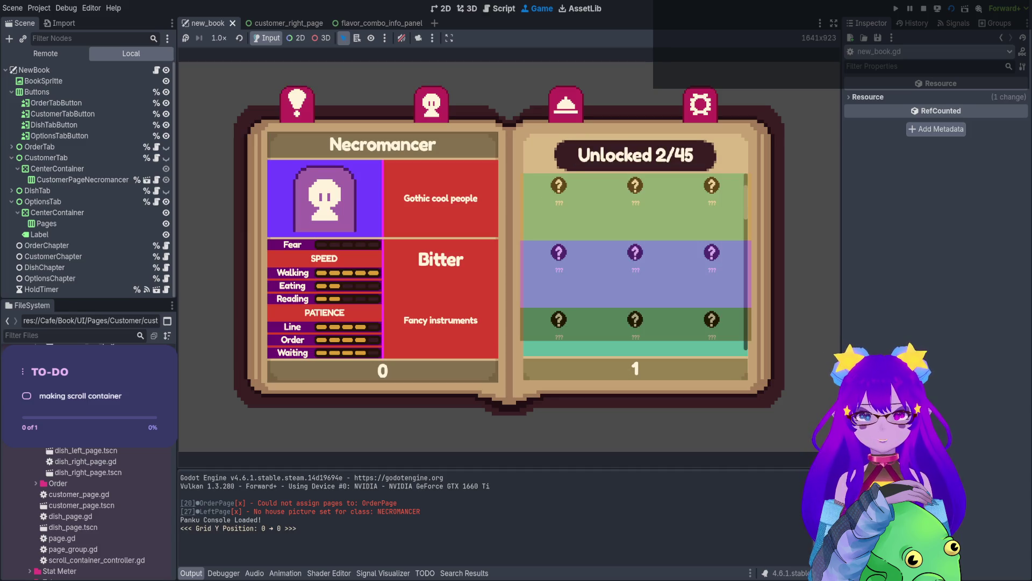
scroll(636, 258, down, 4)
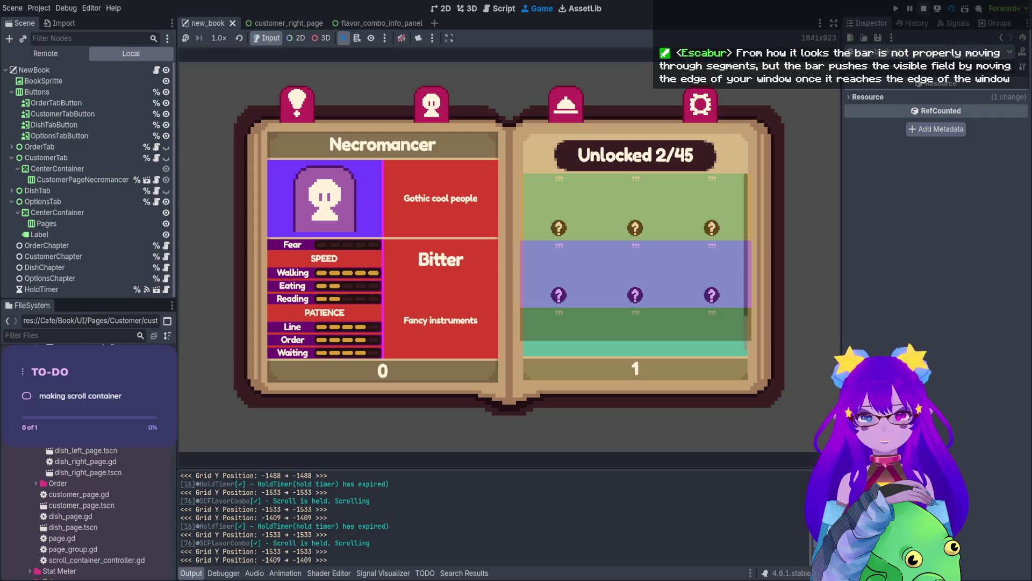
key(F8)
click(277, 23)
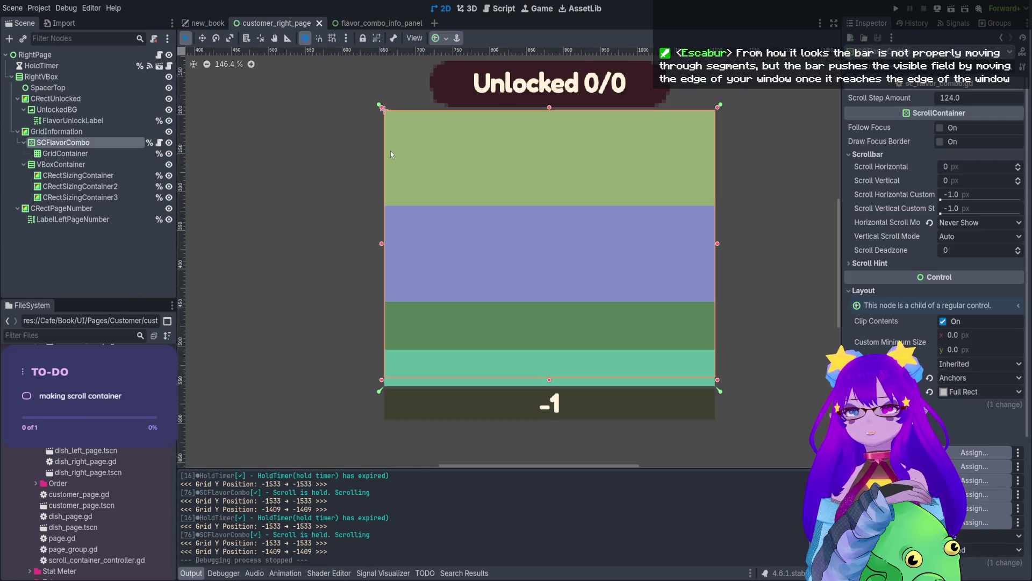
Apply the Full Rect preset to SCFlavorCombo, save the page, and return to new_book.
click(440, 38)
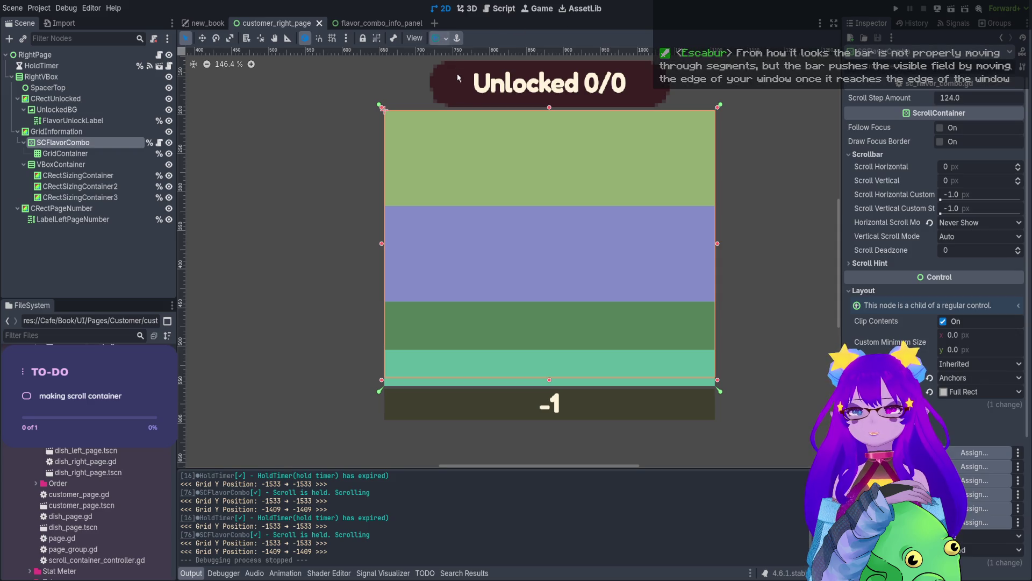
click(483, 116)
key(ctrl+s)
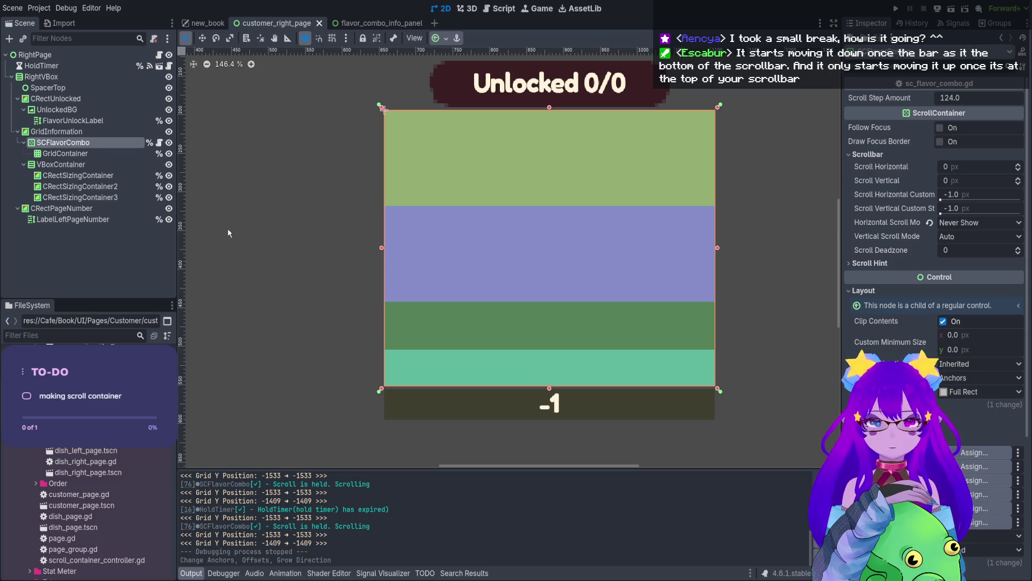
click(208, 23)
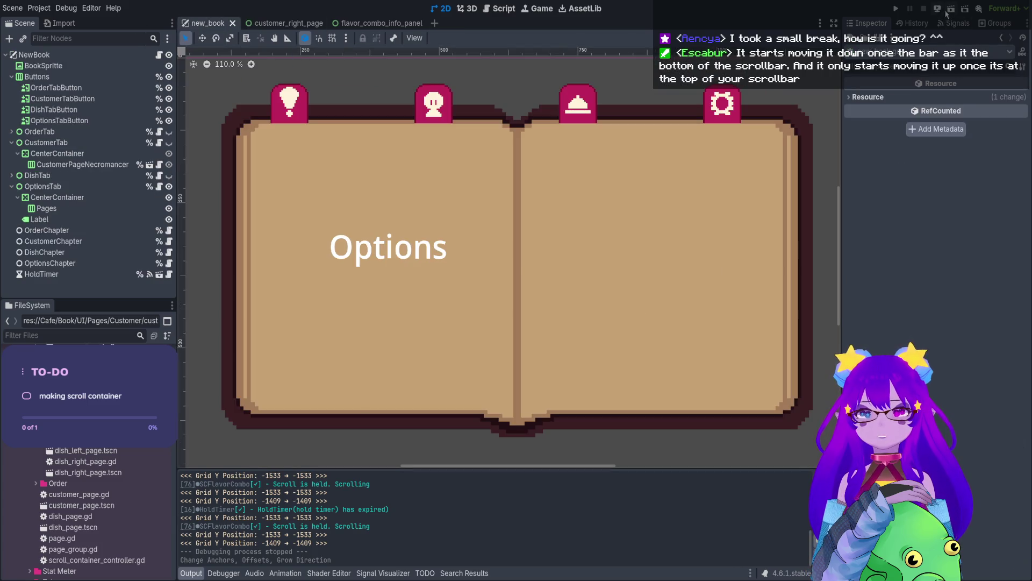
click(950, 10)
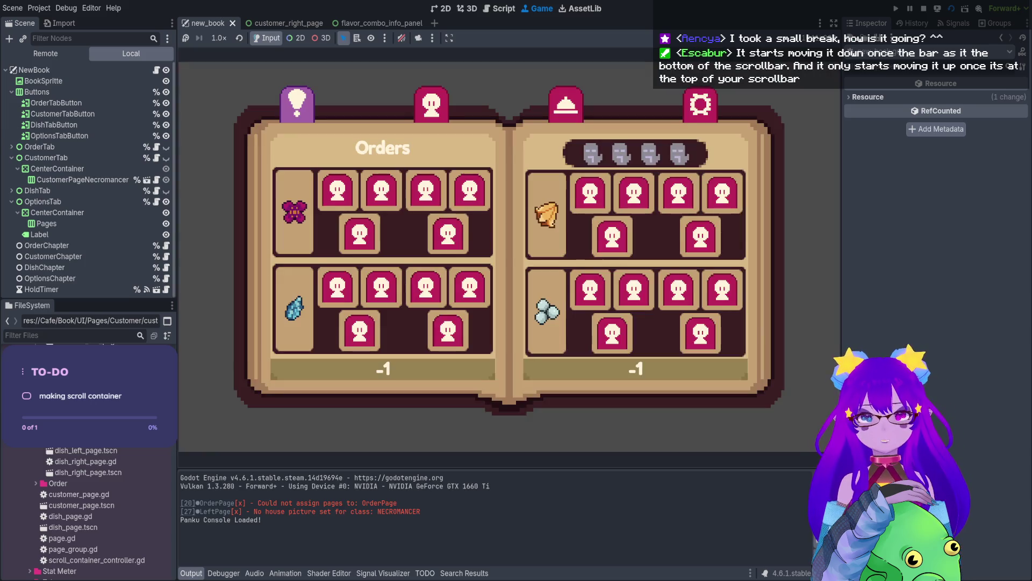
click(432, 103)
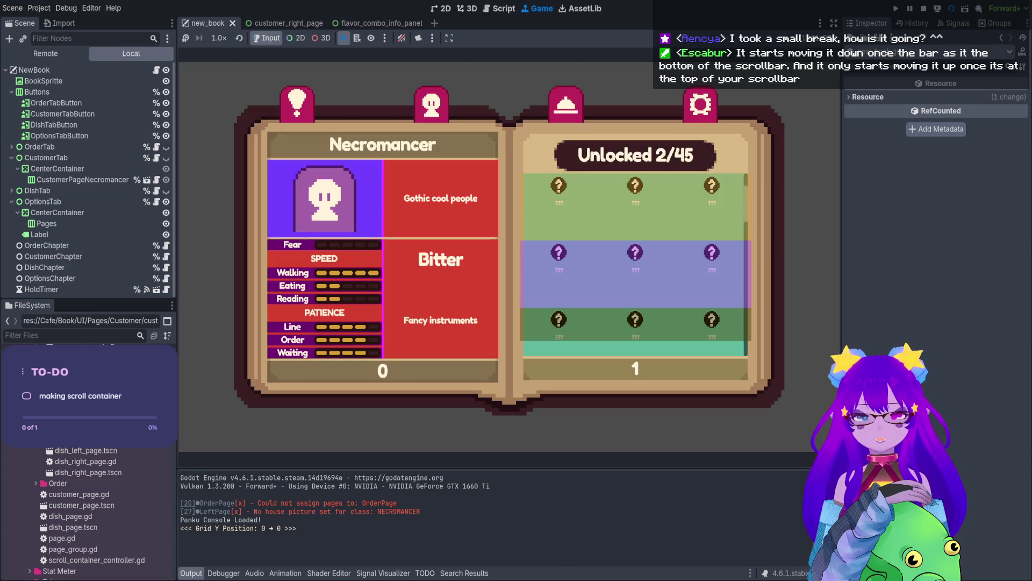
scroll(634, 263, down, 7)
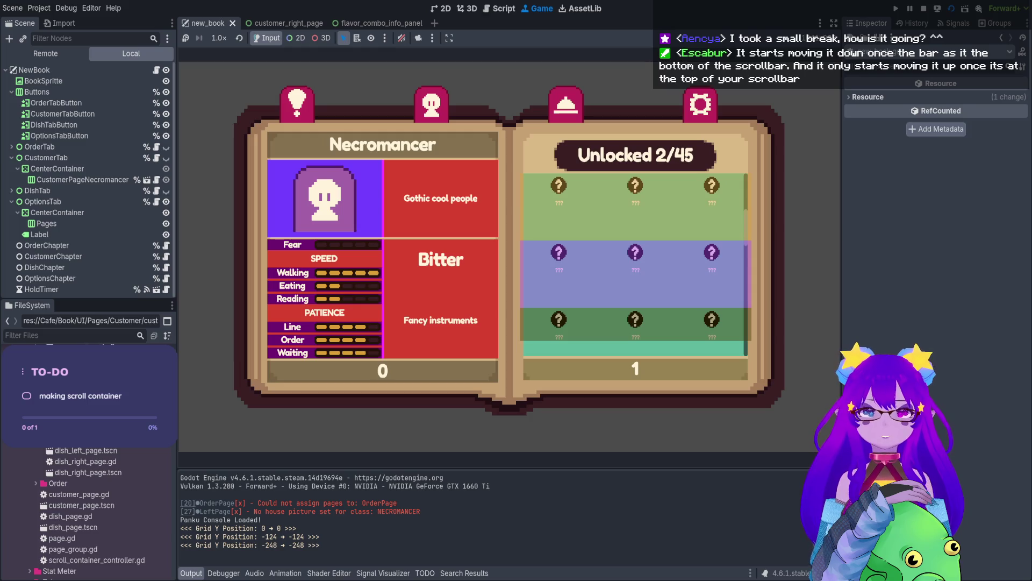
scroll(635, 263, down, 4)
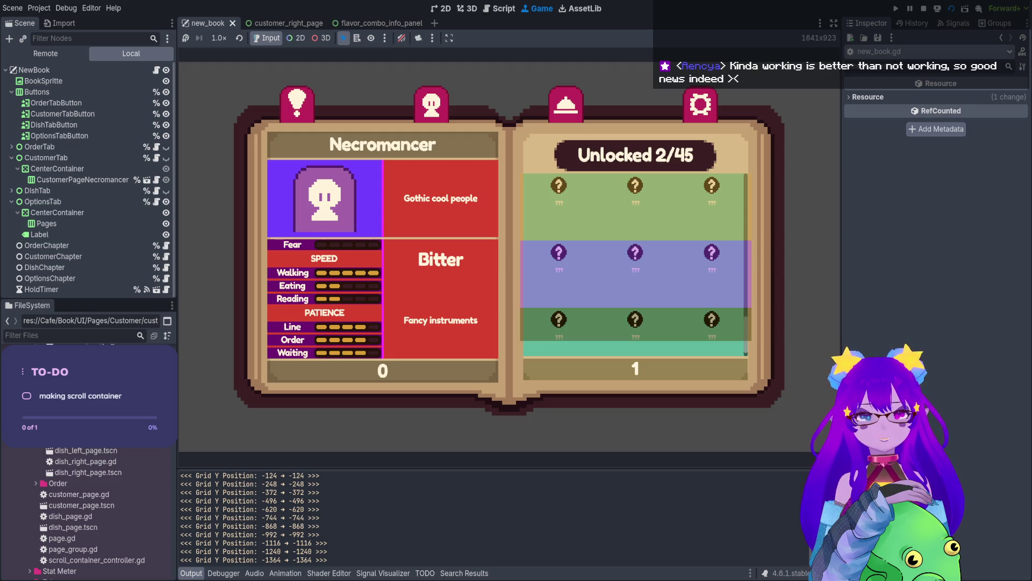
scroll(635, 258, down, 1)
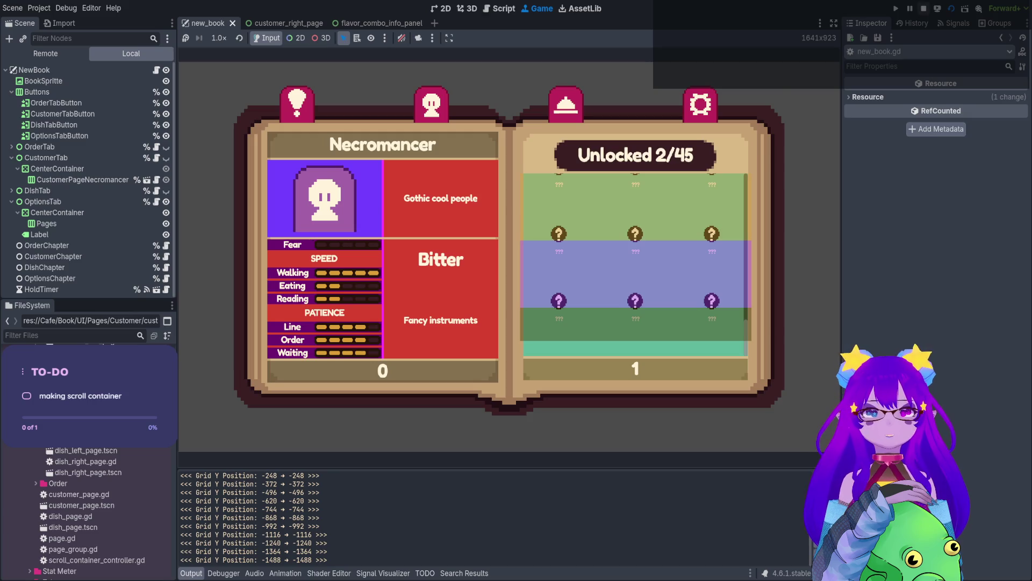
click(923, 9)
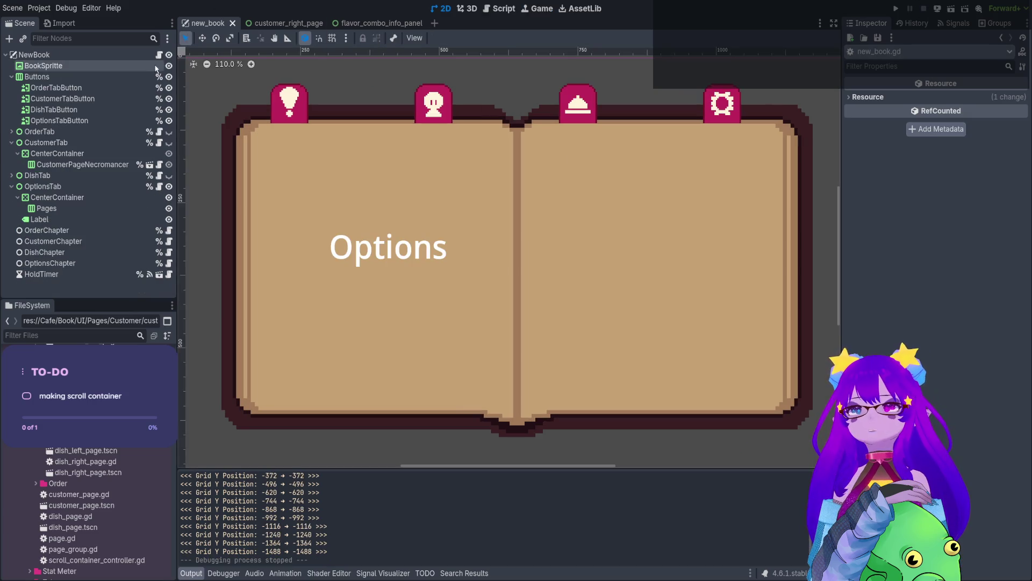
Switch to the customer_right_page scene and open its SCFlavorCombo script.
click(283, 26)
mouse_move(359, 142)
mouse_down()
mouse_move(258, 157)
mouse_move(314, 162)
mouse_up()
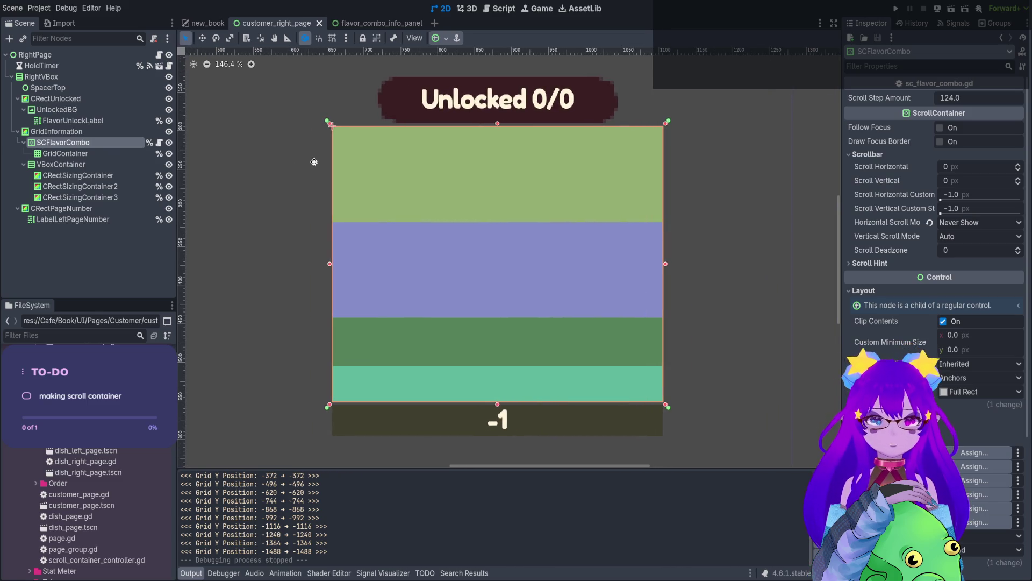
click(160, 55)
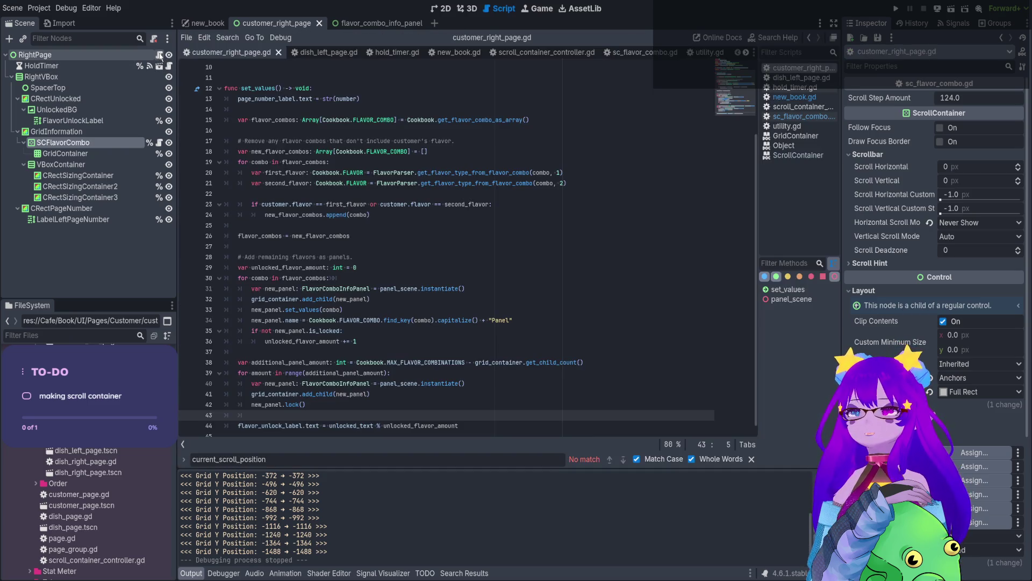
click(159, 142)
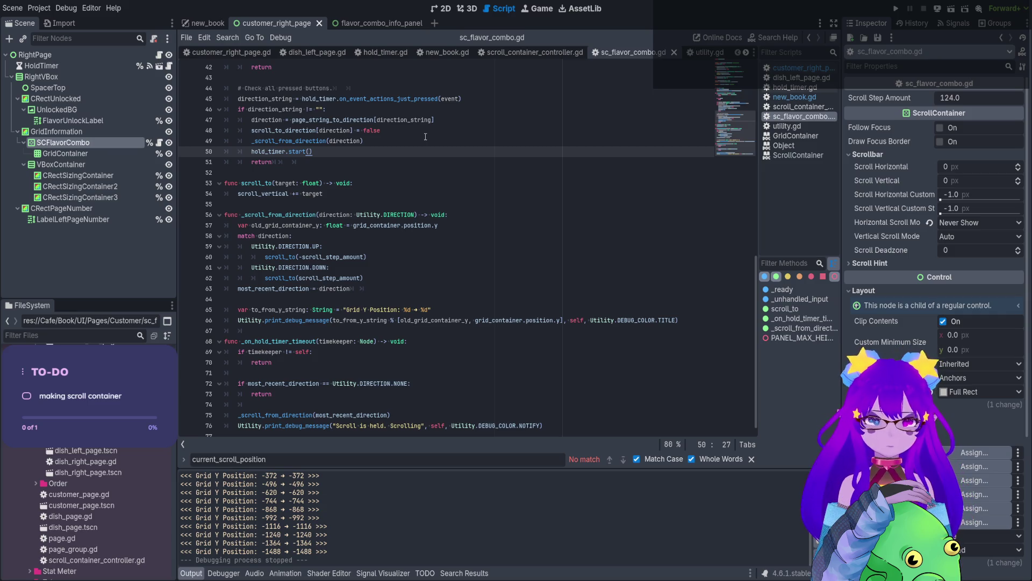
Add a blank line inside scroll_to and save, discarding a half-typed if.
scroll(405, 166, up, 3)
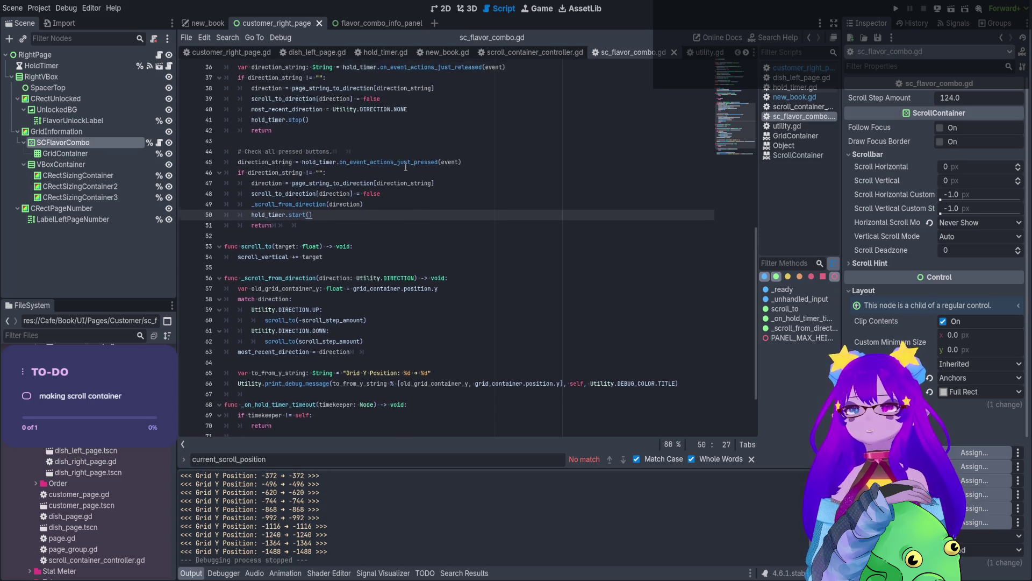
scroll(404, 165, down, 3)
scroll(405, 164, up, 10)
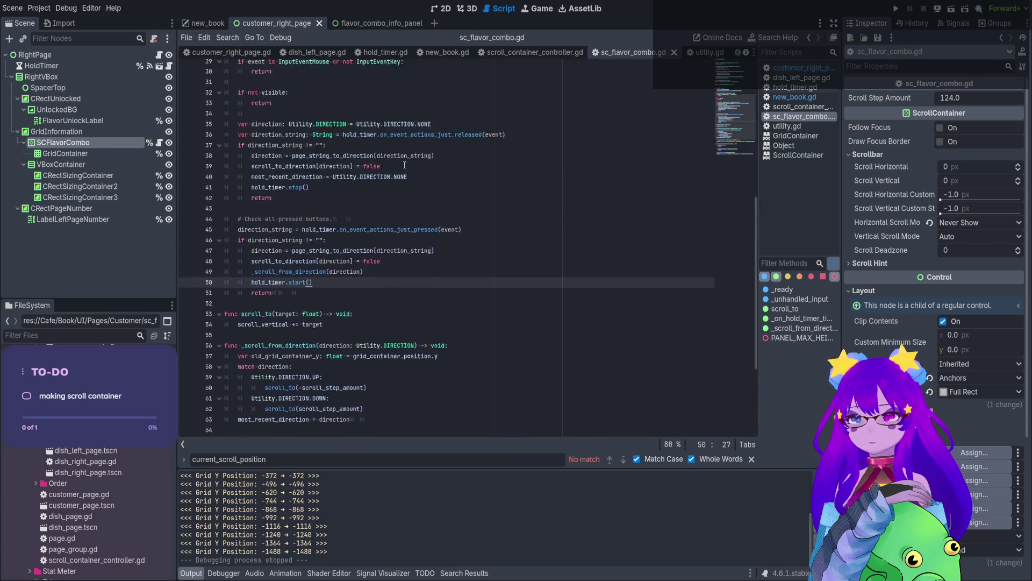
scroll(405, 165, down, 8)
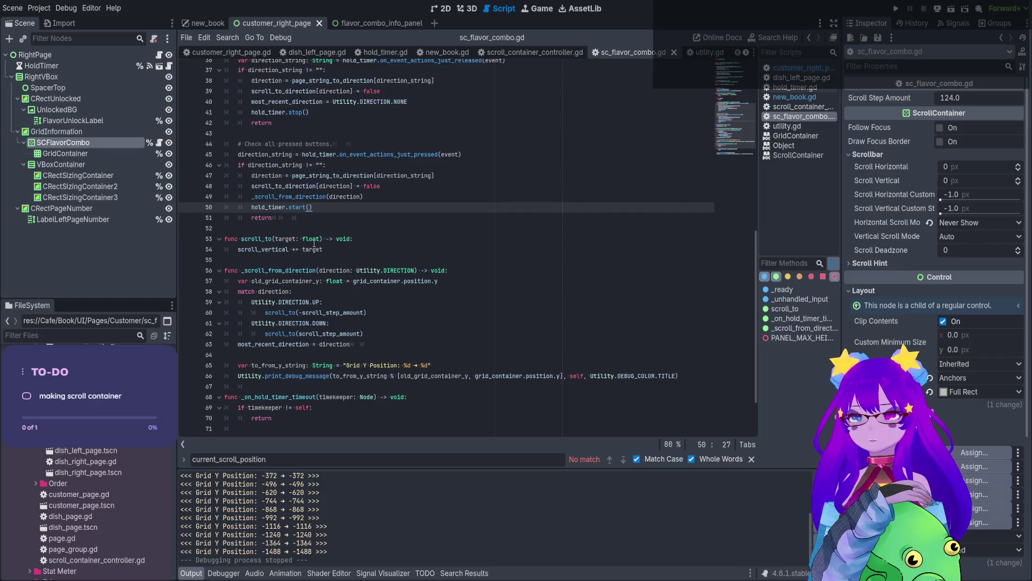
click(324, 249)
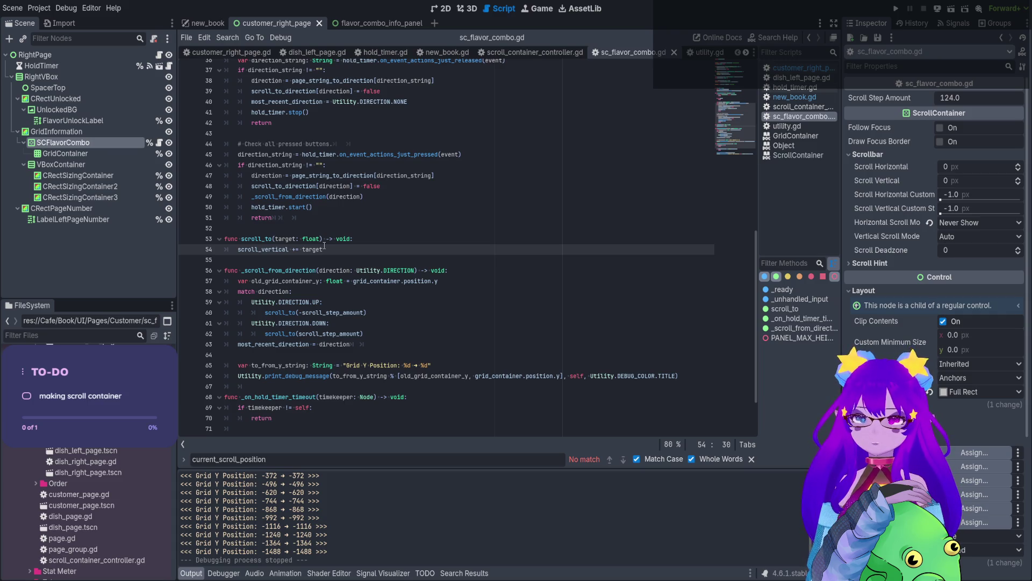
key(Return)
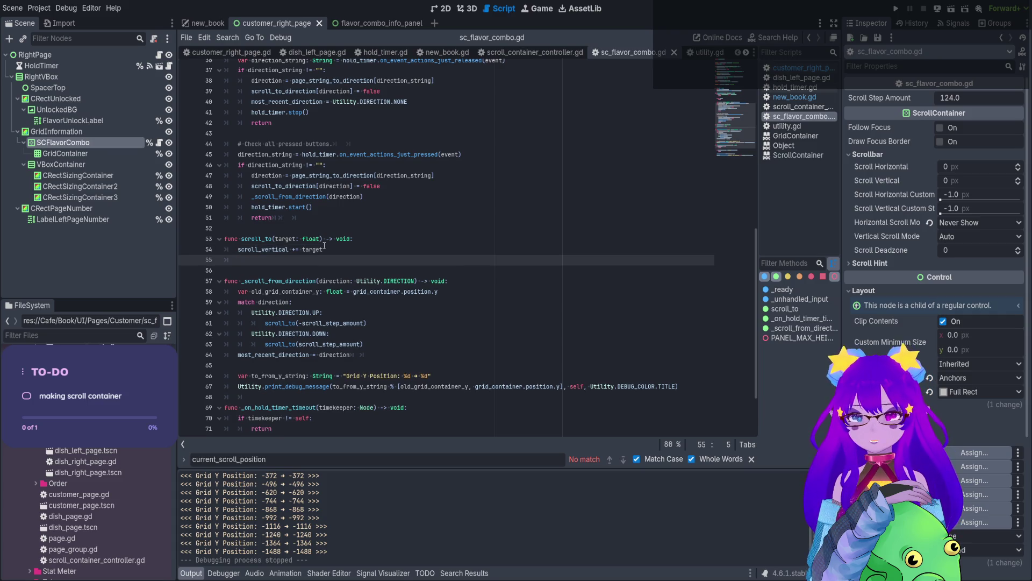
key(ctrl+s)
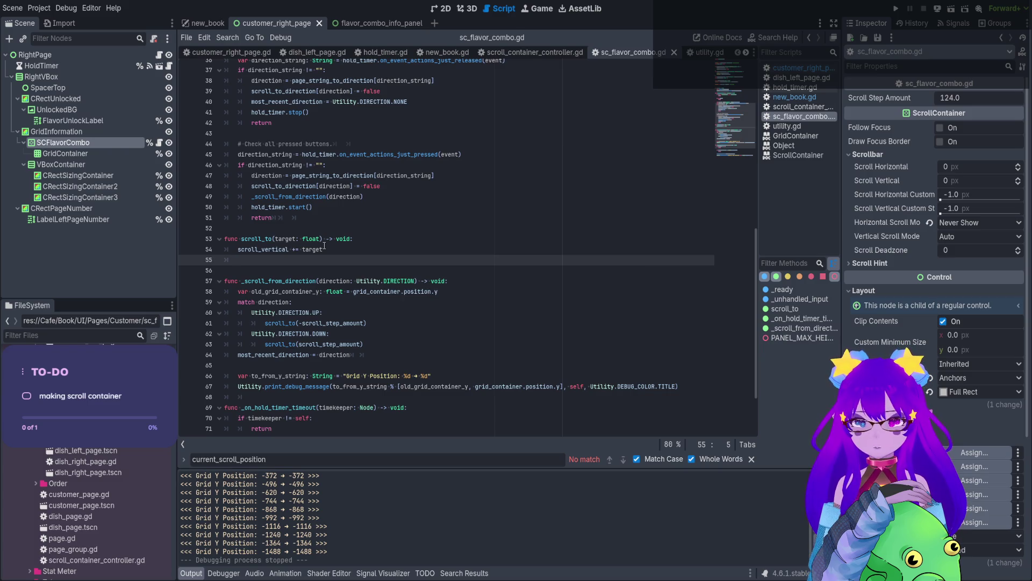
text(if)
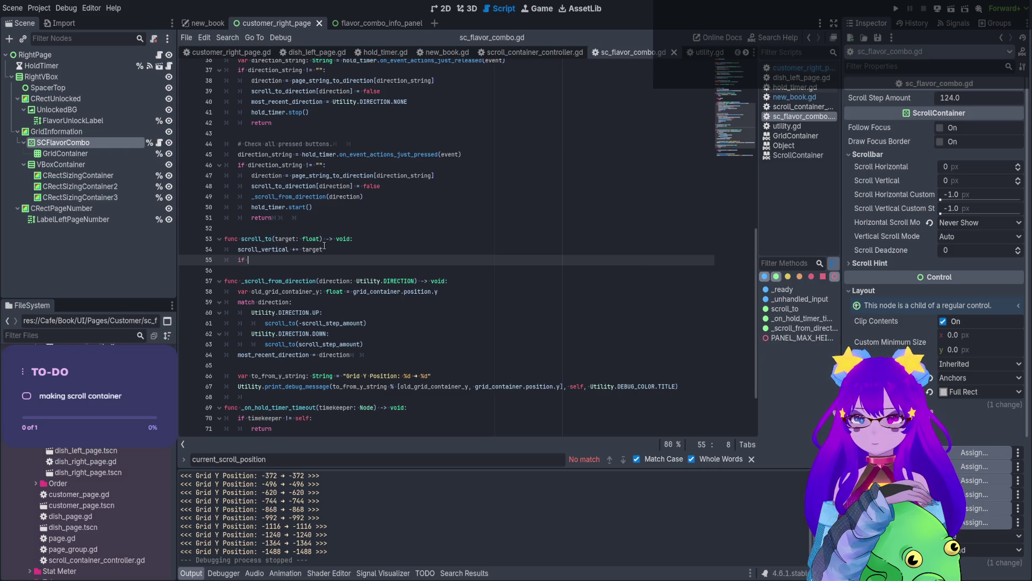
key(BackSpace)
key(BackSpace)
key(BackSpace)
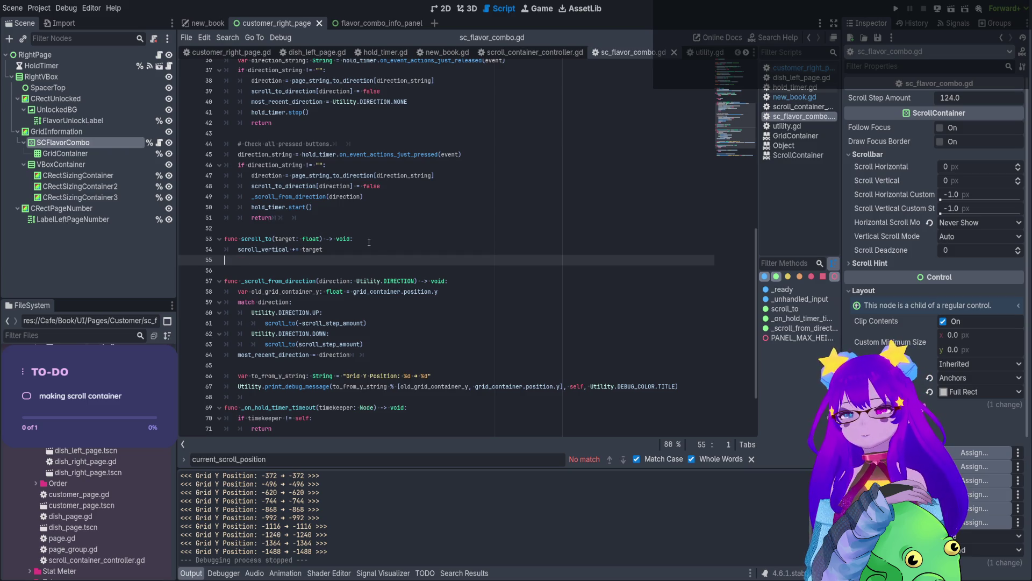
Declare var new_scroll_index: int = scroll_vertical + target at the top of scroll_to.
click(362, 243)
key(Return)
text(var new_scroll)
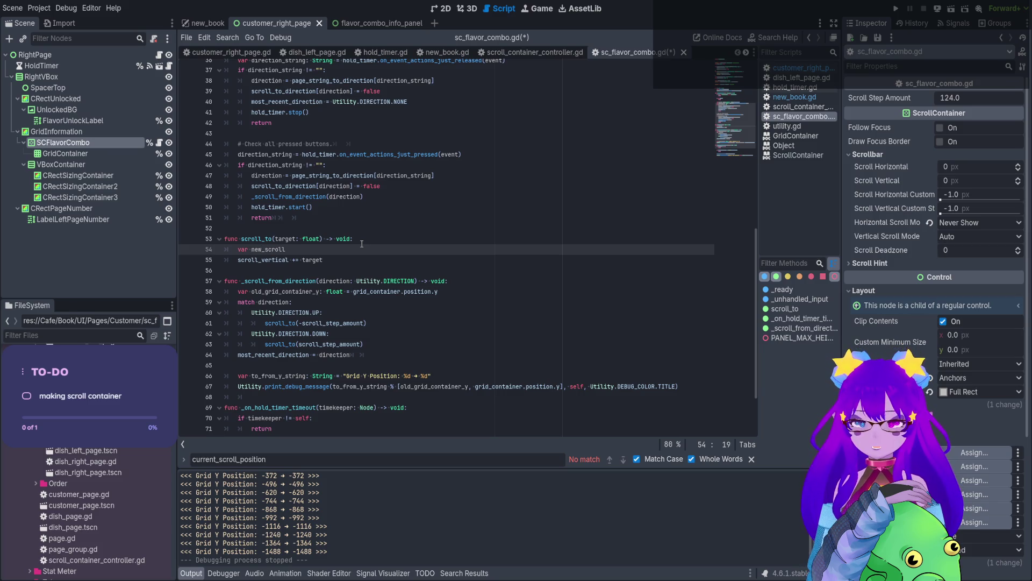
text(_)
text(inde)
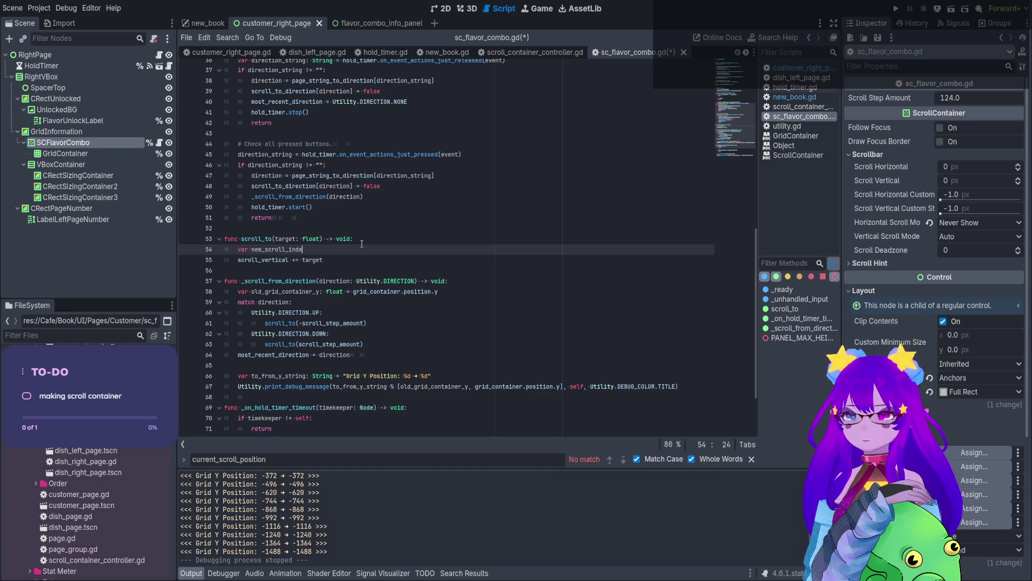
text(x: int =)
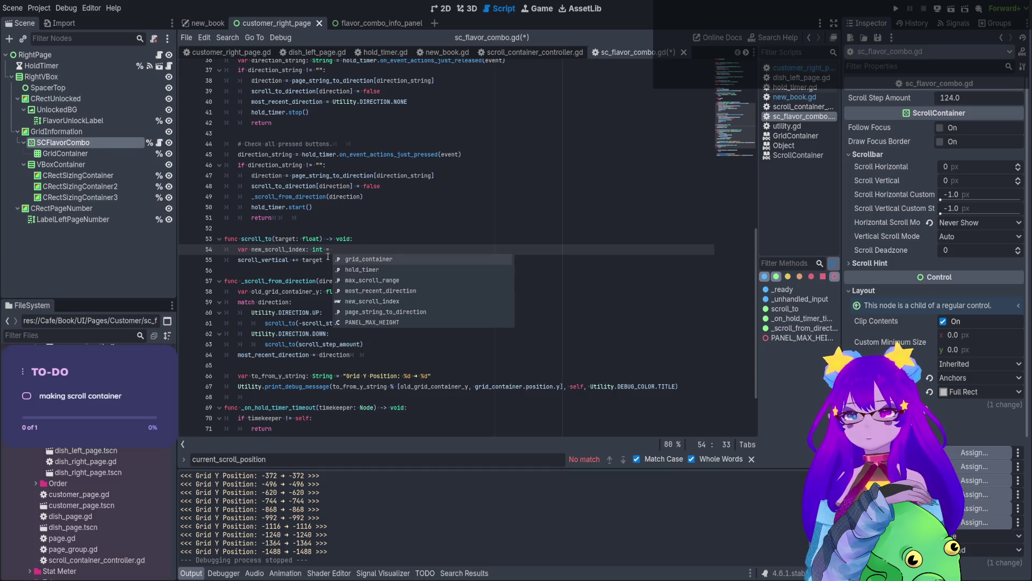
key(Escape)
text(scroll_vertical += target)
key(BackSpace)
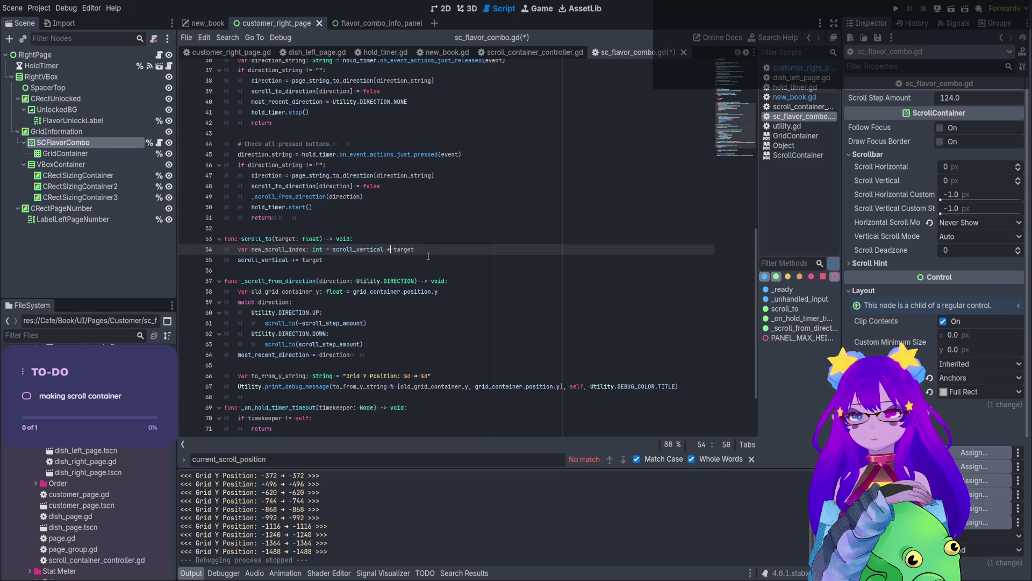
Replace the scroll_vertical += target line with 'if new_scroll_index % scroll_step_amount == 0:'.
click(399, 258)
drag(341, 257, 235, 261)
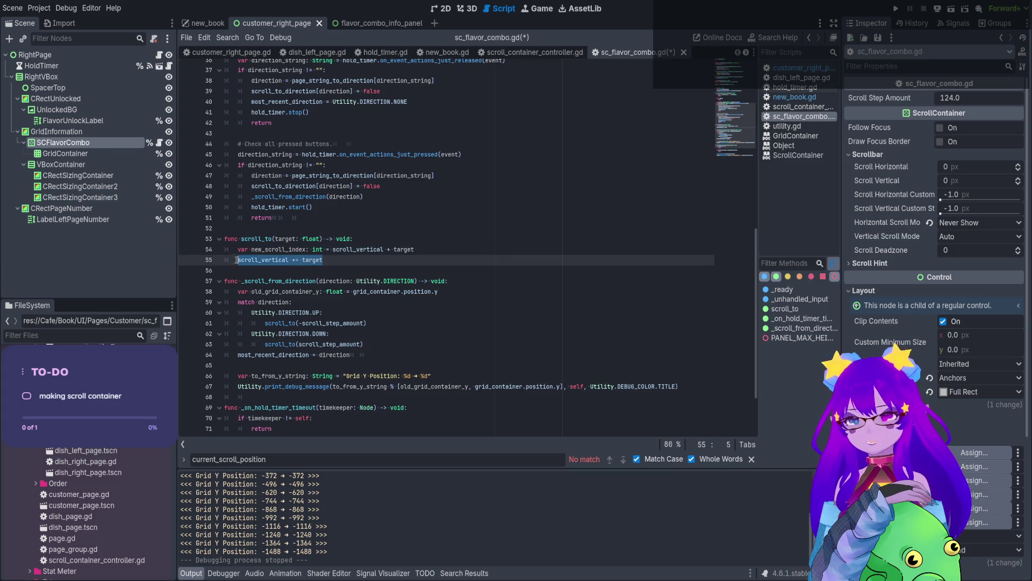
text(if new_scroll_index )
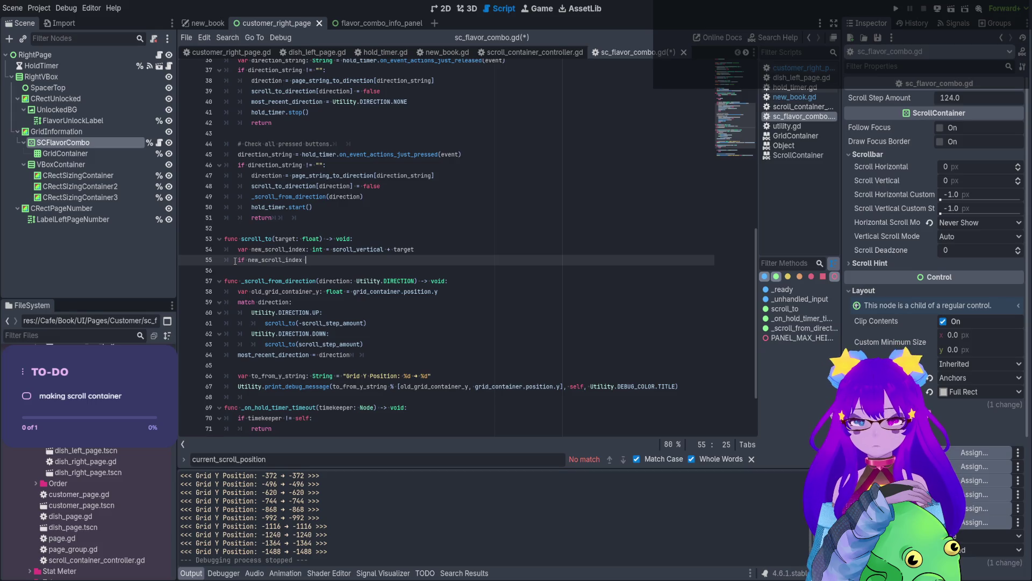
text(%)
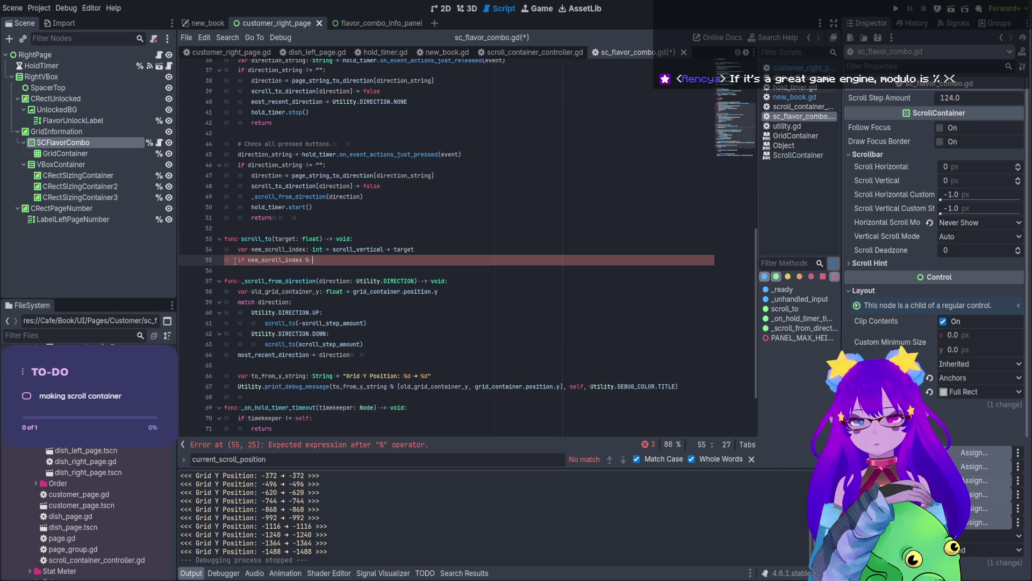
text(sc)
key(Down)
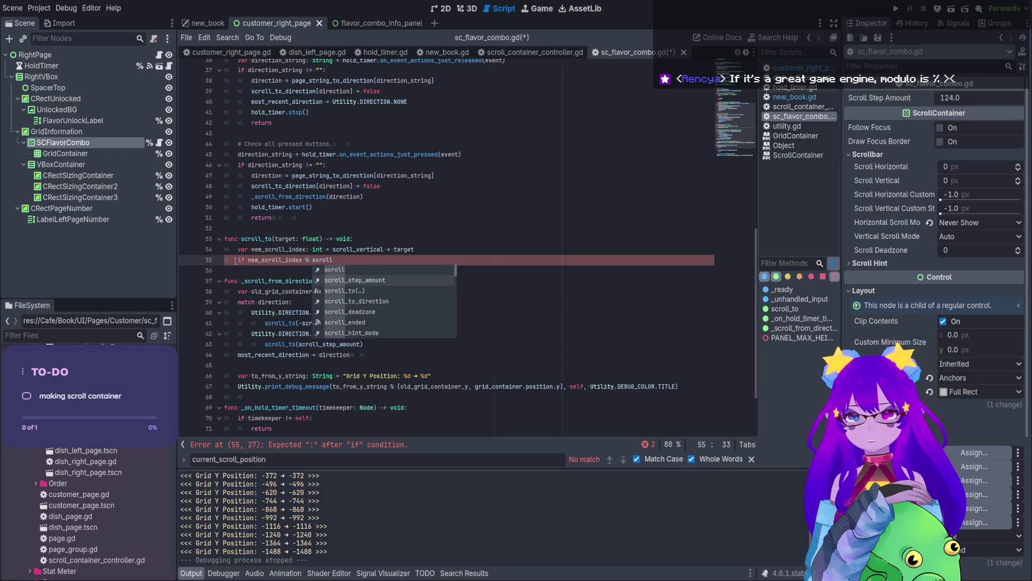
key(Return)
text(== 0)
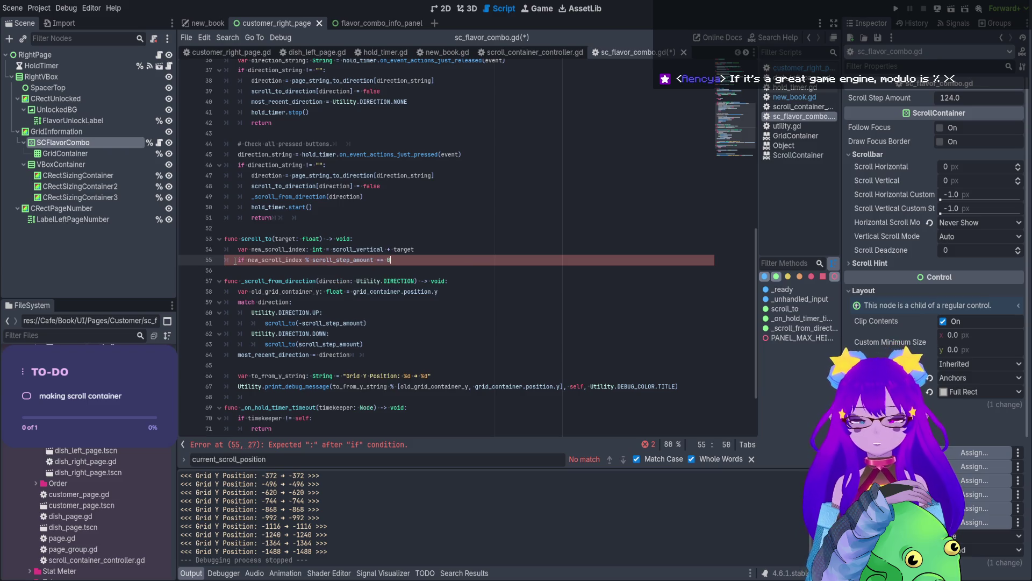
text(:)
key(Return)
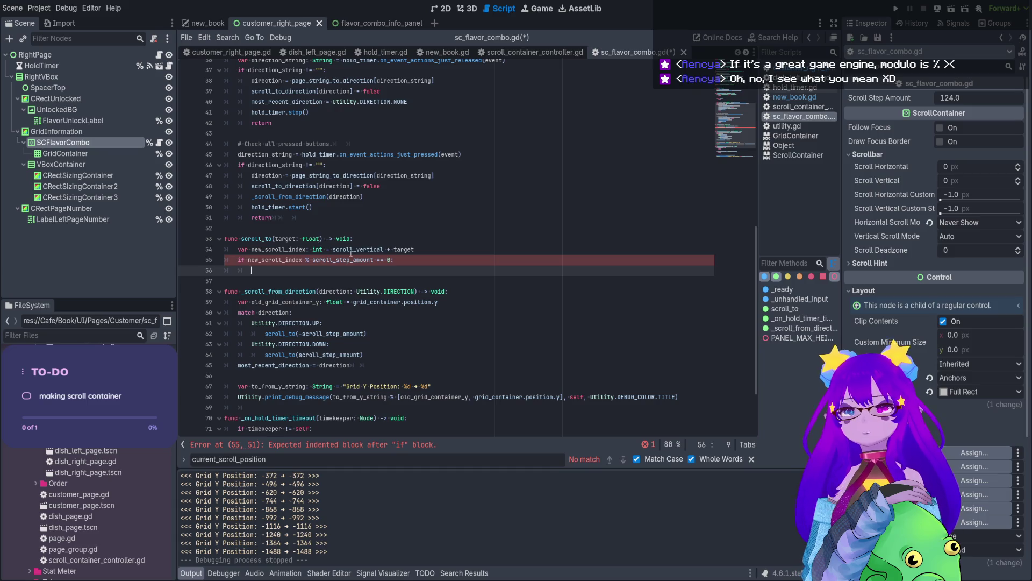
Inside the if, assign scroll_vertical = new_scroll_index and save the script.
text(scroll_vertical )
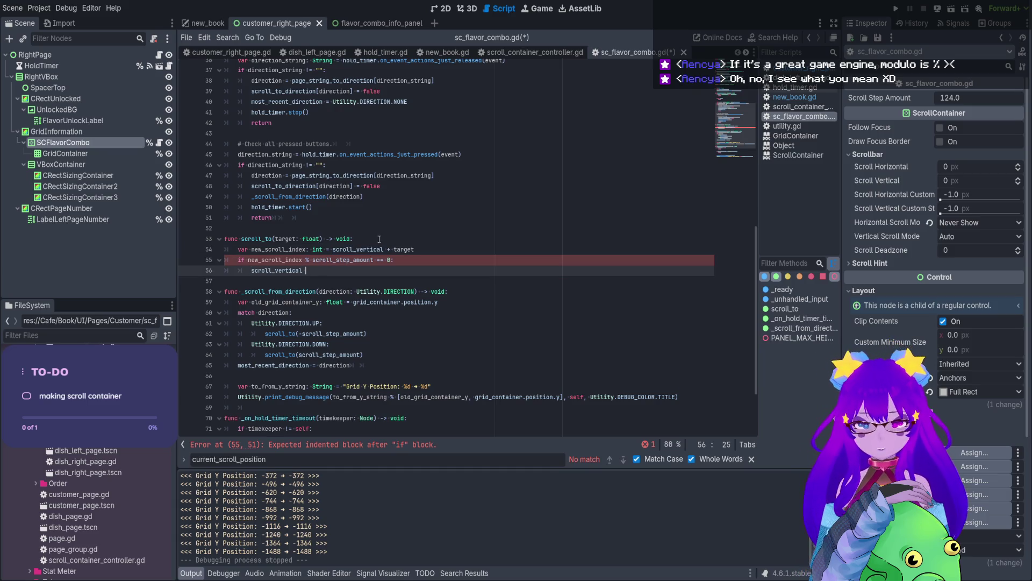
text(=)
click(278, 249)
double_click(278, 249)
key(ctrl+c)
click(377, 270)
key(ctrl+v)
key(ctrl+s)
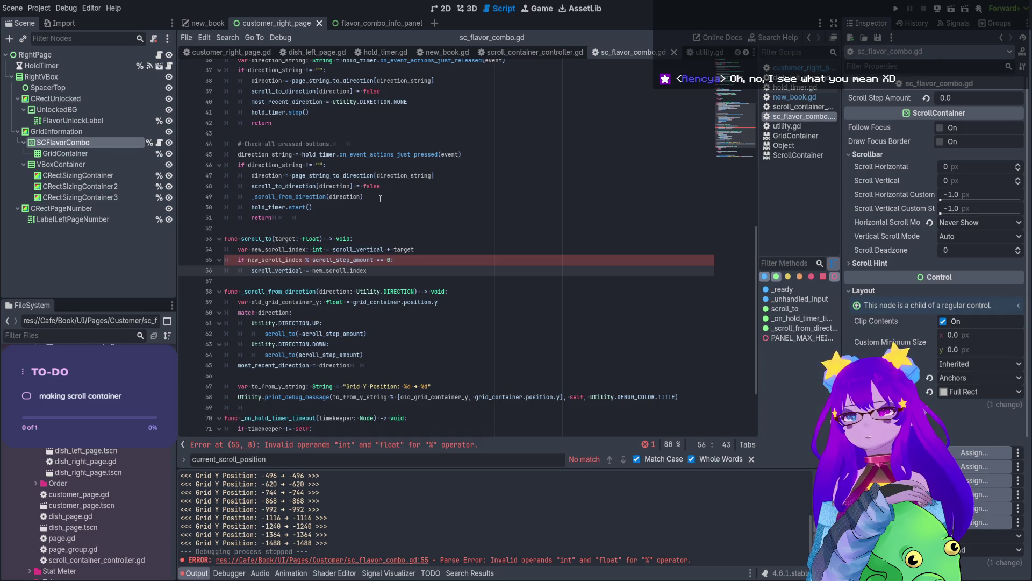
Wrap scroll_step_amount on line 55 in int() for the modulo check.
click(313, 260)
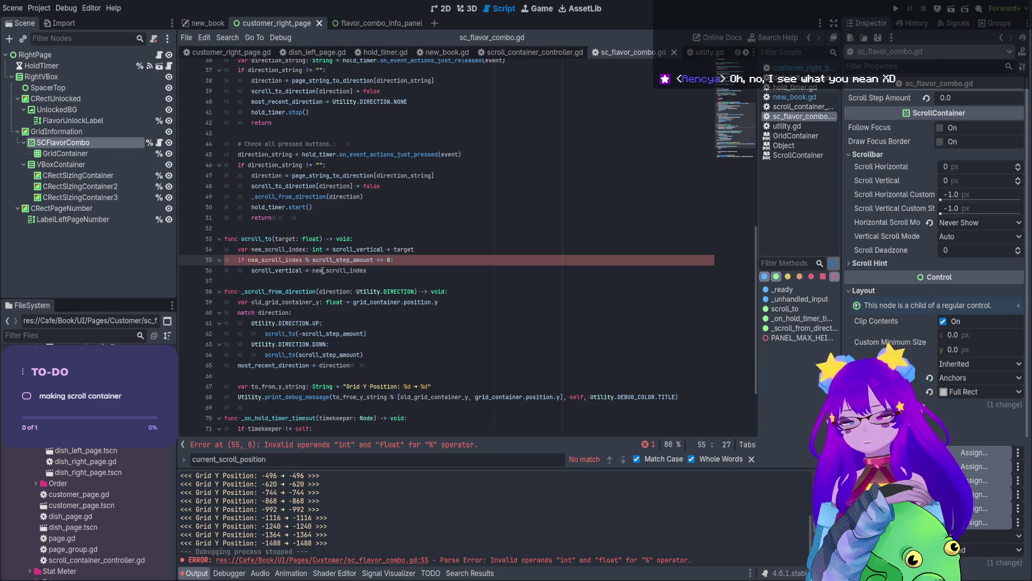
text(int()
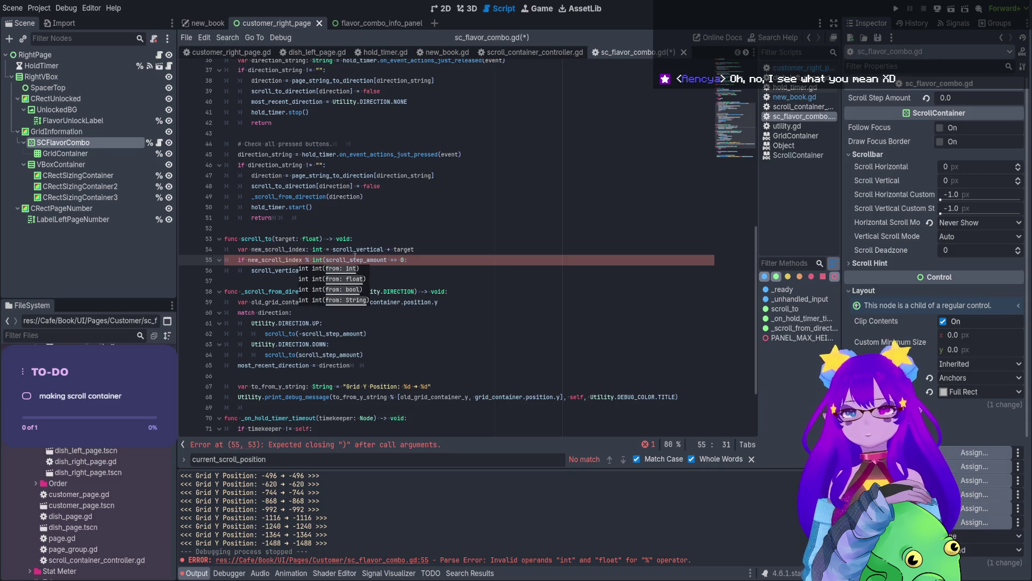
click(385, 261)
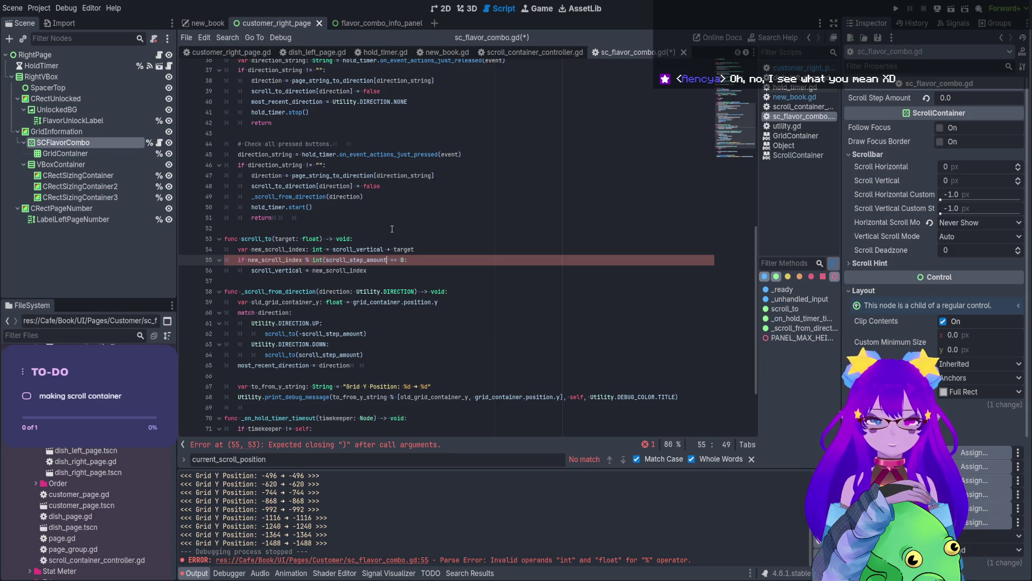
text())
click(480, 275)
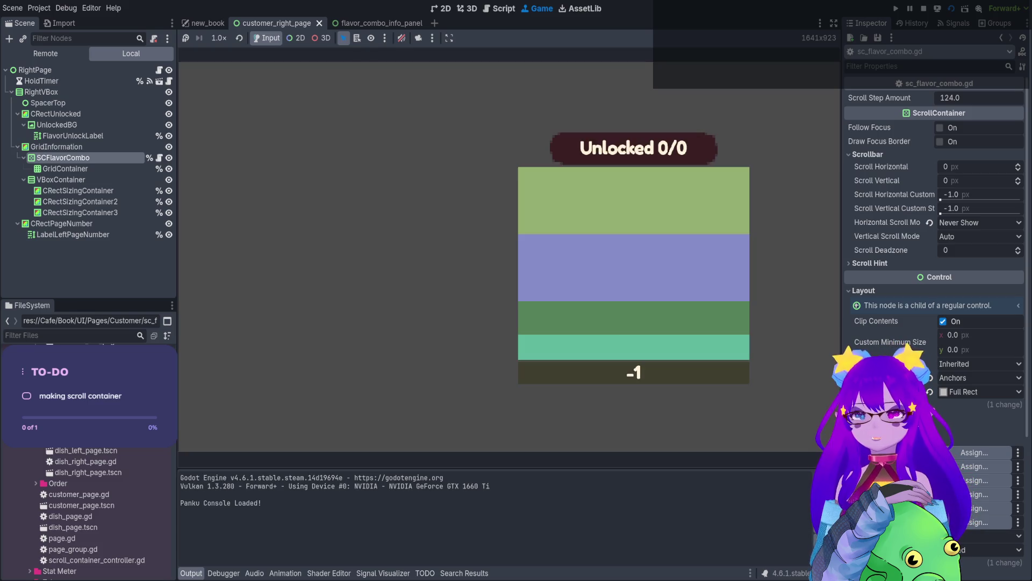
Stop the right-page run, run the new_book scene, and open the Necromancer customer page.
click(924, 9)
click(208, 23)
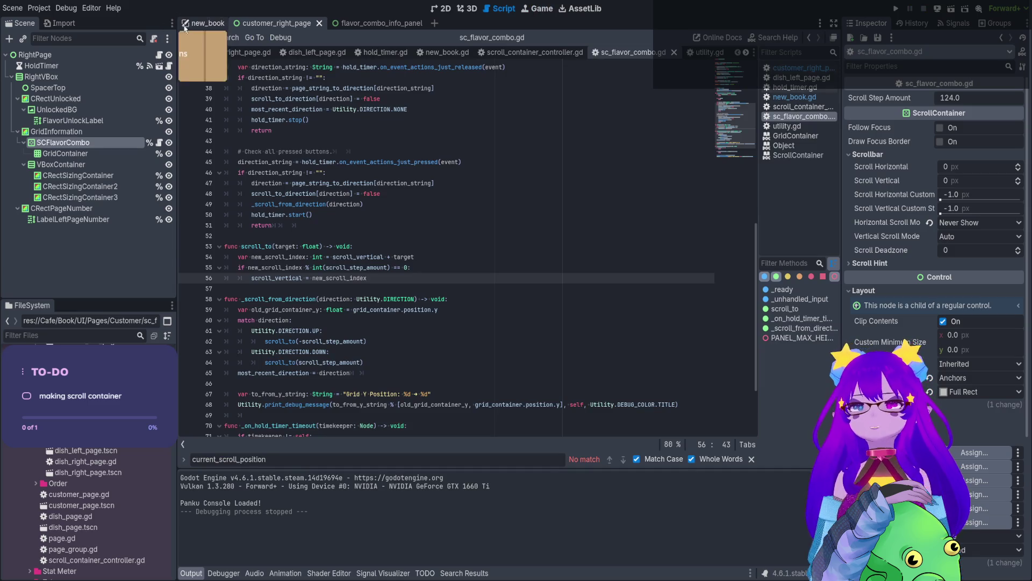
click(951, 9)
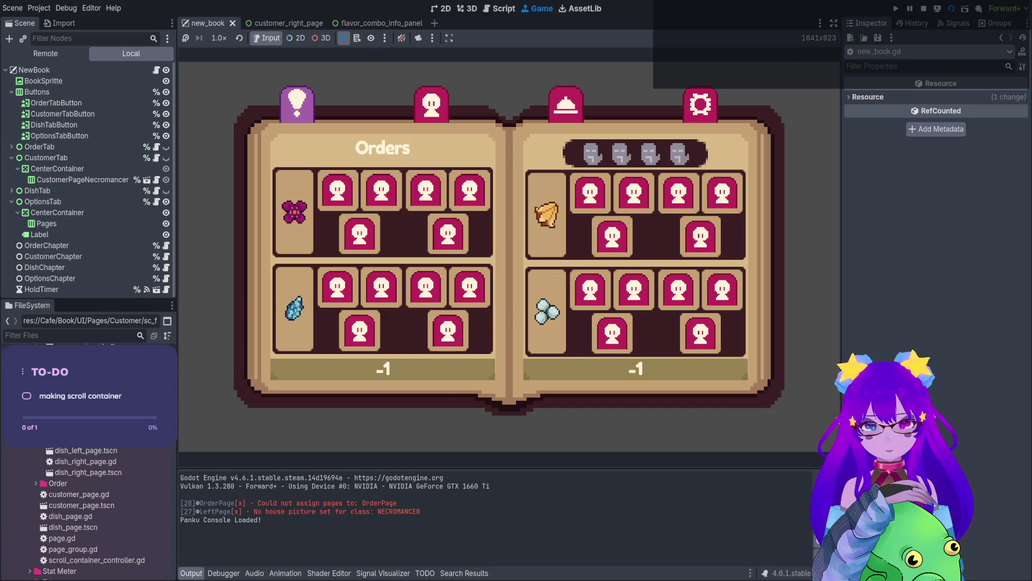
click(431, 104)
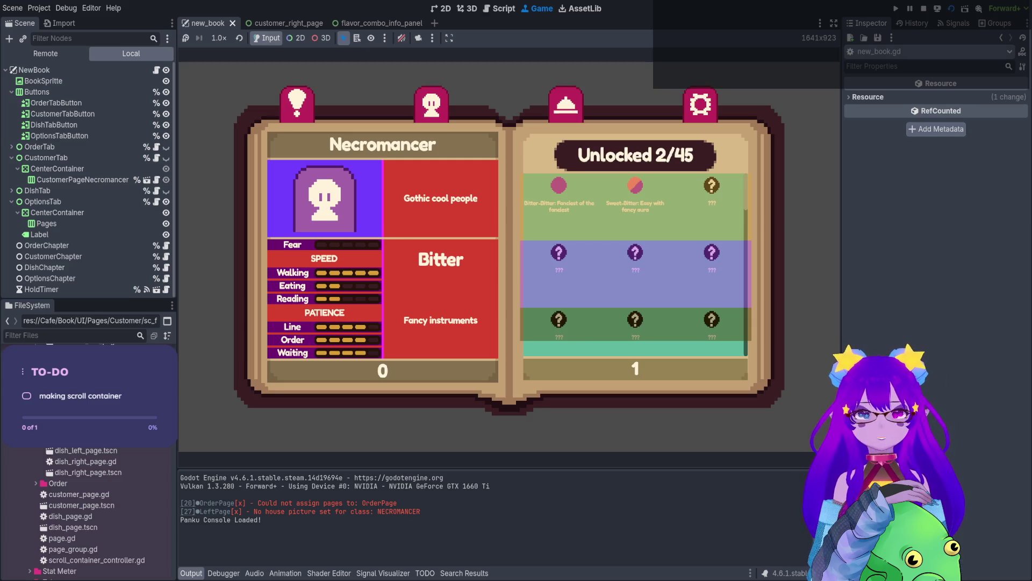
Scroll the flavor grid down six times to -1522, then stop the game.
scroll(635, 263, down, 4)
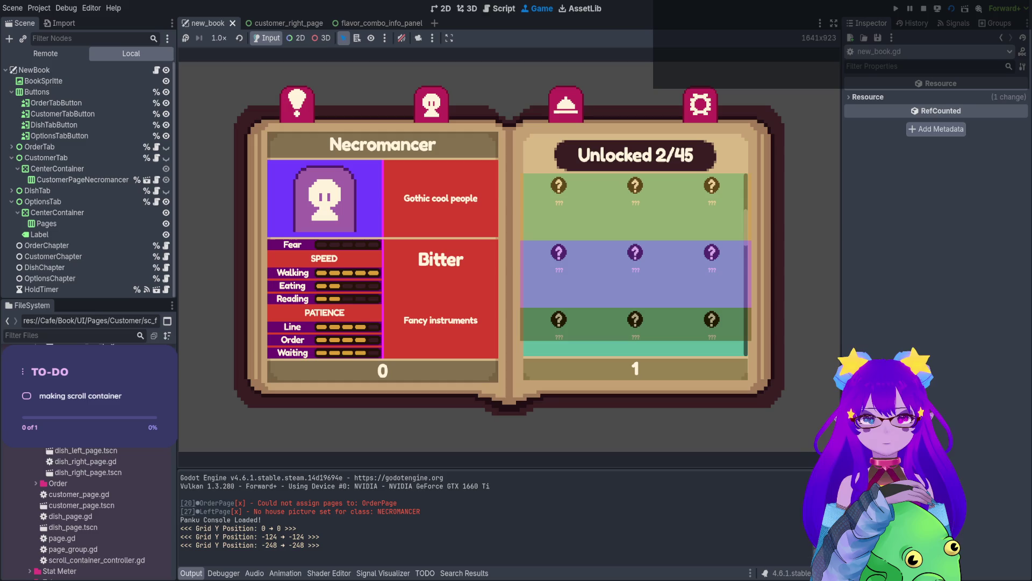
scroll(636, 264, down, 1)
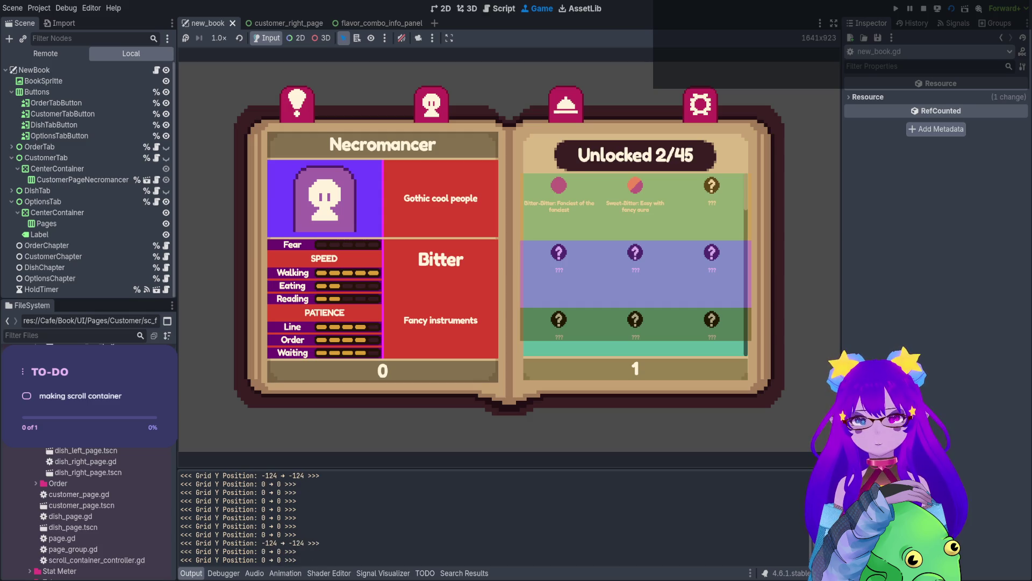
scroll(636, 264, down, 6)
scroll(636, 264, down, 5)
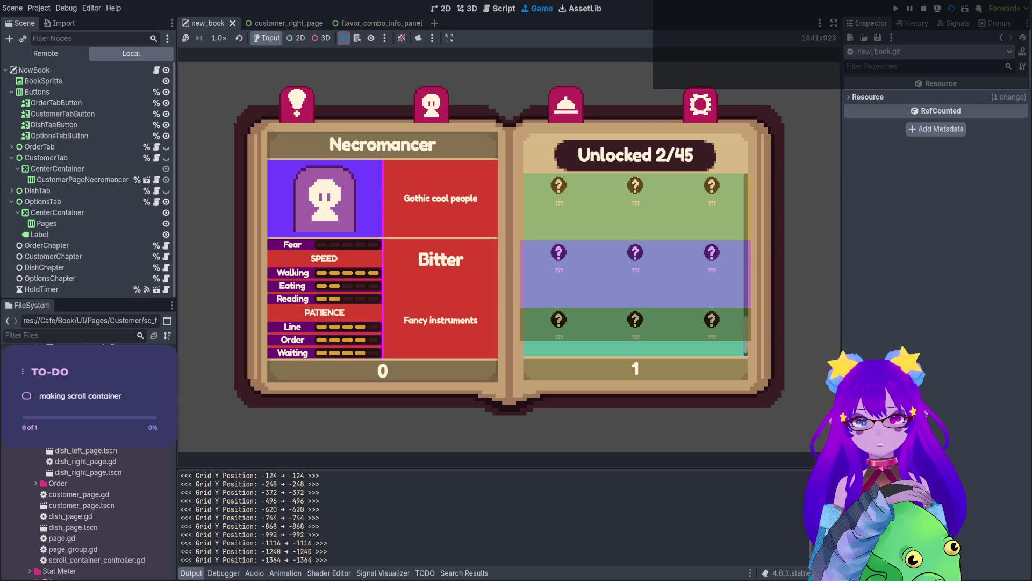
scroll(636, 264, down, 1)
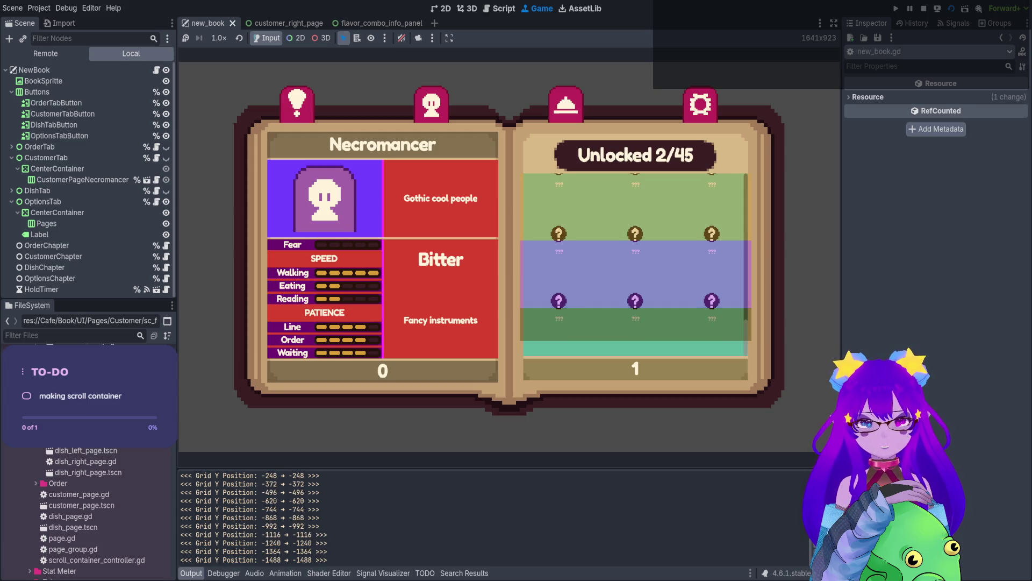
scroll(636, 264, down, 1)
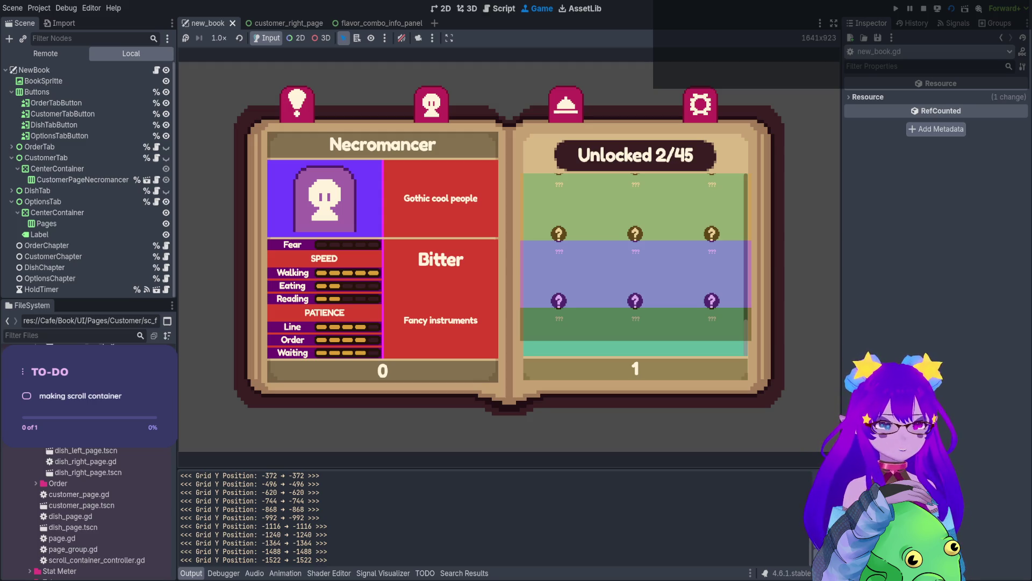
click(925, 10)
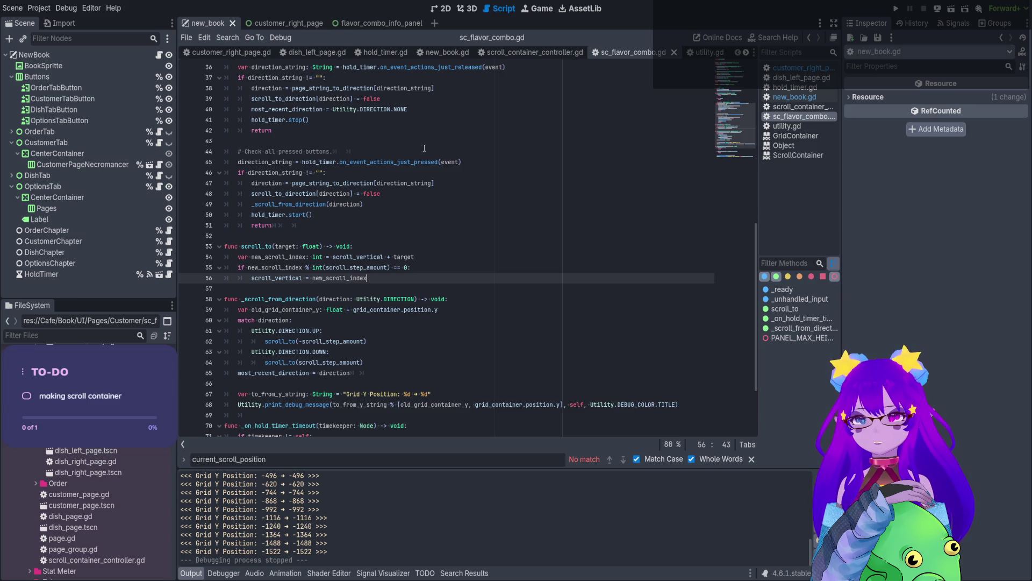
Return to sc_flavor_combo.gd via customer_right_page and review scroll_to and _scroll_from_direction lines.
click(442, 8)
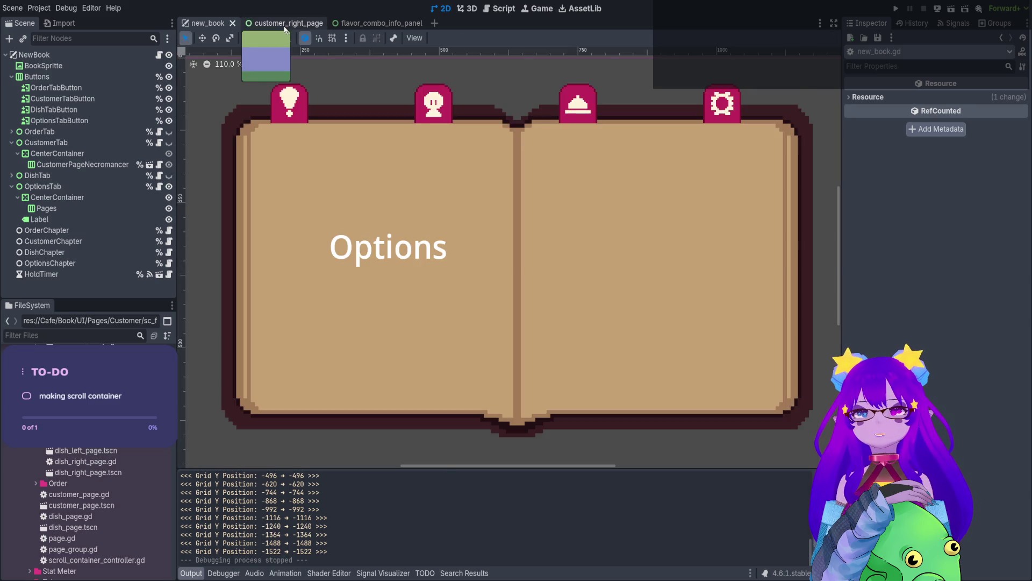
click(285, 26)
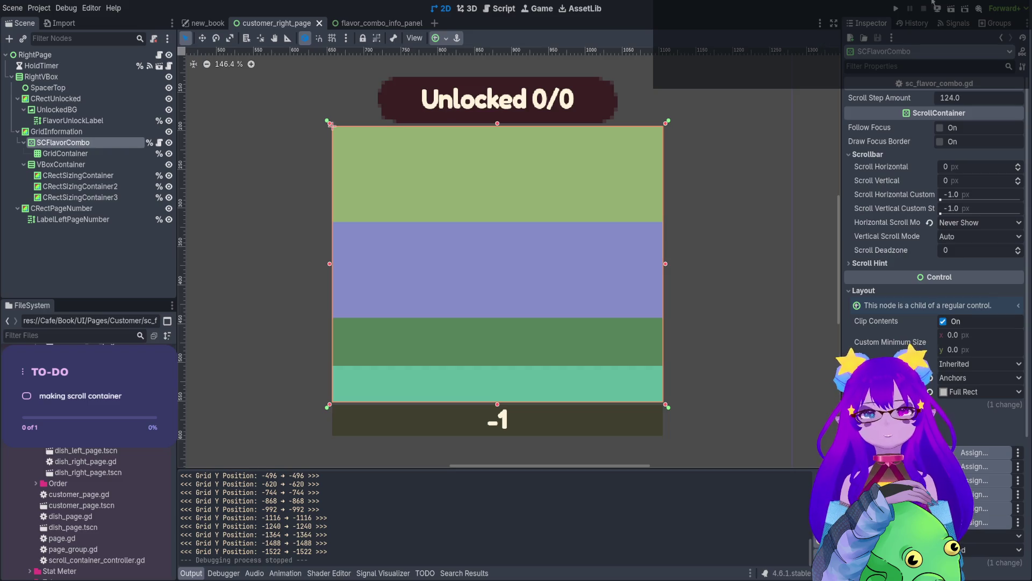
click(499, 9)
click(481, 384)
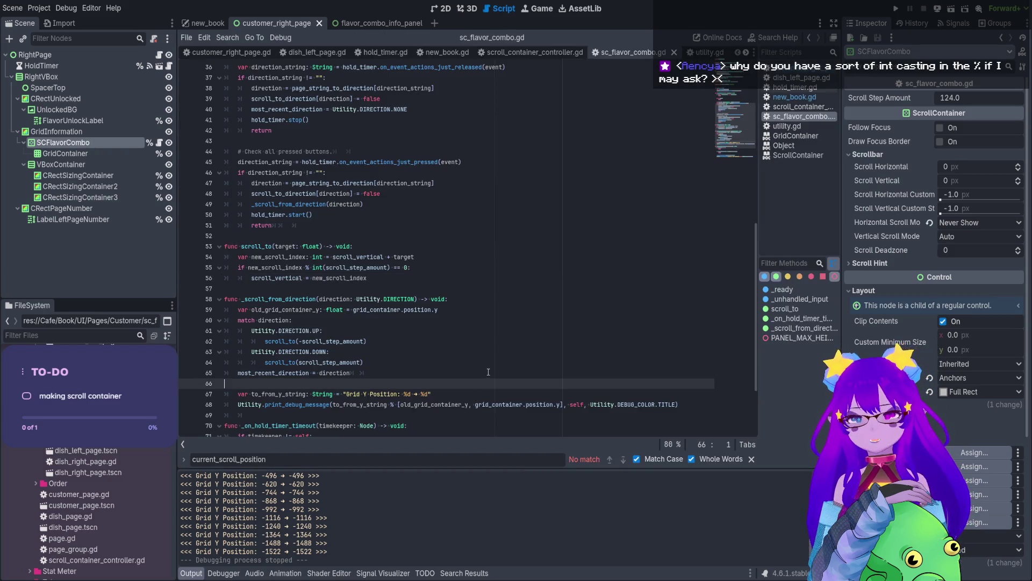
click(529, 226)
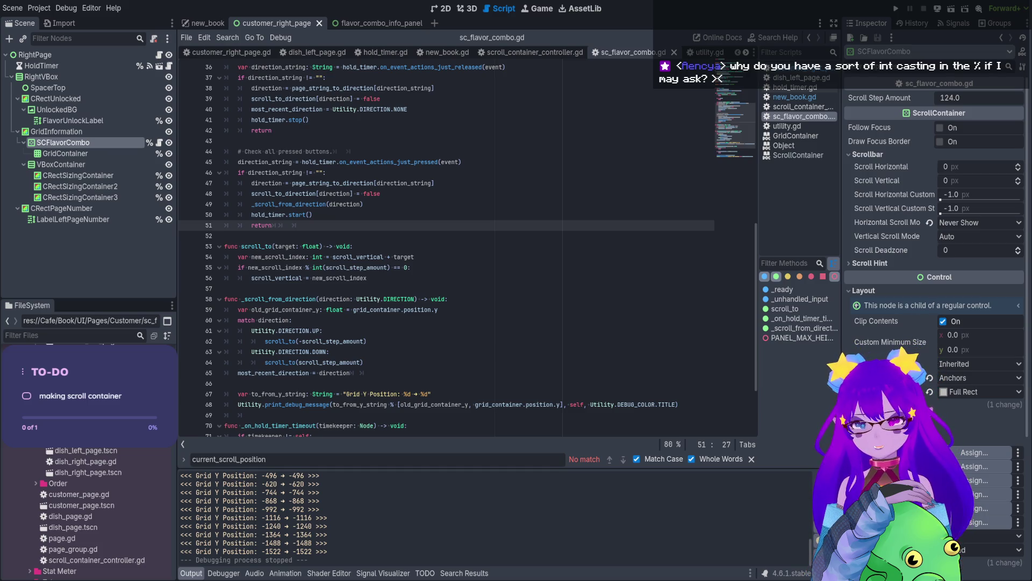
click(413, 356)
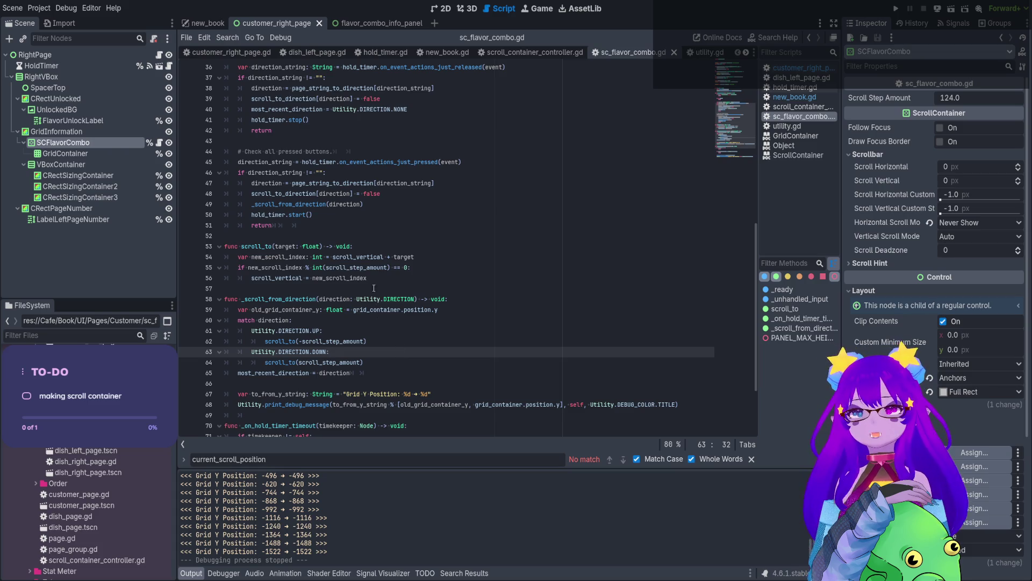
click(372, 310)
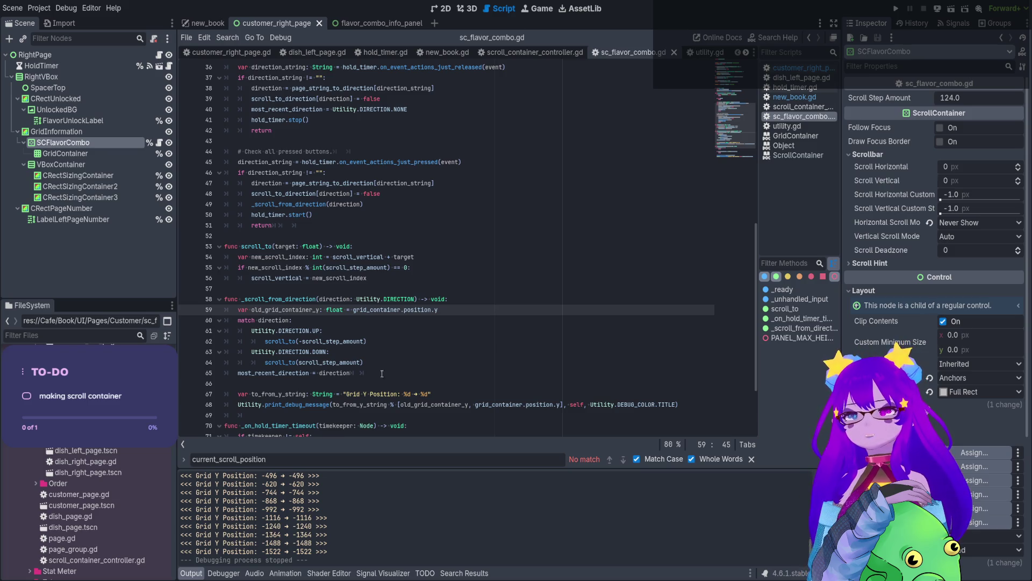
click(361, 321)
click(376, 278)
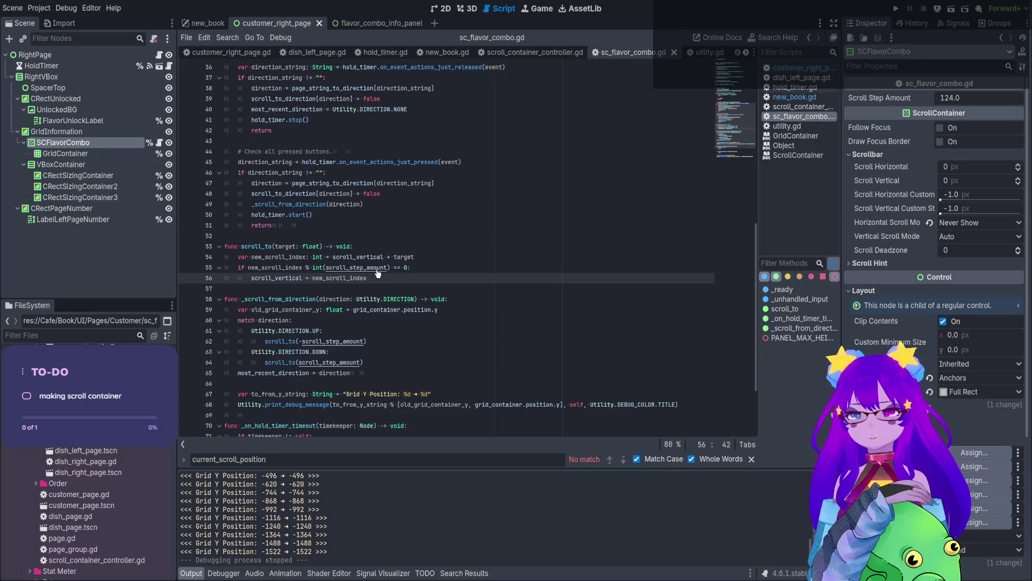
Begin reworking the line 55 step check into an fmod call after scroll_step_amount.
click(378, 268)
key(Right)
key(Right)
key(Right)
key(Delete)
text())
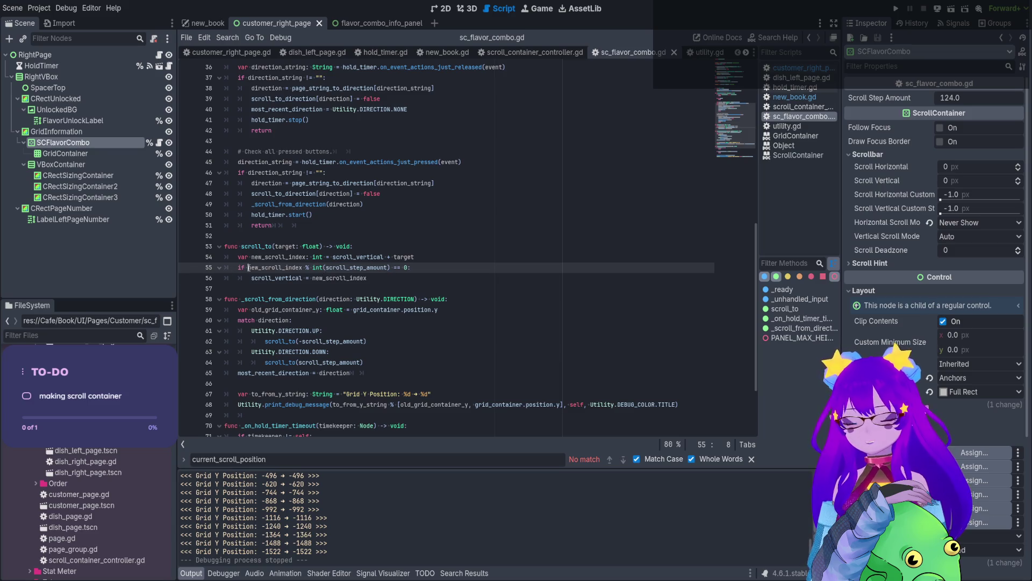
text(fmod()
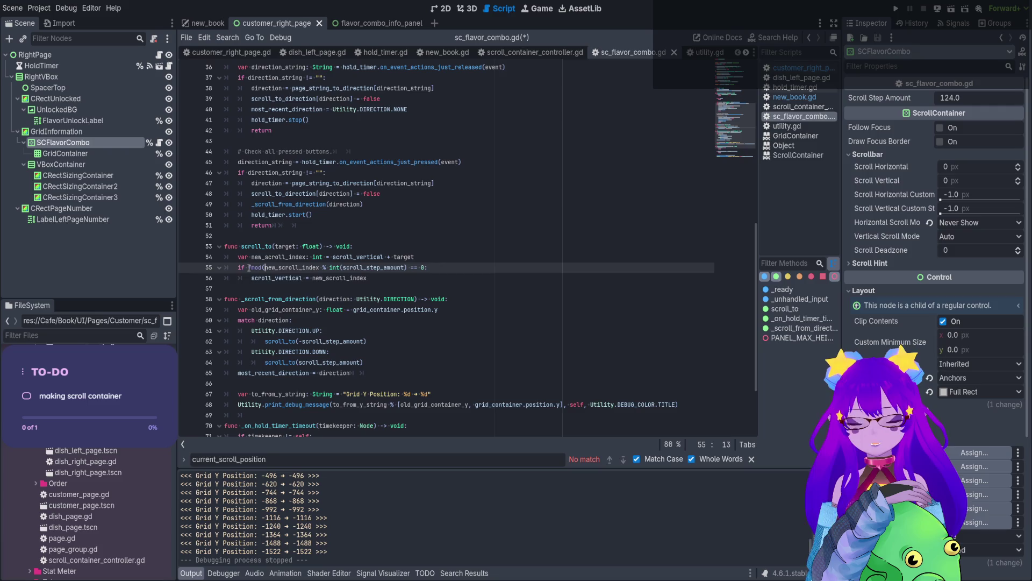
Rewrite line 55 as fmod(new_scroll_index, scroll_step_amount) == 0 and save.
click(407, 267)
key(BackSpace)
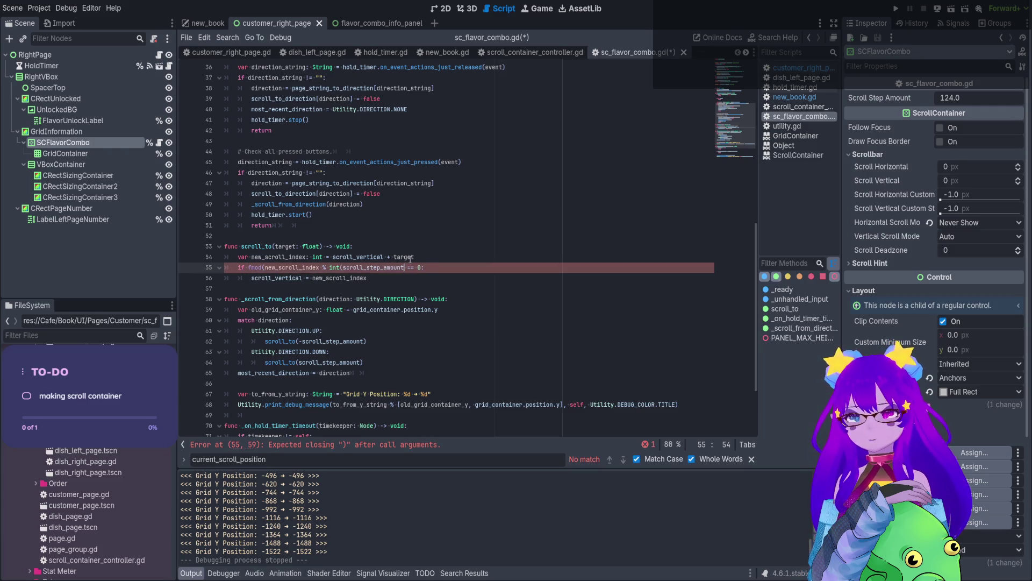
text())
drag(341, 267, 318, 267)
text(,)
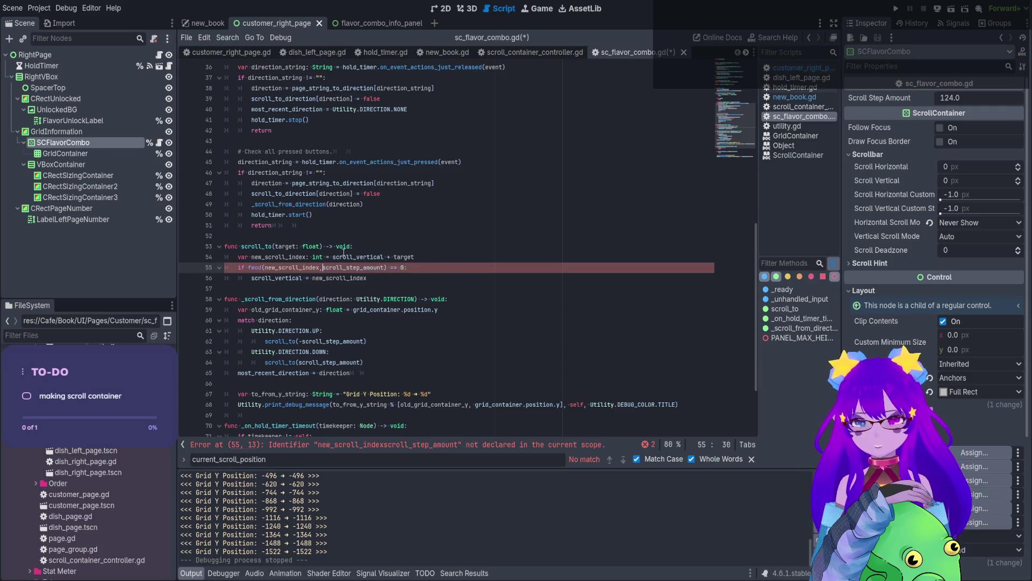
click(538, 318)
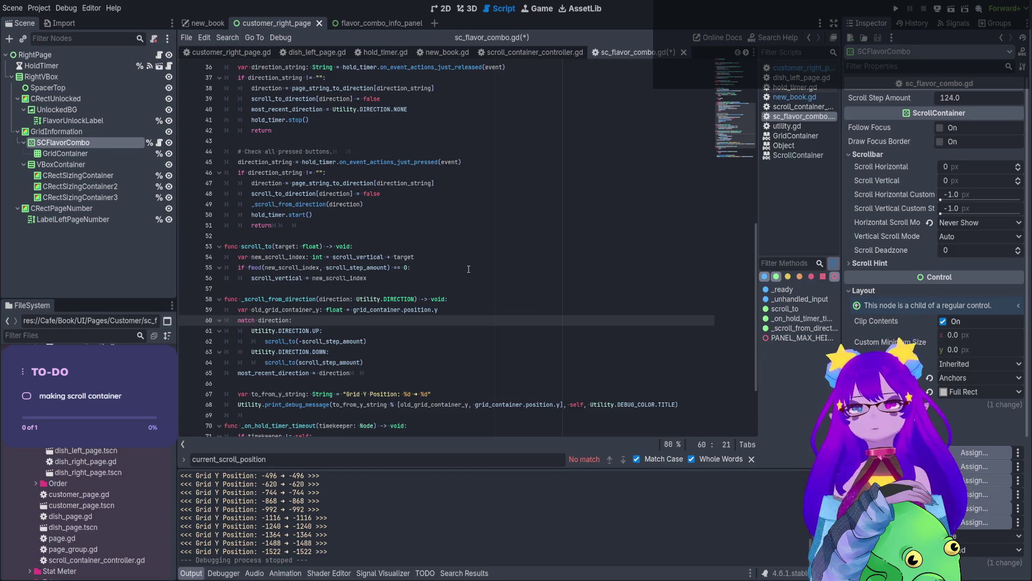
key(ctrl+s)
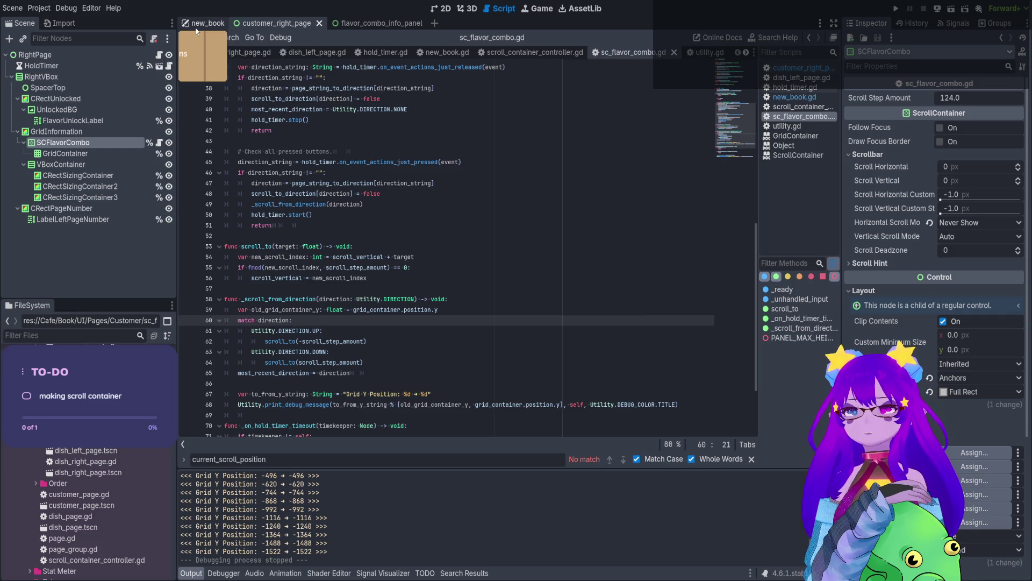
Make new_scroll_index a float, compare against 0.0, save, and run with F5.
double_click(321, 257)
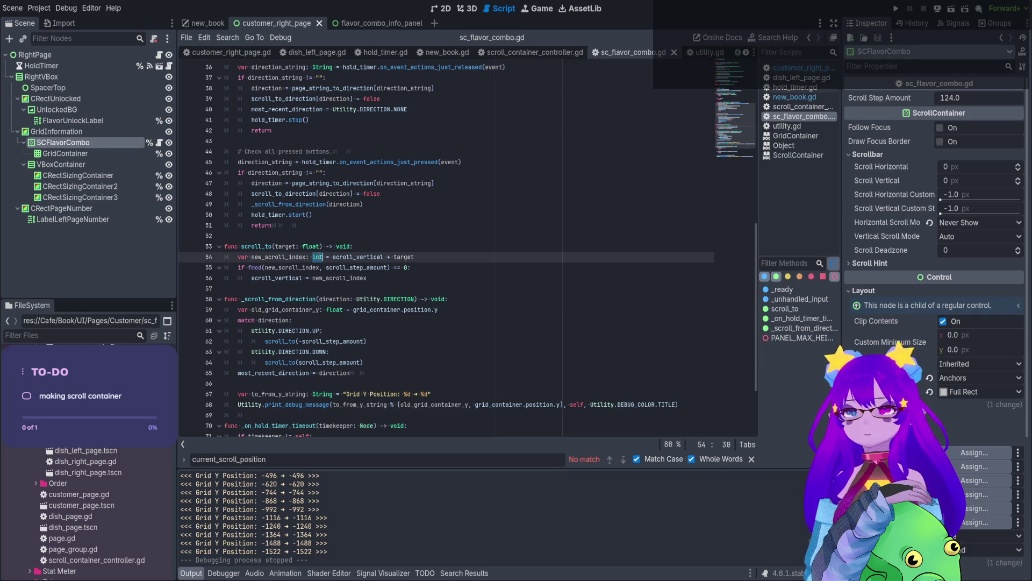
text(float)
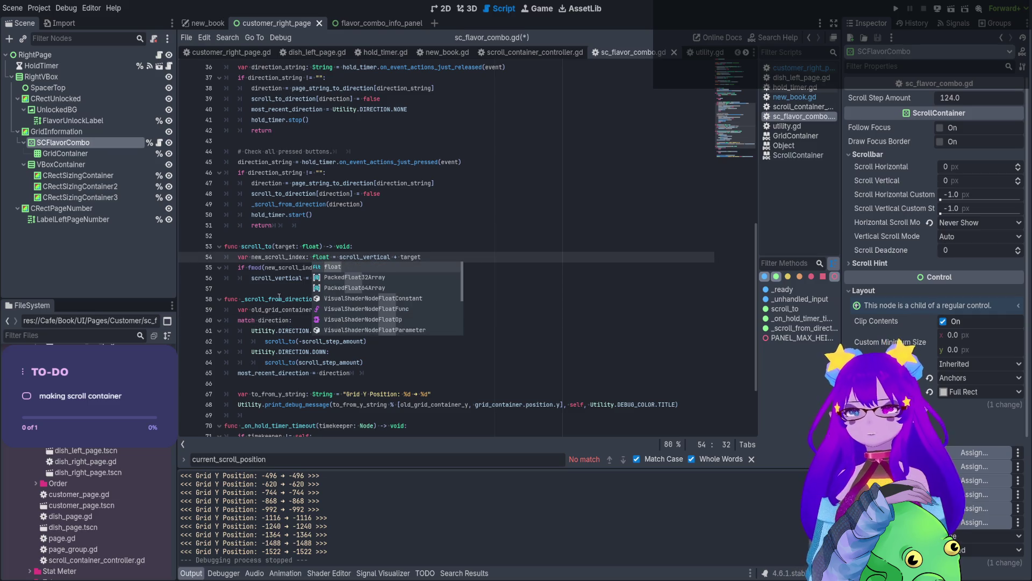
click(279, 300)
key(ctrl+s)
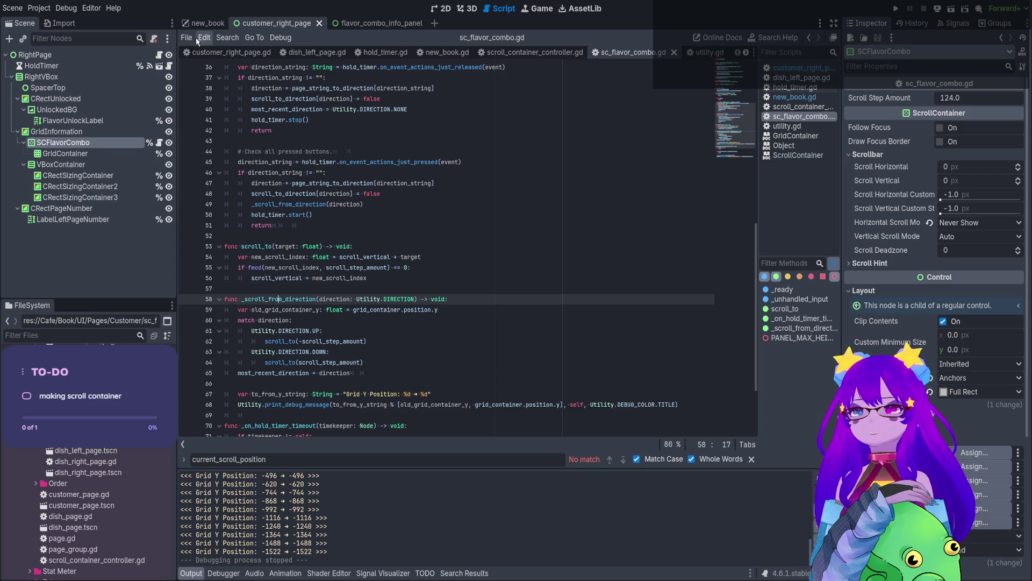
click(406, 267)
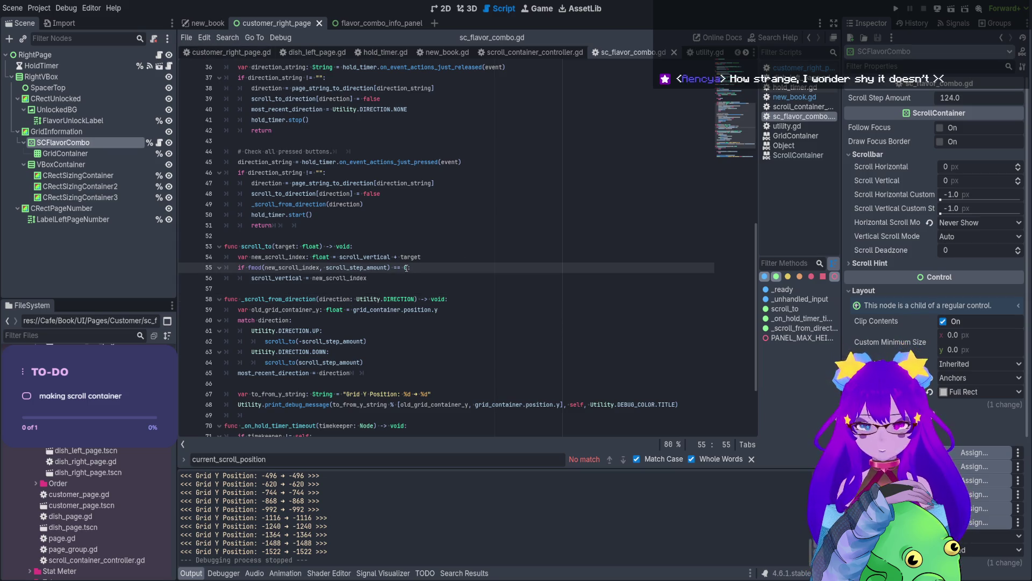
text(.0)
click(368, 341)
key(ctrl+s)
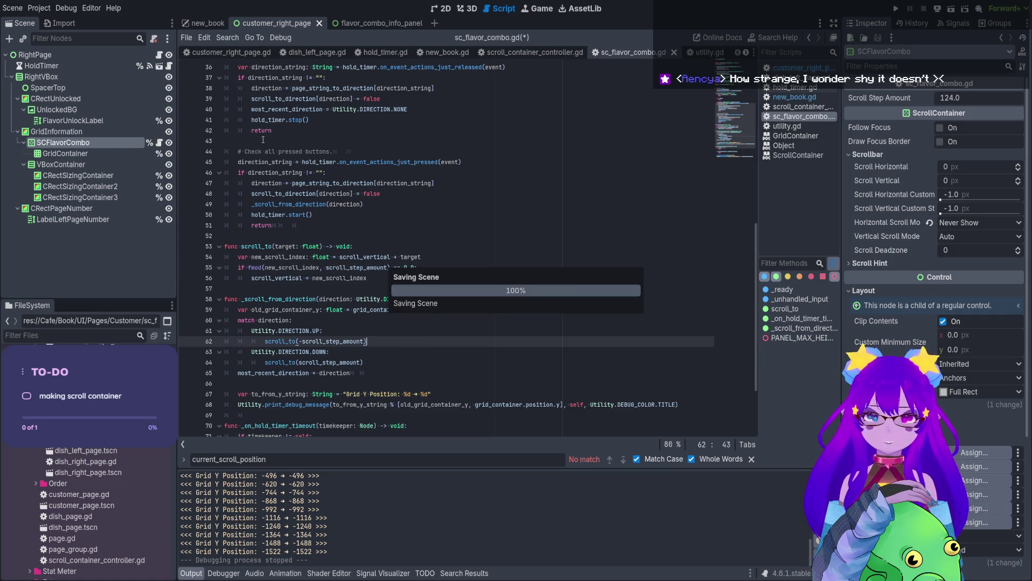
key(F5)
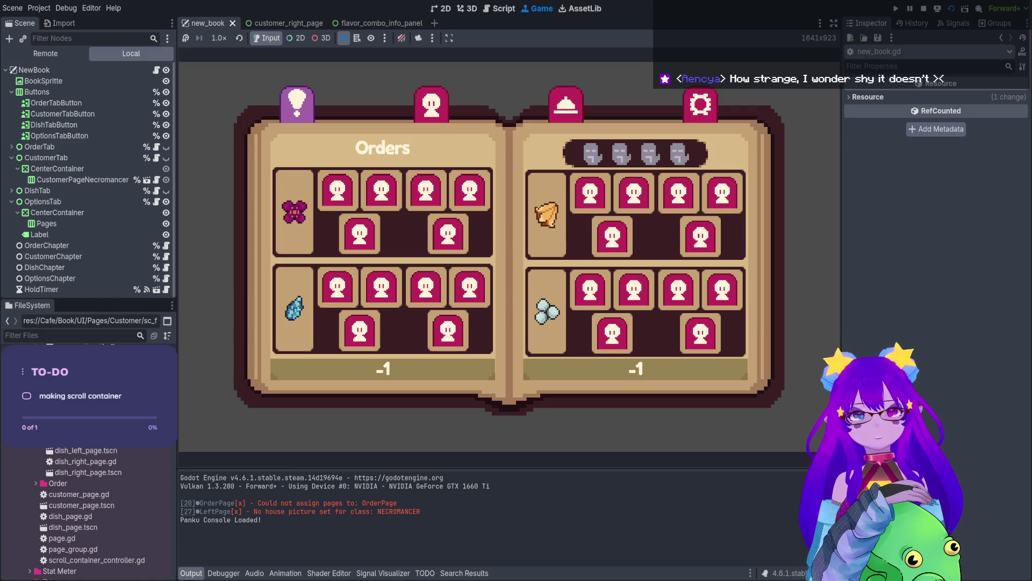
Open the customer page in the running game, scroll the grid to -1488, then stop.
click(499, 12)
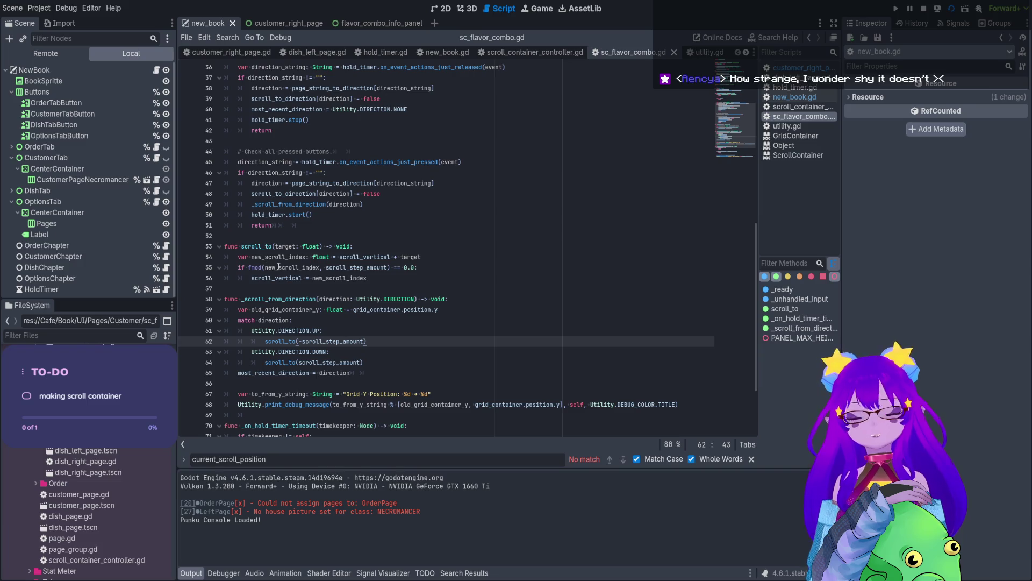
click(538, 8)
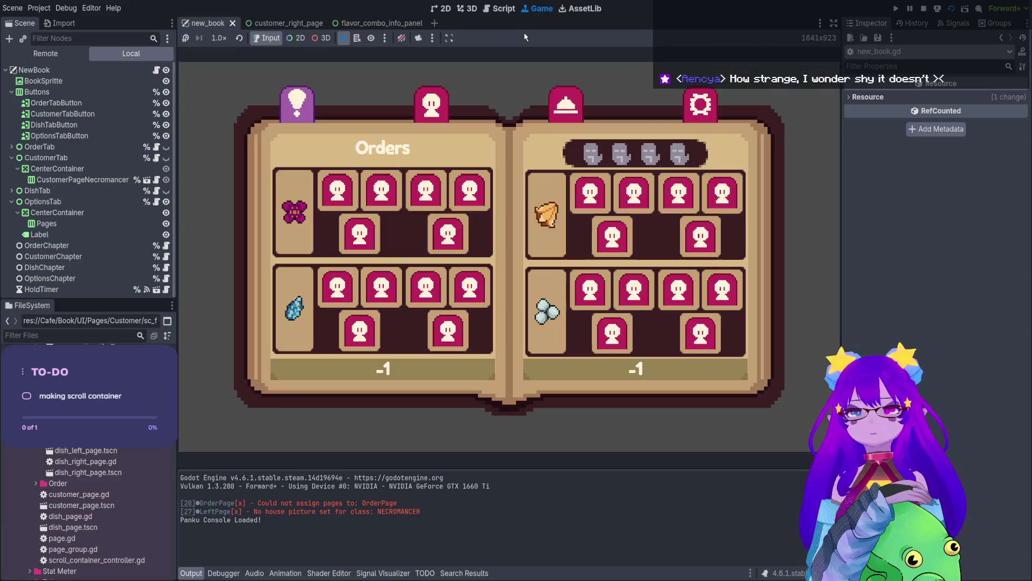
click(432, 104)
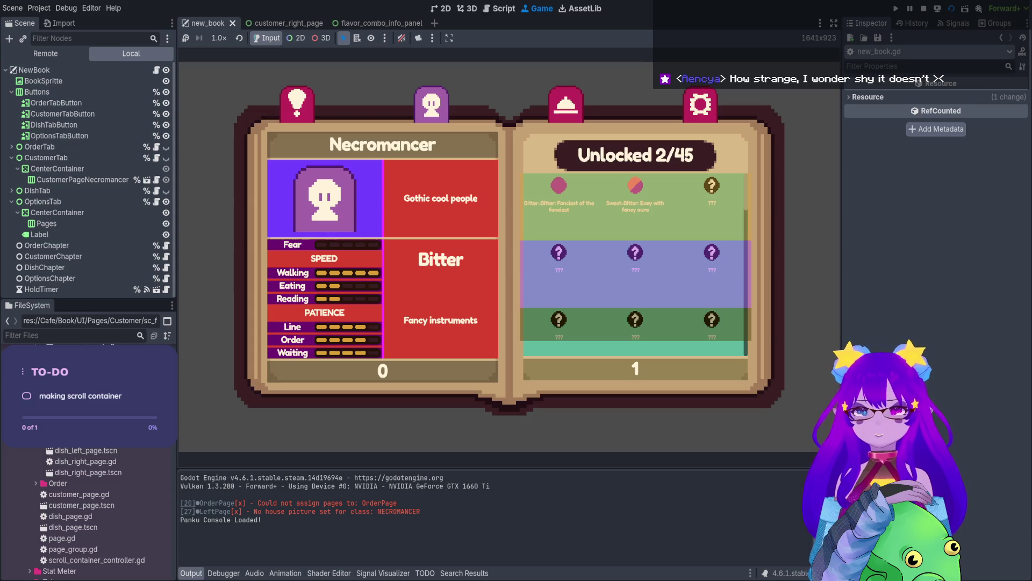
scroll(636, 258, down, 5)
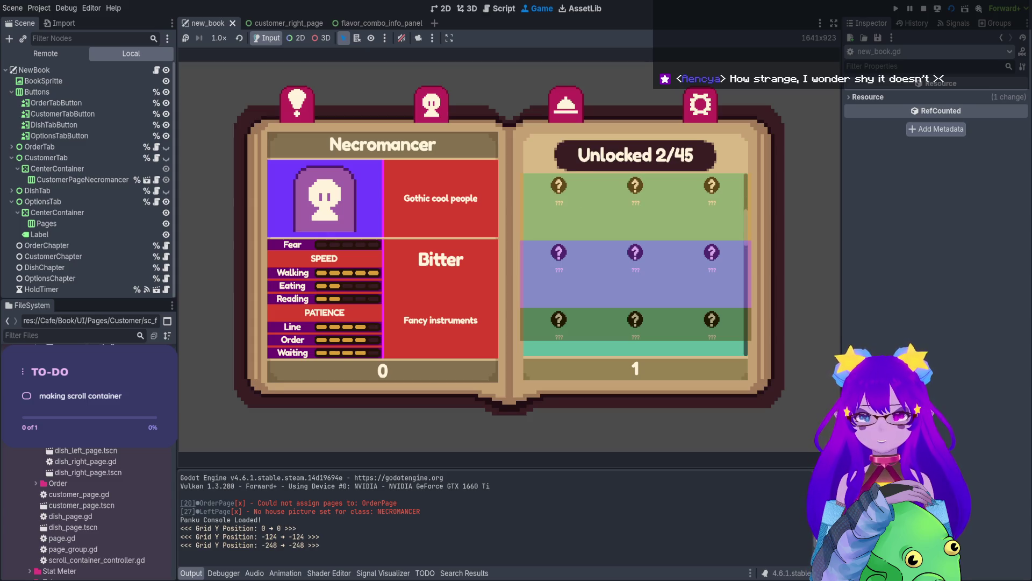
scroll(635, 263, down, 6)
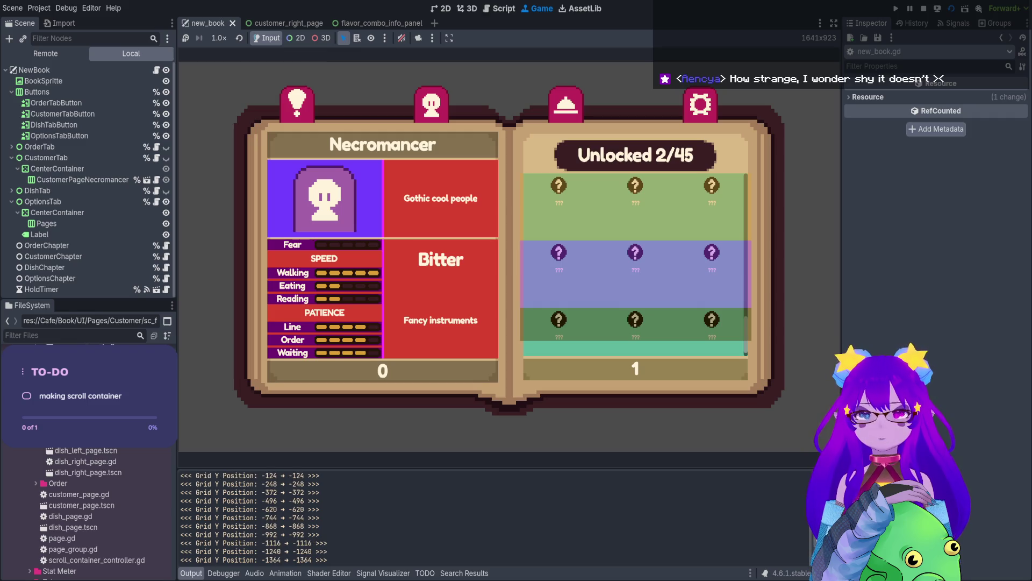
scroll(635, 258, down, 1)
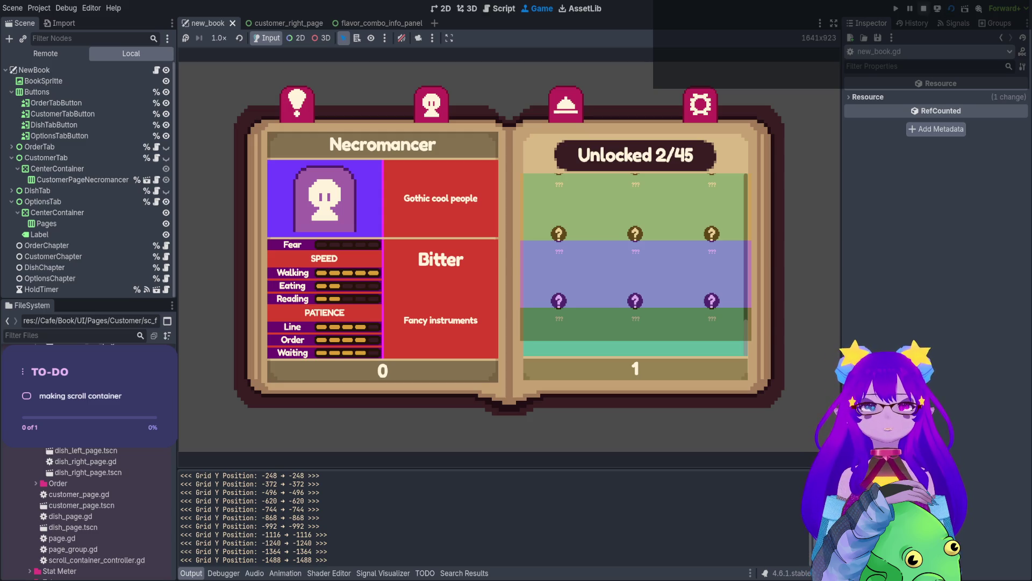
click(924, 8)
scroll(375, 325, down, 1)
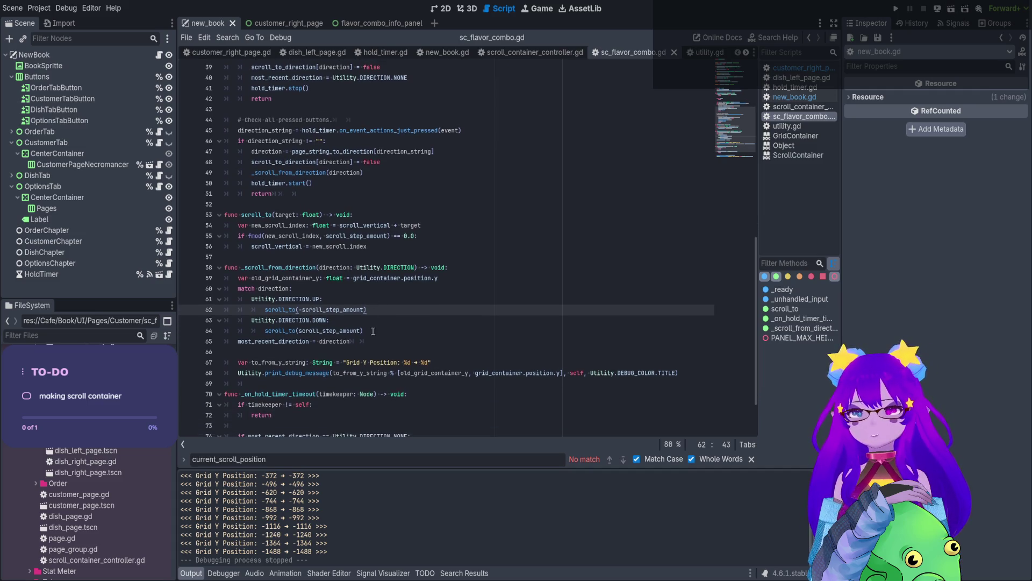
Change line 59 to old_scroll_vertical = scroll_vertical.
double_click(430, 372)
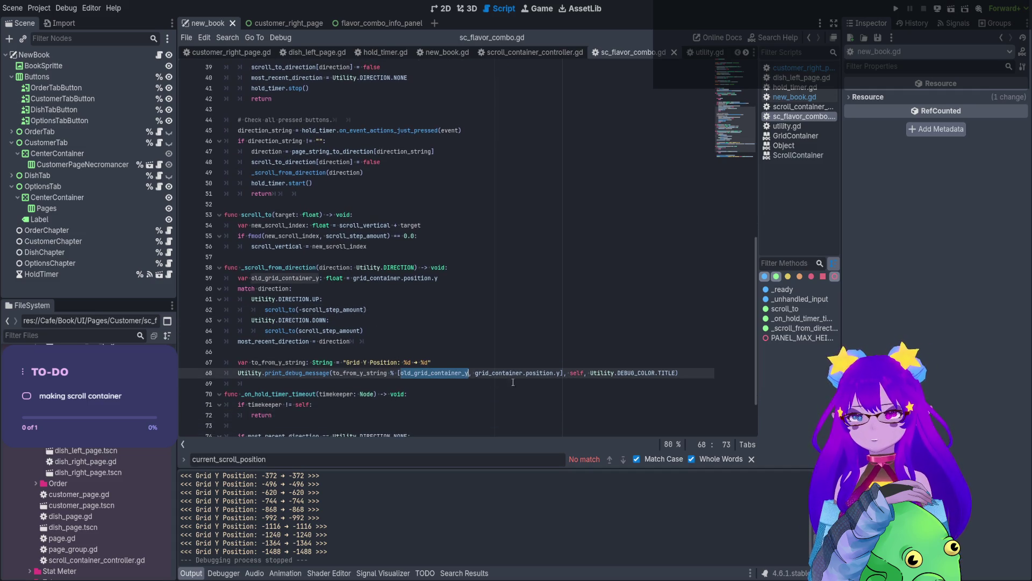
double_click(497, 373)
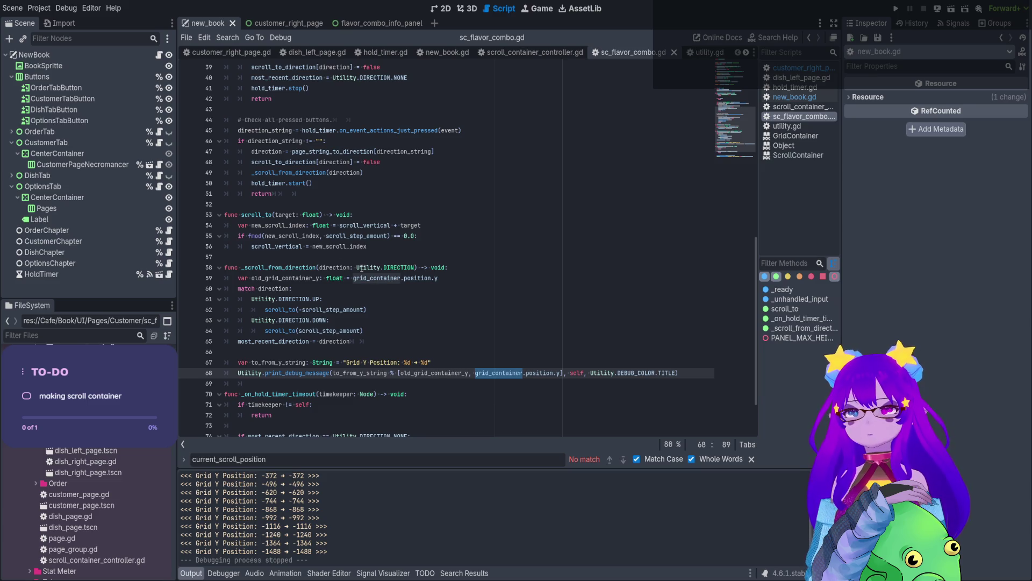
double_click(279, 224)
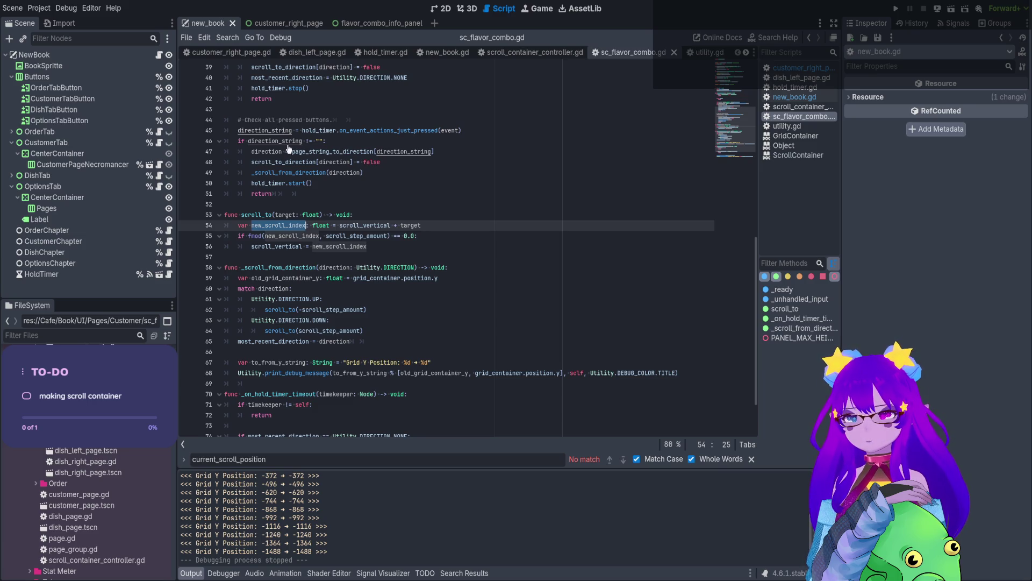
double_click(357, 226)
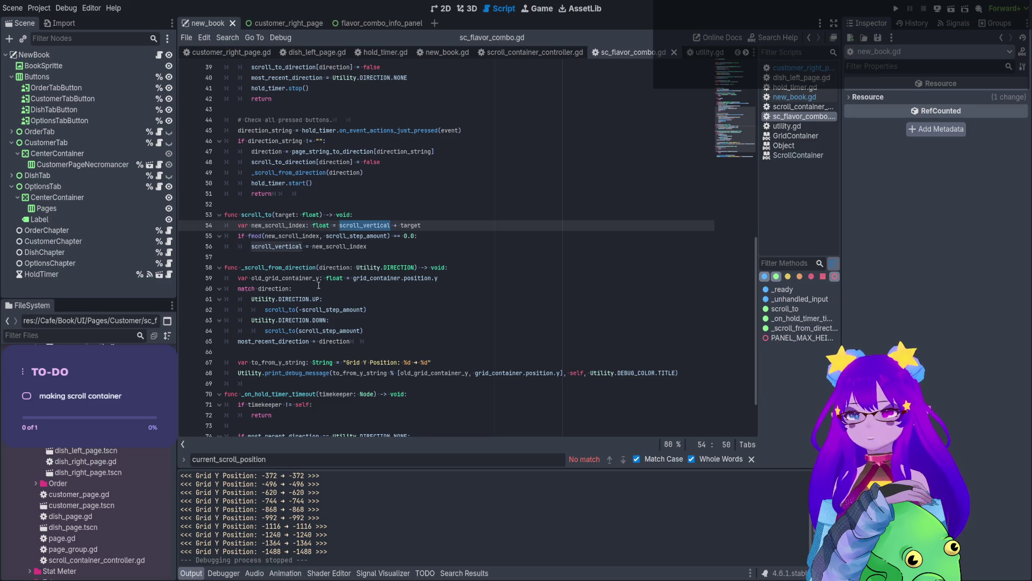
drag(321, 278, 255, 278)
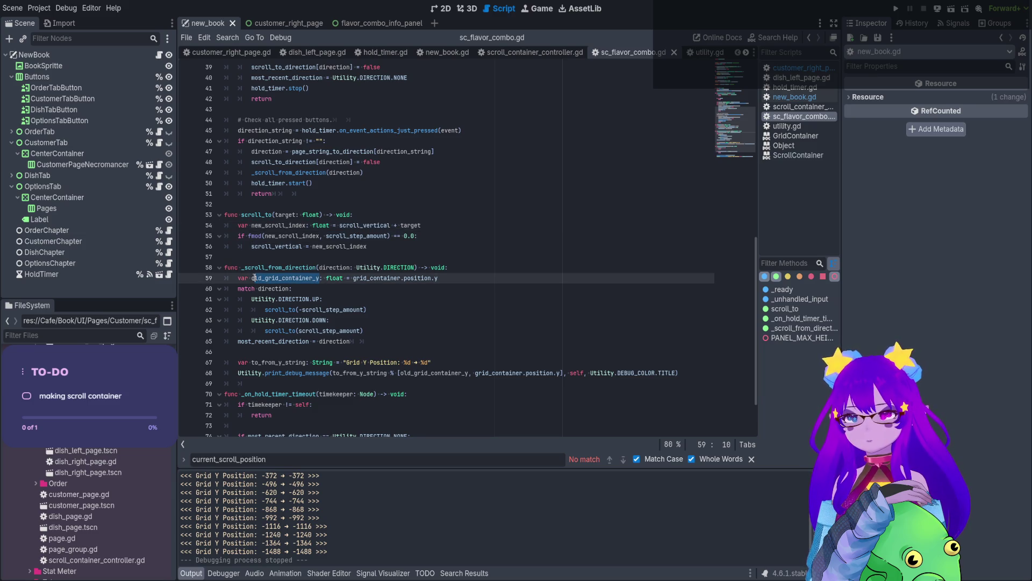
text(ld_scroll_vertical)
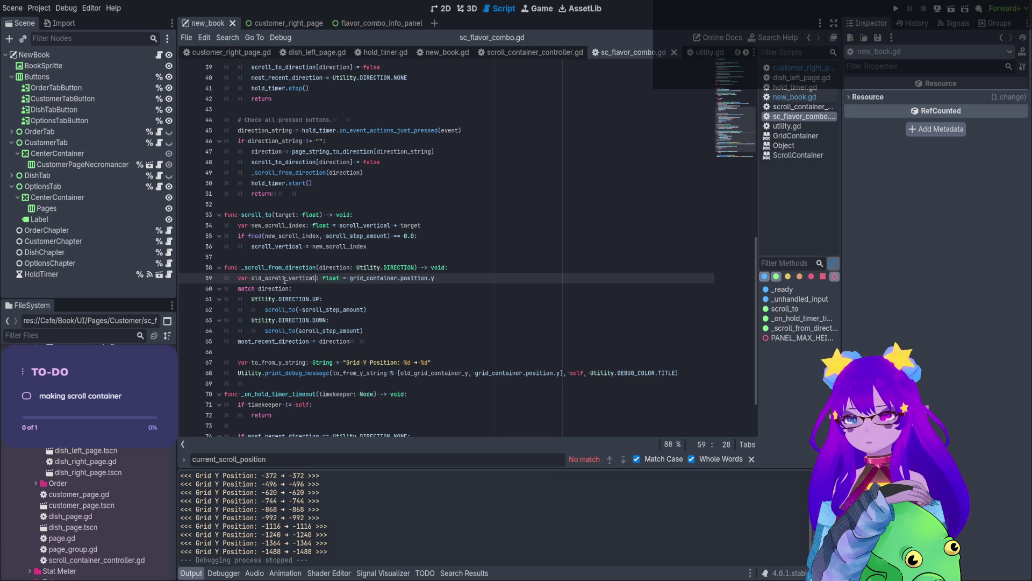
drag(435, 278, 349, 278)
text(scroll_vertical)
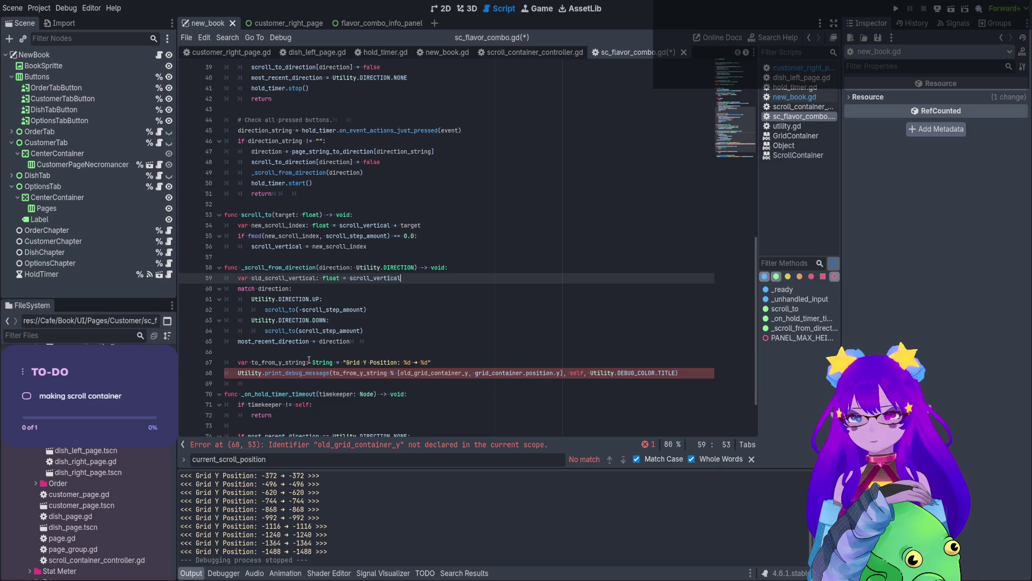
Make the line 68 print use old_scroll_vertical and scroll_vertical as arguments.
double_click(281, 278)
key(ctrl+c)
click(466, 372)
double_click(466, 373)
key(ctrl+v)
double_click(441, 278)
key(ctrl+c)
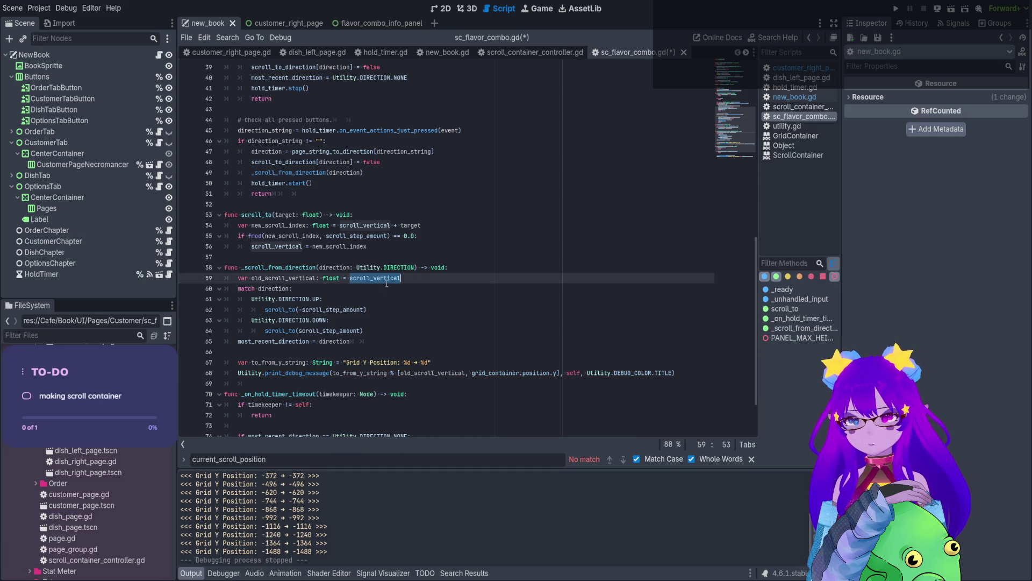
drag(473, 373, 557, 373)
key(ctrl+v)
Rename to_from_y_string to to_from_string on lines 67 and 68, save, and run.
click(286, 363)
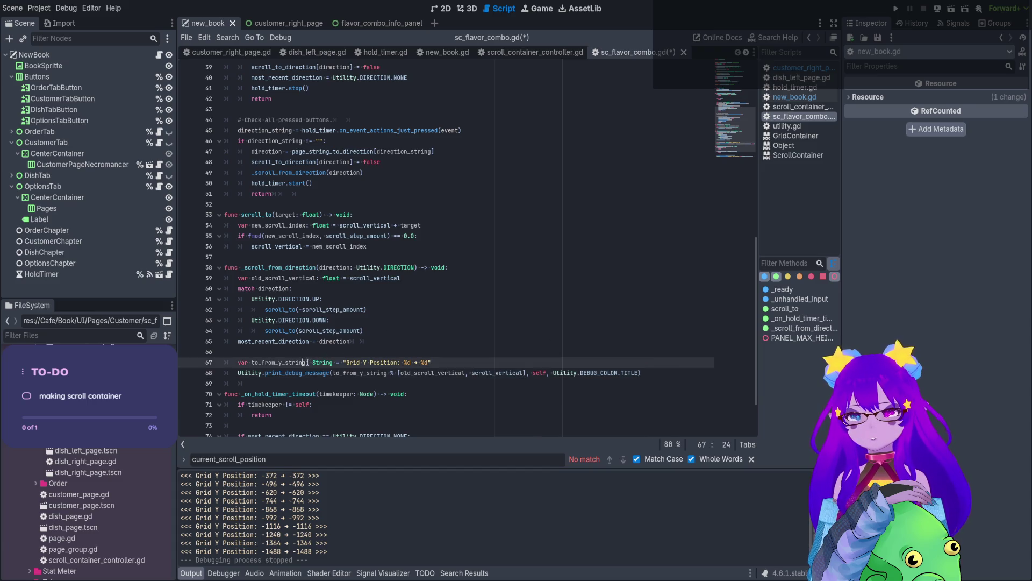
key(BackSpace)
key(BackSpace)
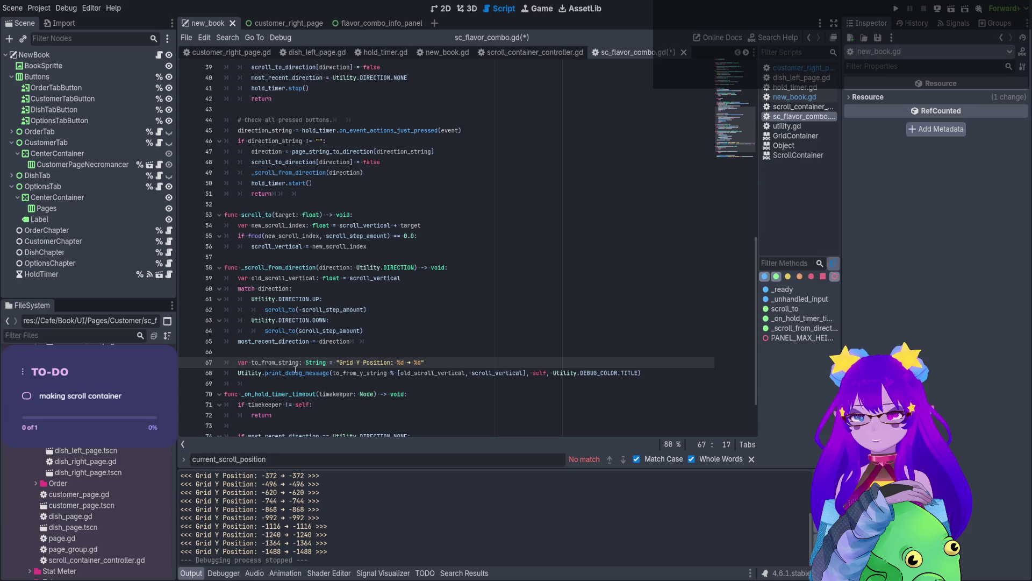
double_click(290, 363)
text(to_from_string)
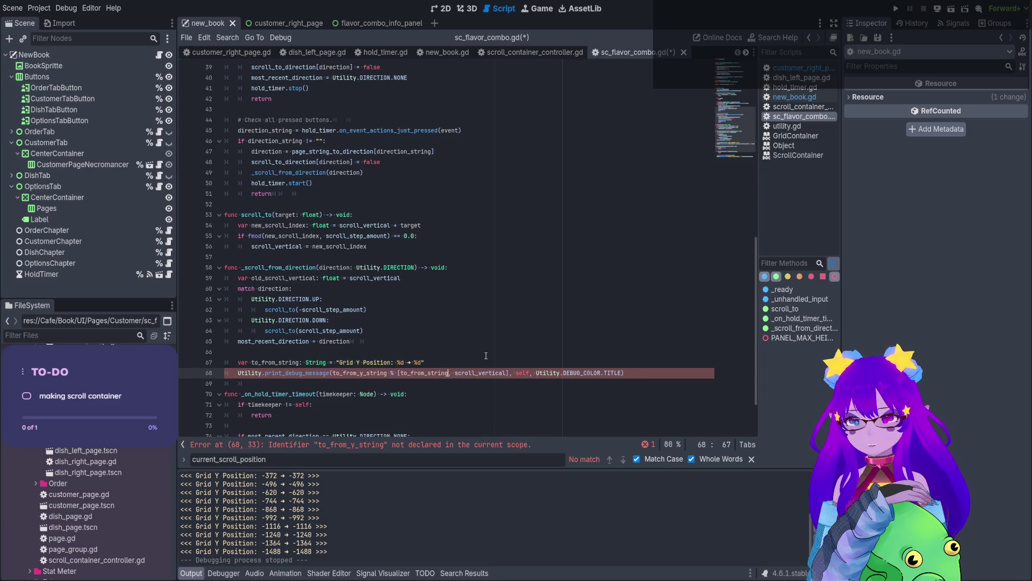
double_click(371, 375)
key(ctrl+z)
text(to_from_string)
key(ctrl+s)
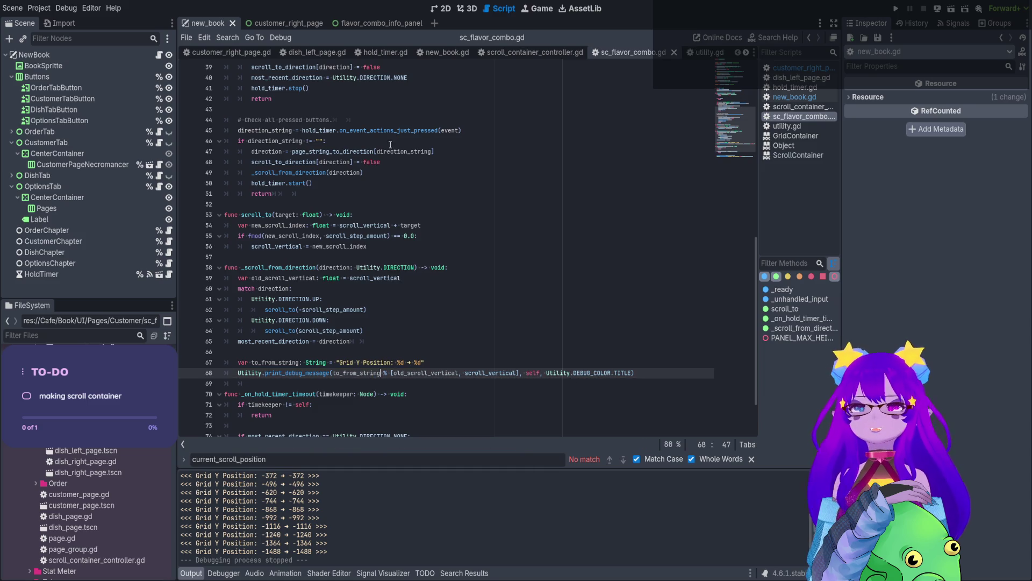
click(953, 9)
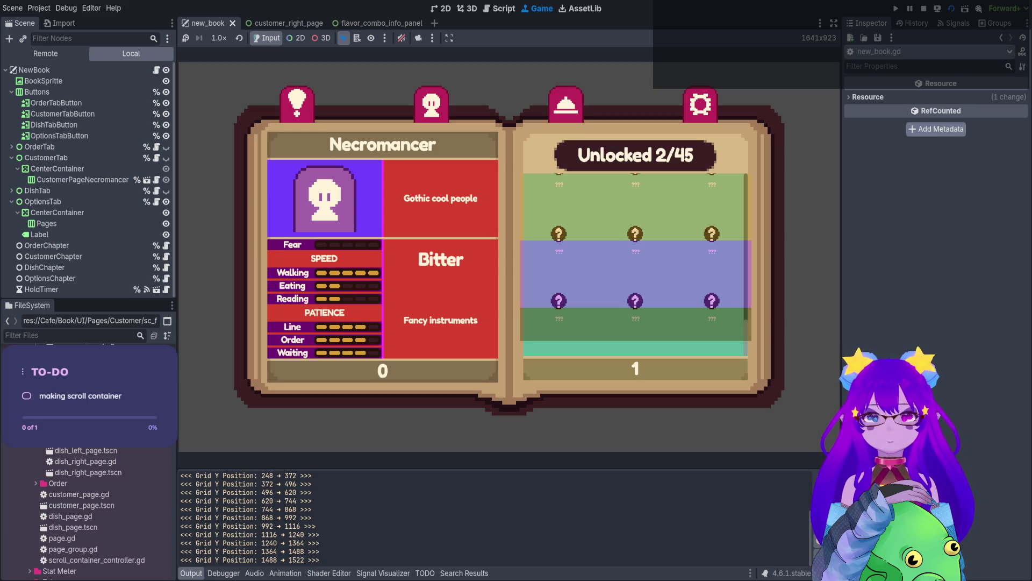
Stop the game once the grid logs reach 1522 in 124-pixel steps.
click(922, 10)
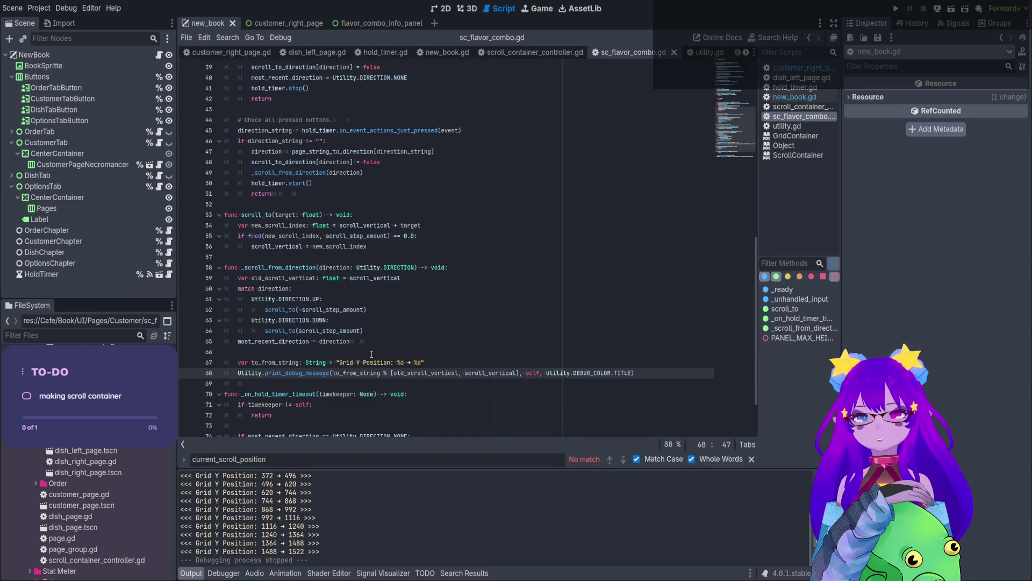
Insert print(fmod(new_scroll_index, scroll_step_amount)) as line 55, save, and run the game.
scroll(376, 339, up, 2)
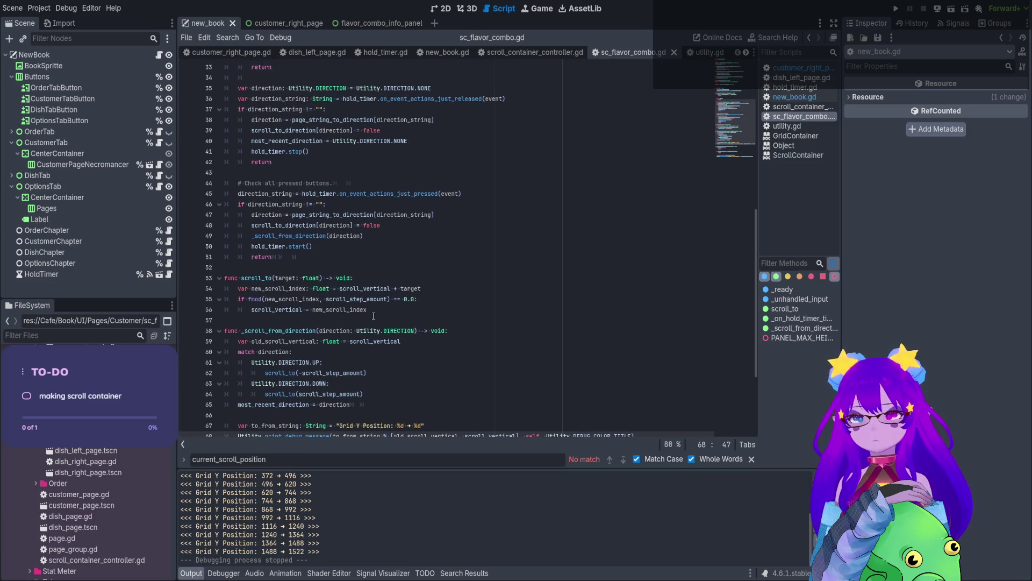
click(385, 298)
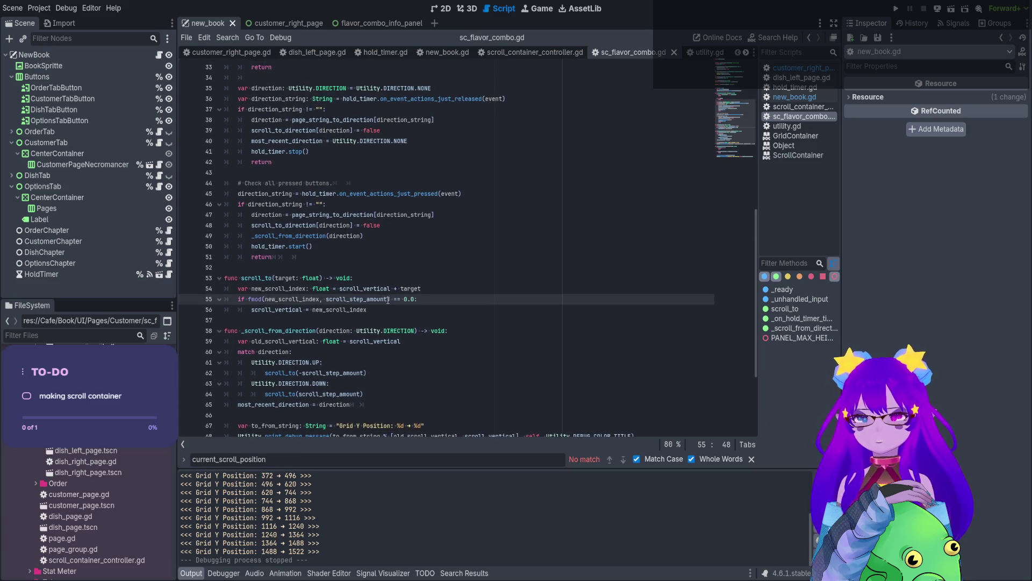
drag(389, 299, 244, 299)
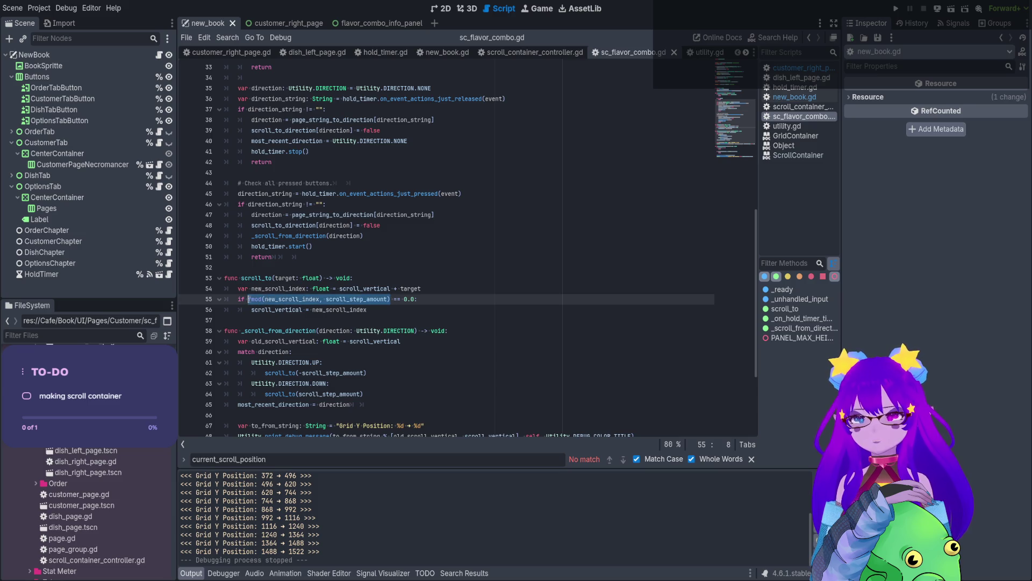
click(451, 289)
key(Return)
text(print()
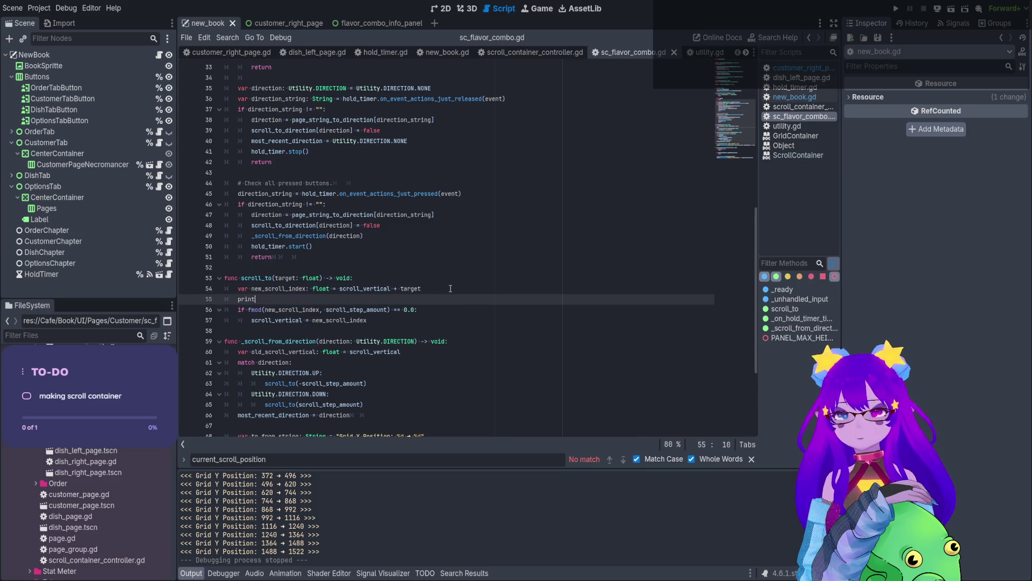
text(fmod(new_scroll_index, scroll_step_amount))
click(450, 310)
key(ctrl+s)
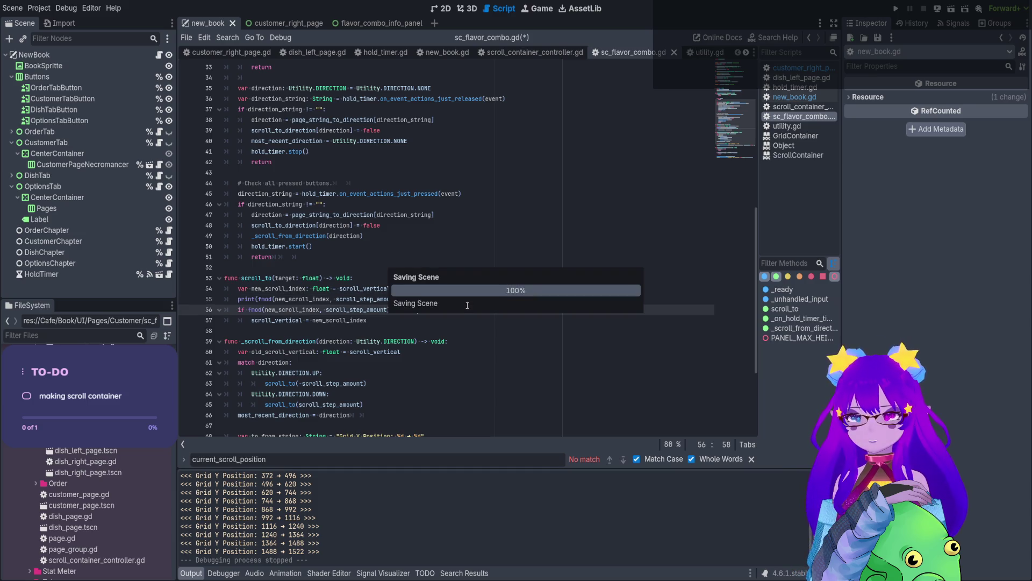
click(951, 8)
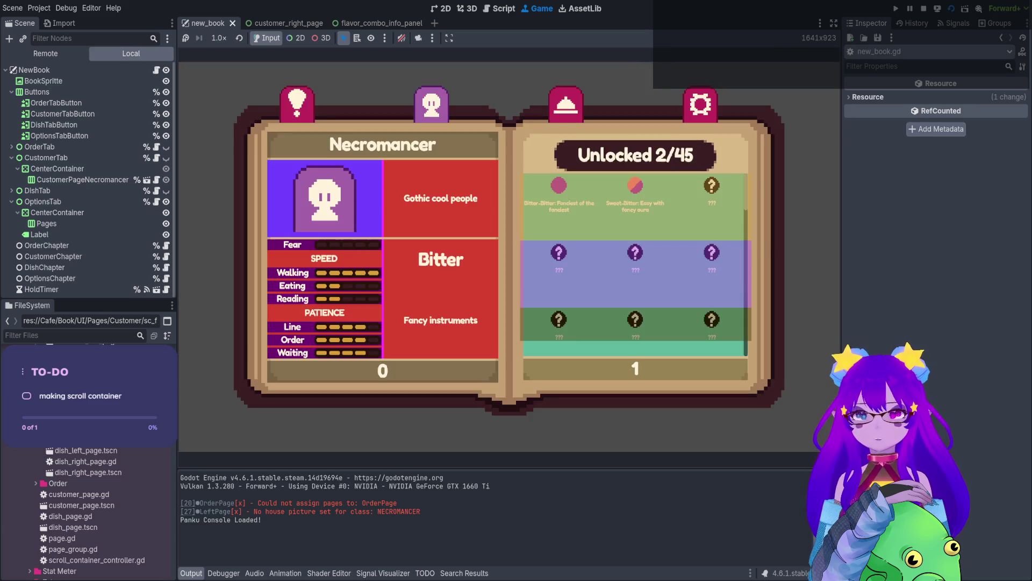
Scroll the grid four times up to 1522, with fmod logging 0.0, then stop.
scroll(635, 264, down, 1)
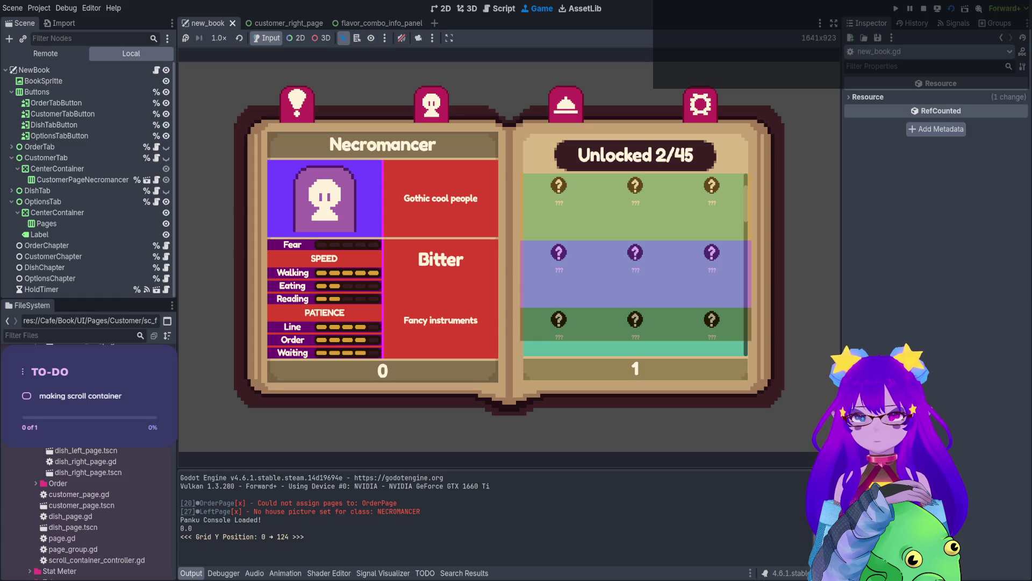
scroll(635, 263, down, 4)
scroll(635, 264, down, 7)
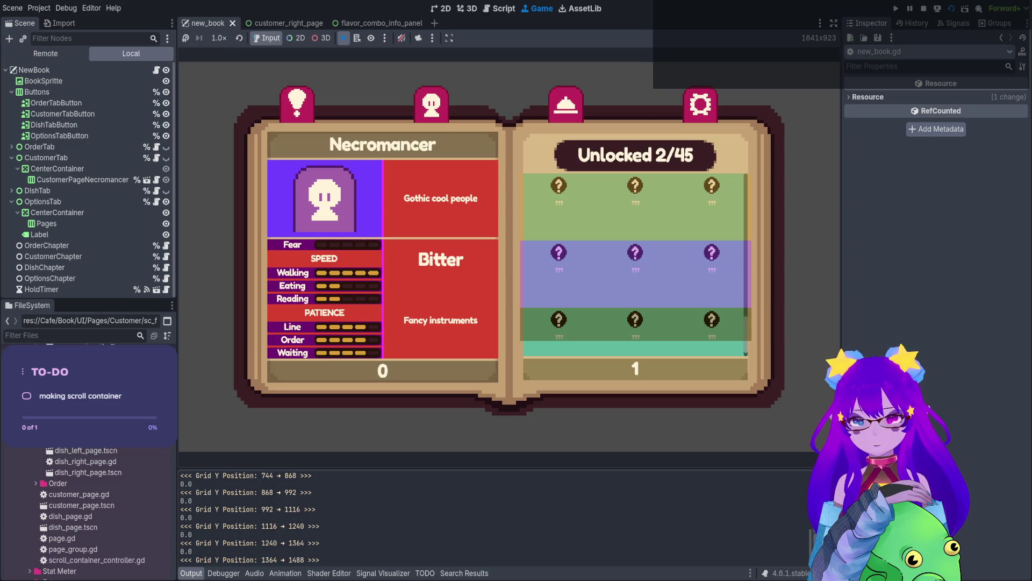
scroll(635, 264, down, 1)
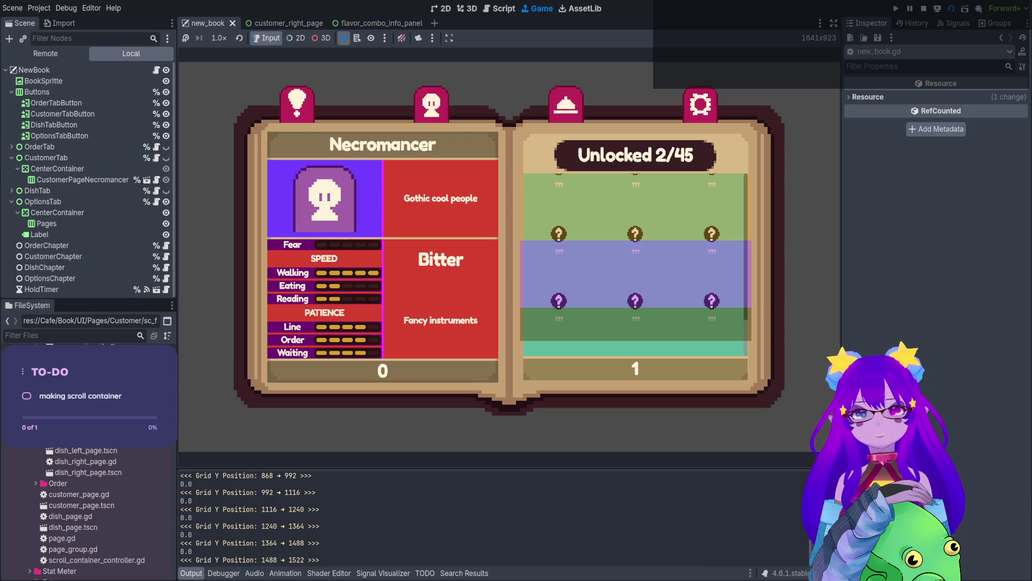
click(923, 9)
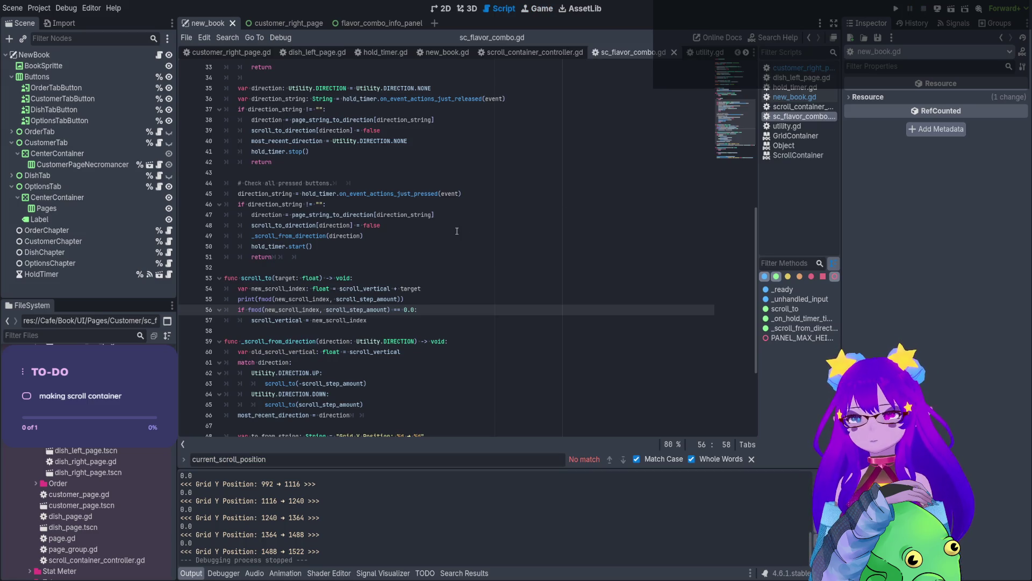
Print fmod(scroll_step_amount, new_scroll_index) instead, save, rerun, and stop after it logs 124.0.
double_click(260, 289)
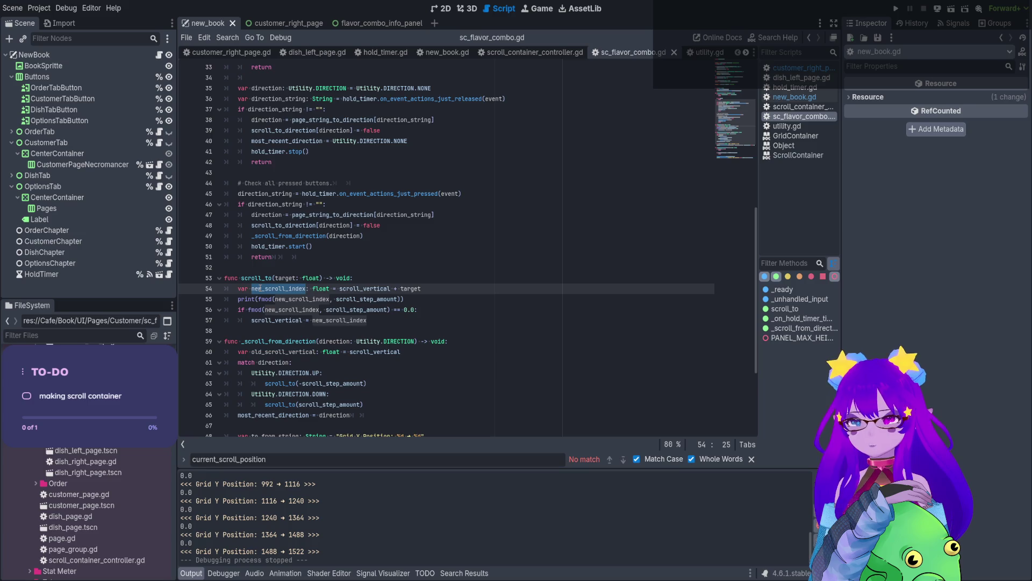
double_click(365, 299)
key(ctrl+c)
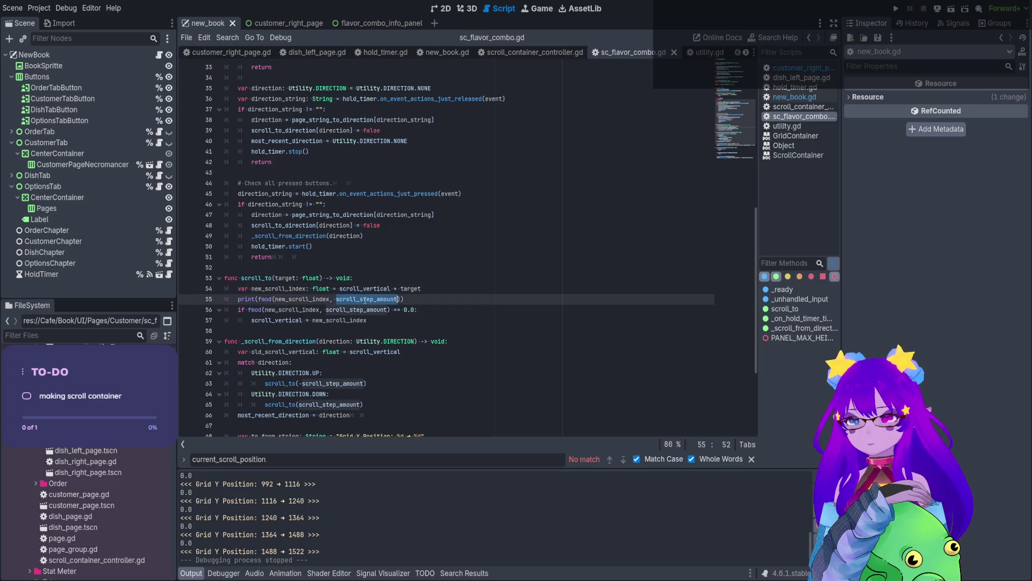
key(BackSpace)
key(BackSpace)
key(ctrl+Left)
key(ctrl+v)
text(,)
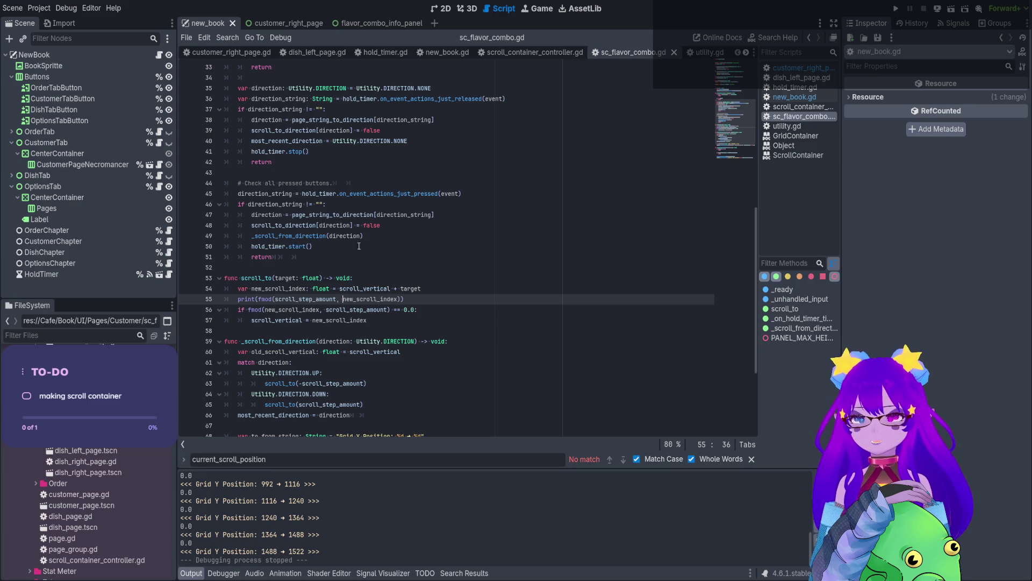
key(ctrl+s)
key(F5)
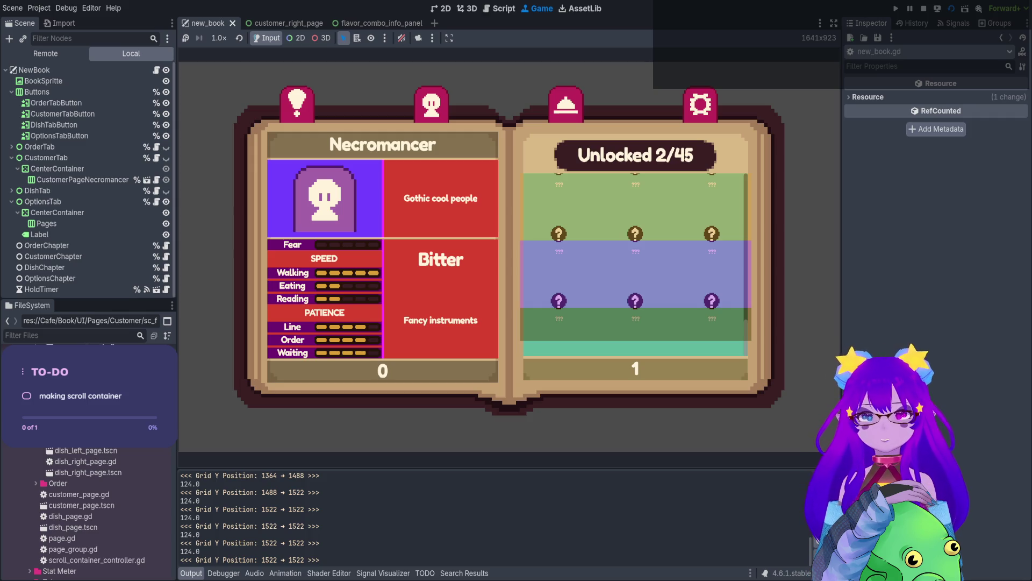
key(F8)
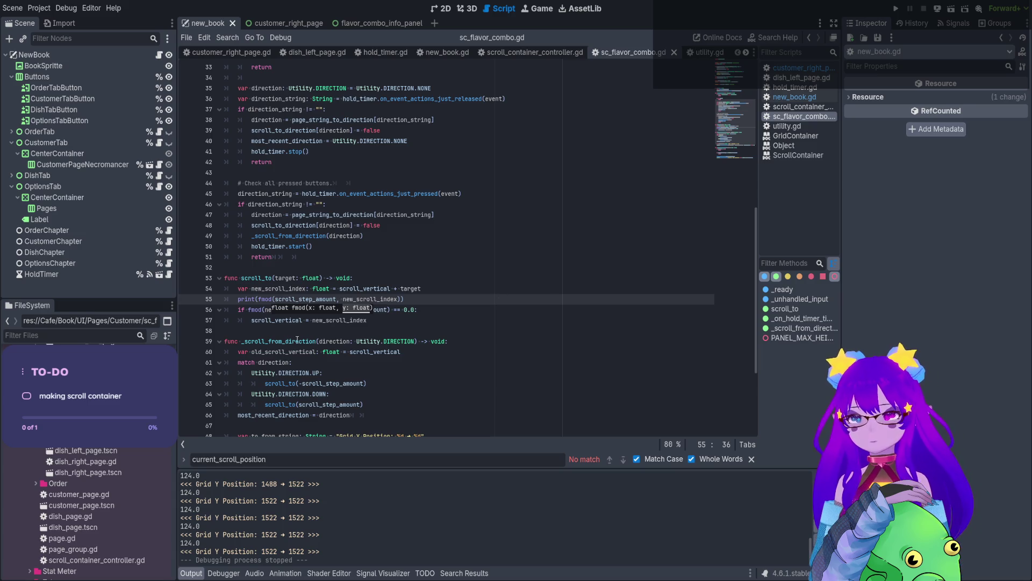
Replace the fmod call in the line 55 print with new_scroll_index - scroll_vertical and fix the parentheses.
click(414, 351)
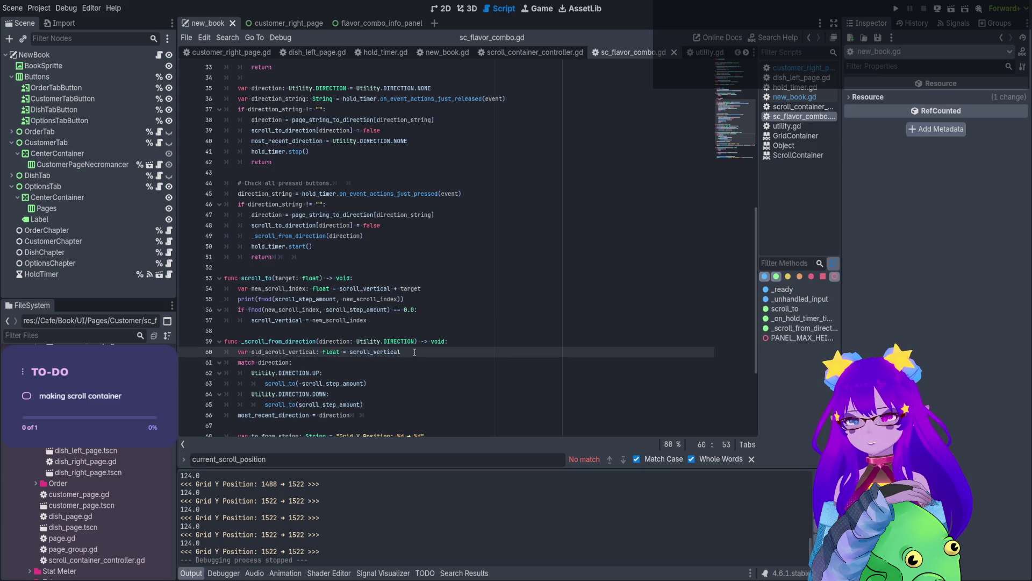
double_click(367, 287)
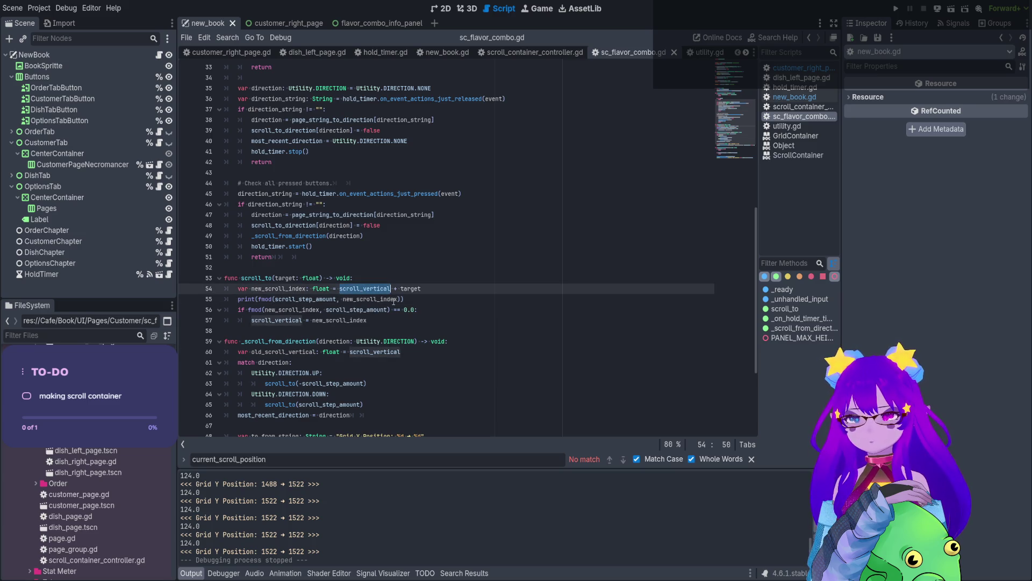
drag(403, 298, 258, 297)
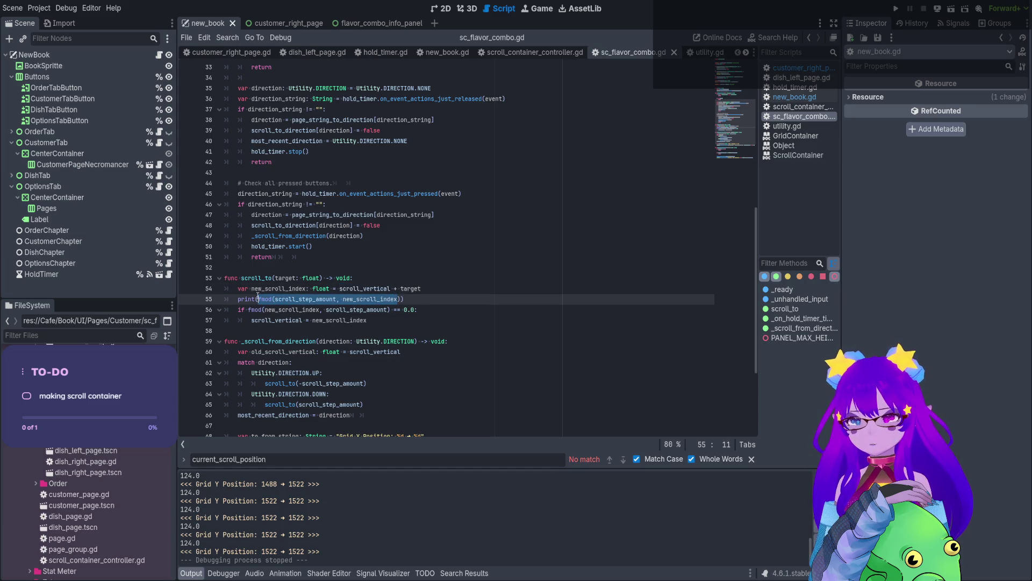
text(scroll_vertical -)
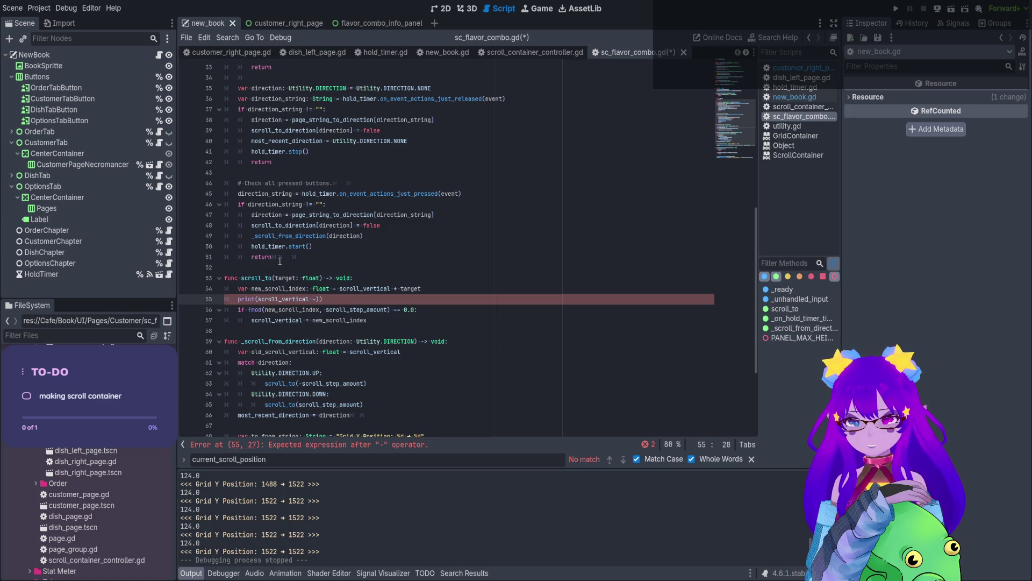
key(BackSpace)
key(BackSpace)
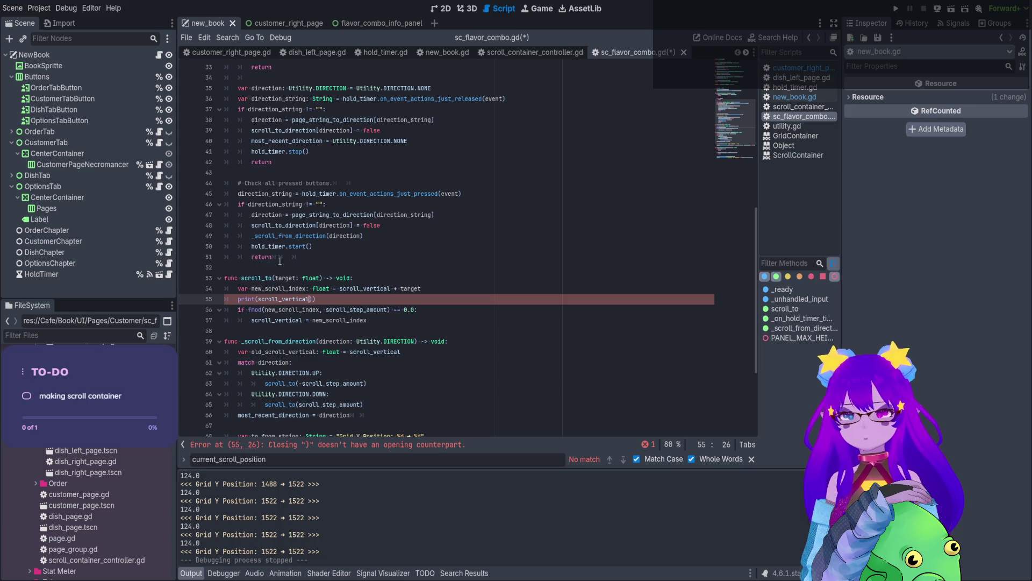
click(260, 299)
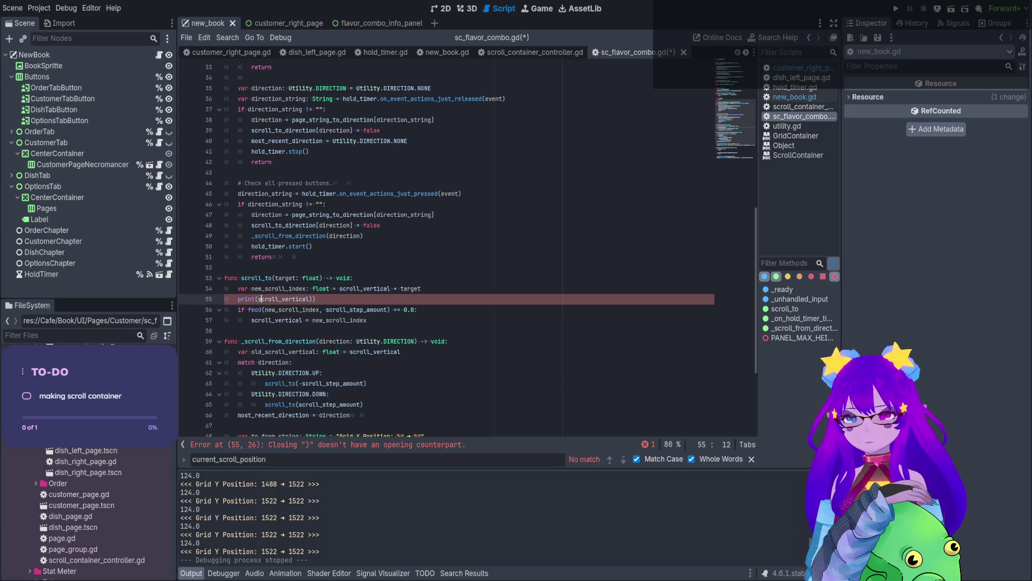
text(new_scroll_index -)
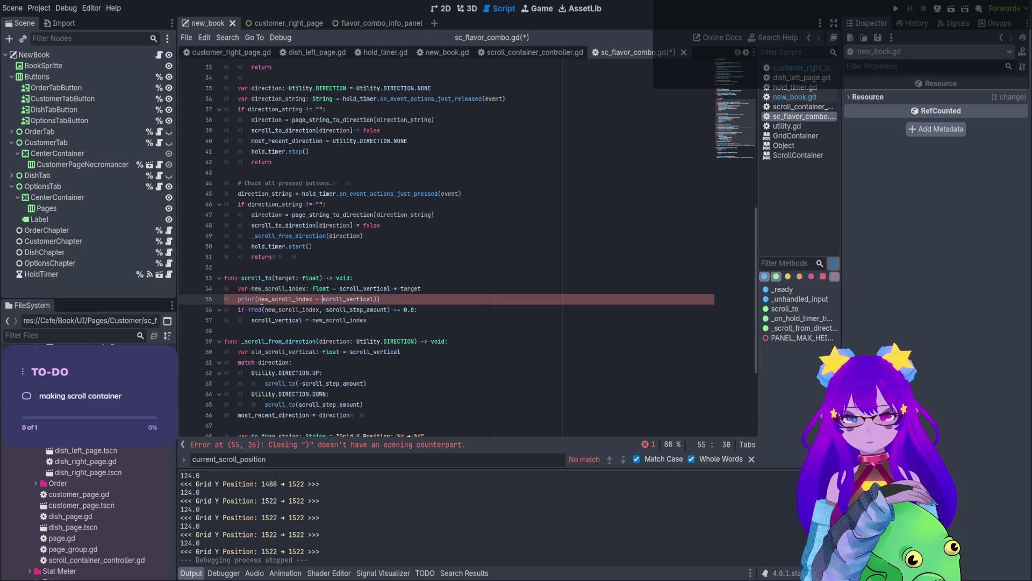
click(394, 298)
key(BackSpace)
key(BackSpace)
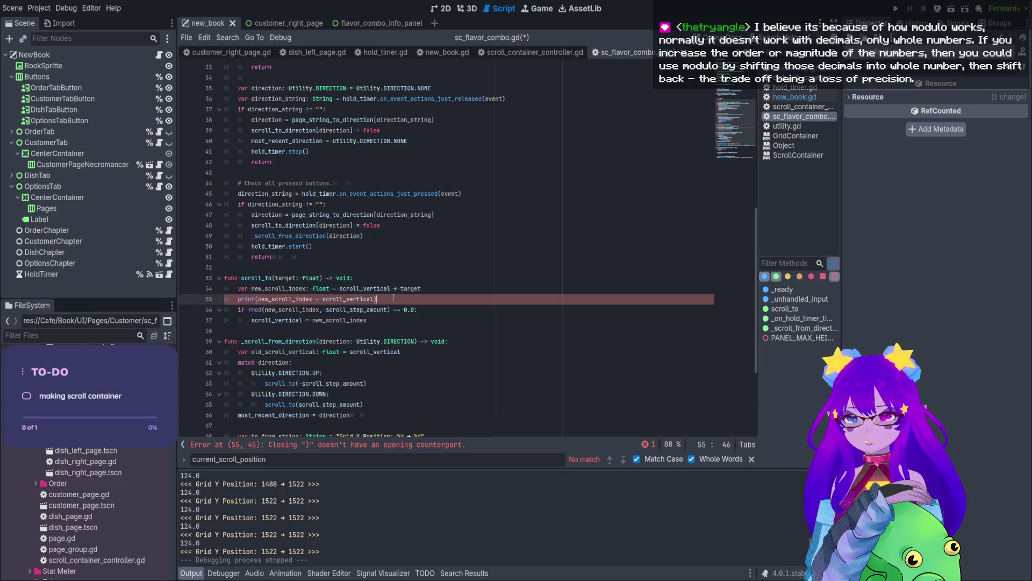
text())
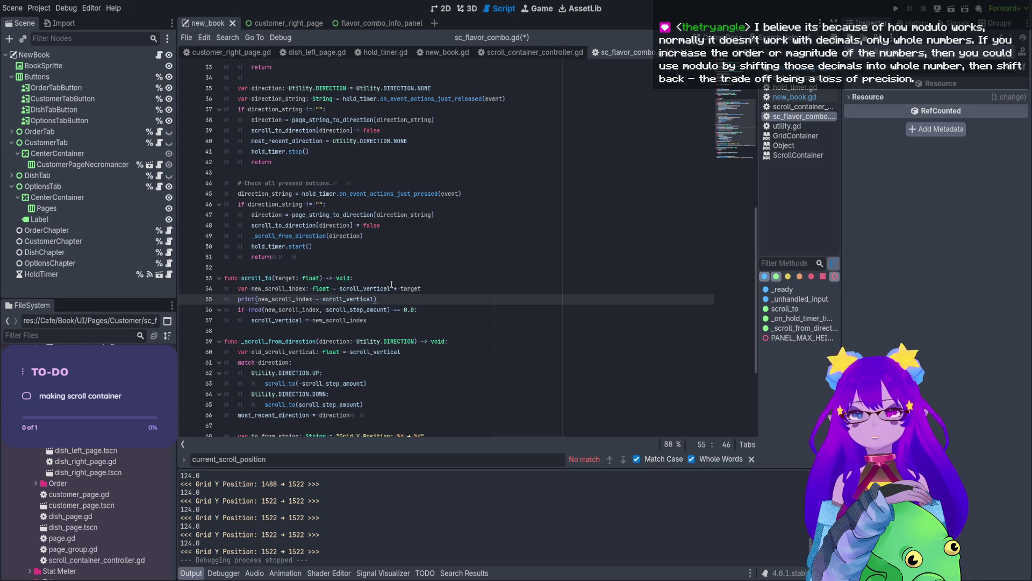
click(258, 310)
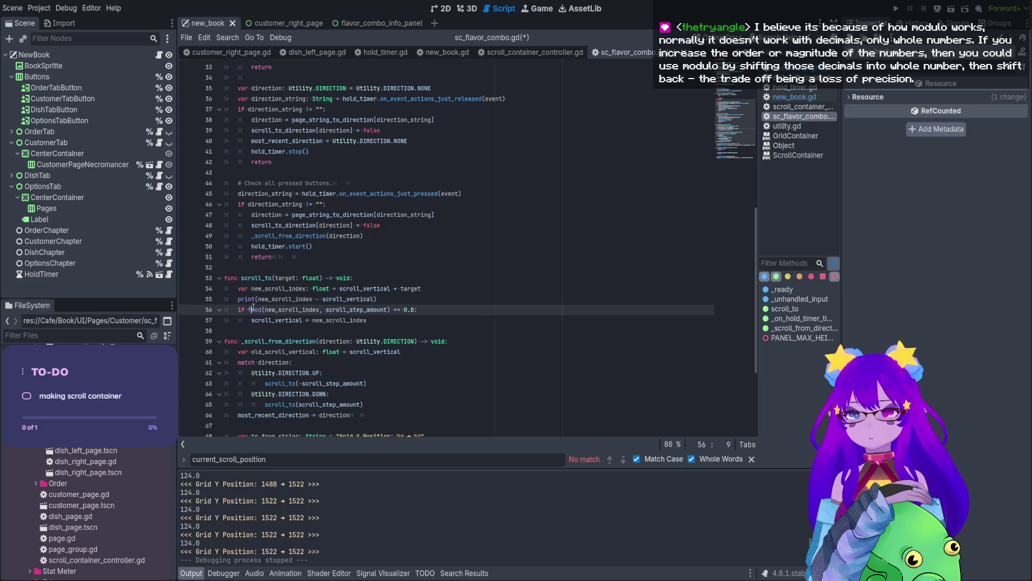
ctrl+click(255, 310)
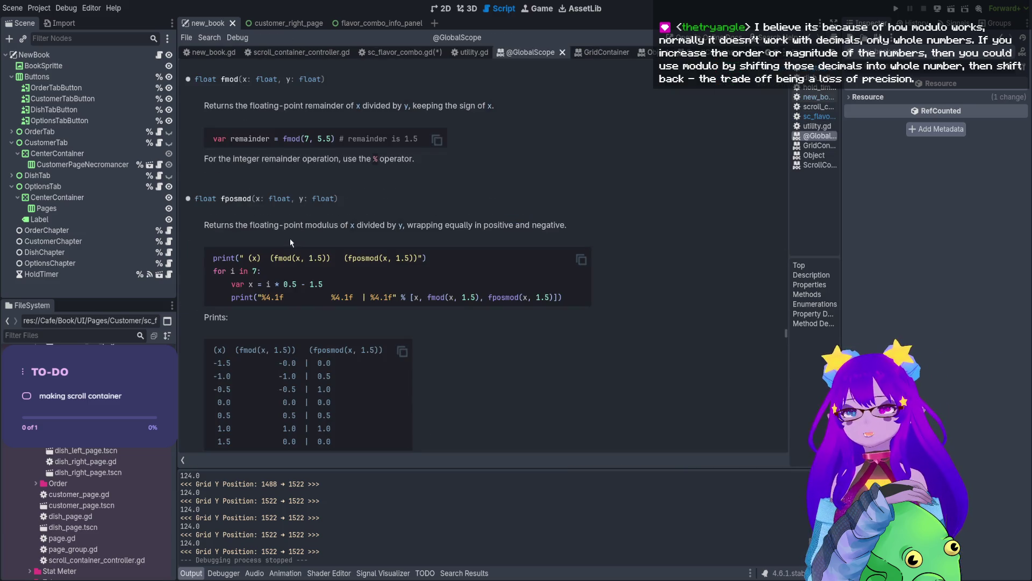
drag(255, 225, 460, 229)
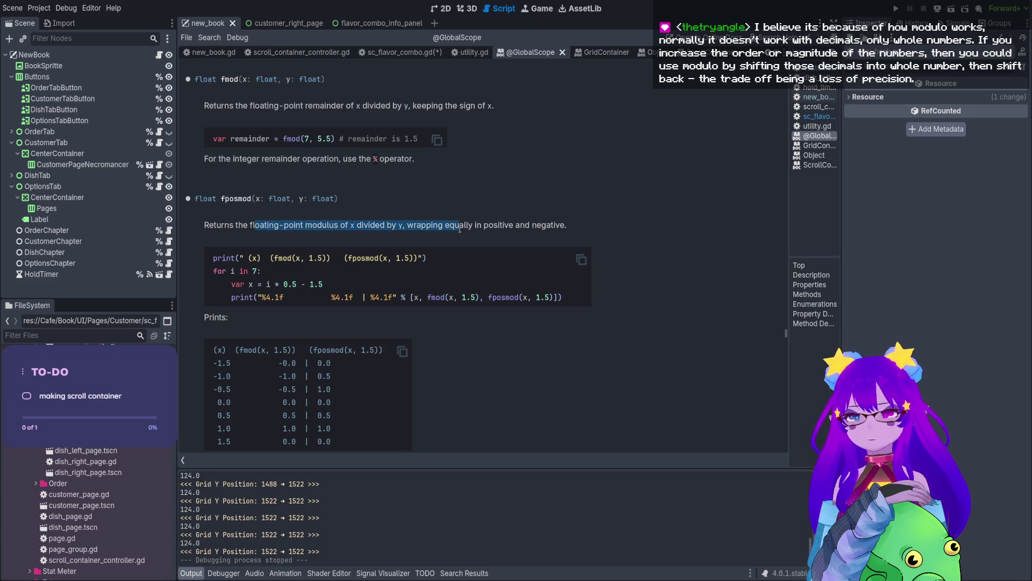
click(462, 230)
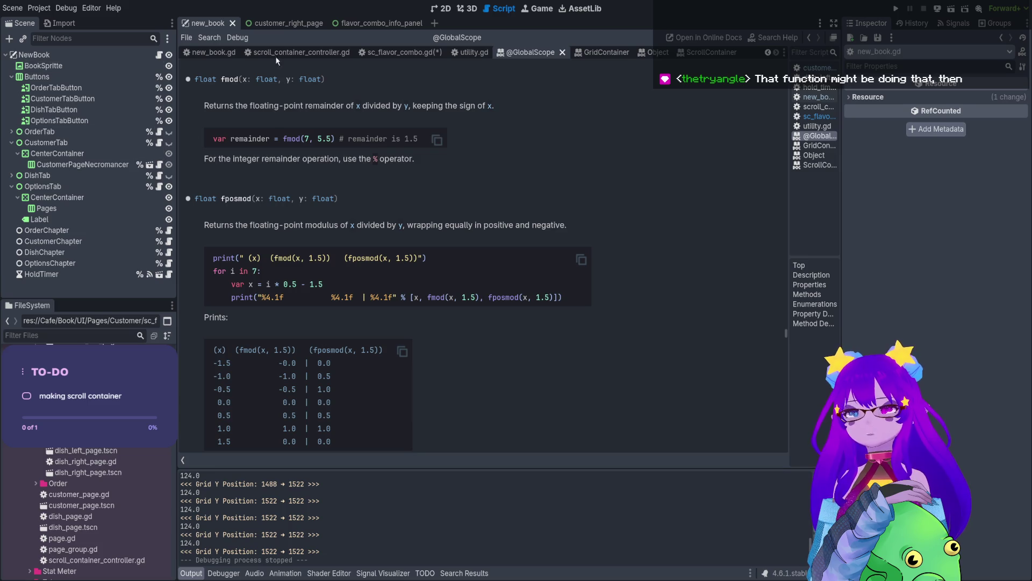
click(274, 23)
Open SCFlavorCombo's script, then run the customer_right_page scene alone briefly and stop it.
click(159, 143)
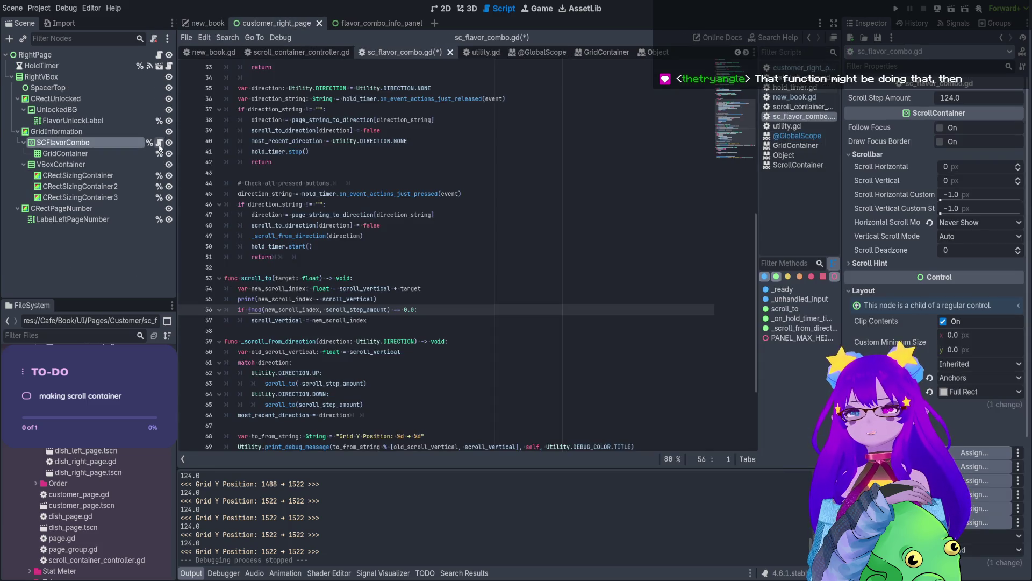
drag(383, 300, 236, 298)
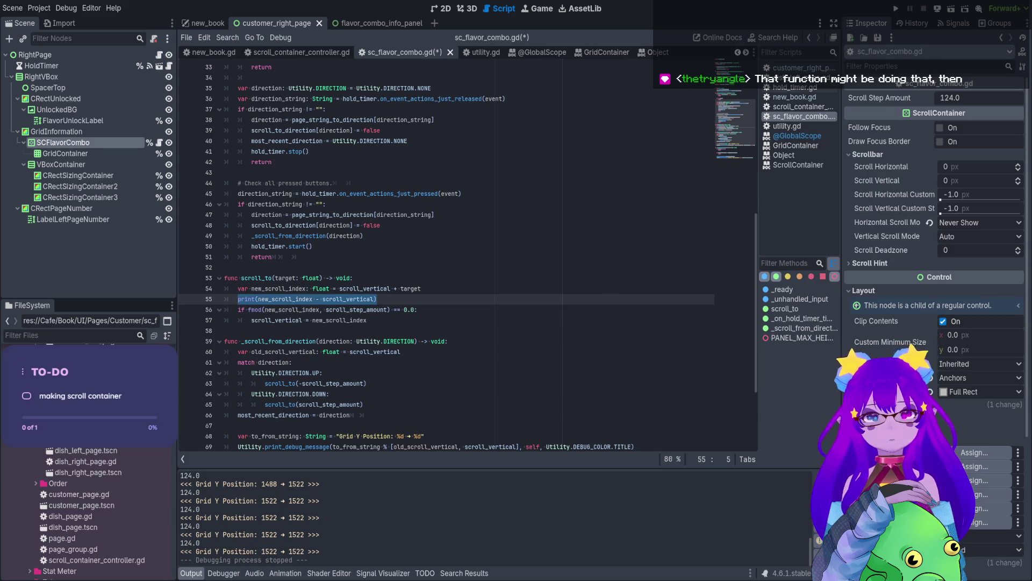
click(952, 9)
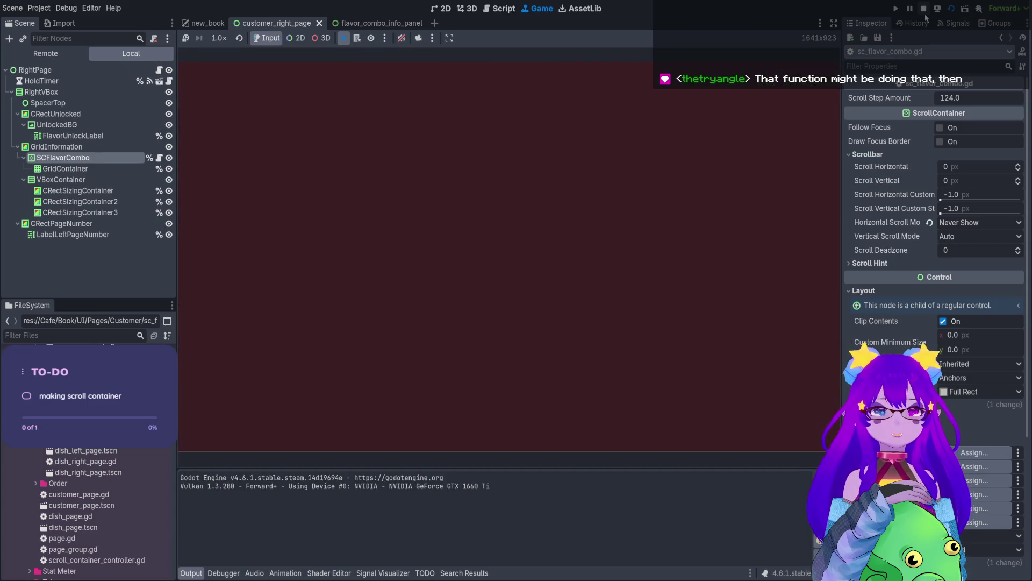
click(925, 9)
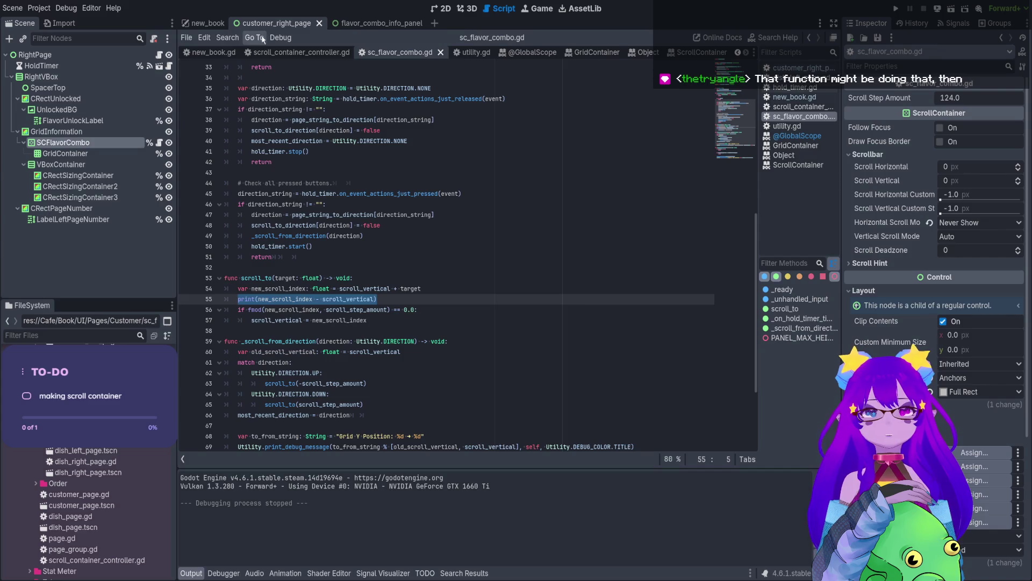
Run the game, scroll the flavor grid down to 1522, mark the final 1488 → 1522 log line, and stop.
click(951, 9)
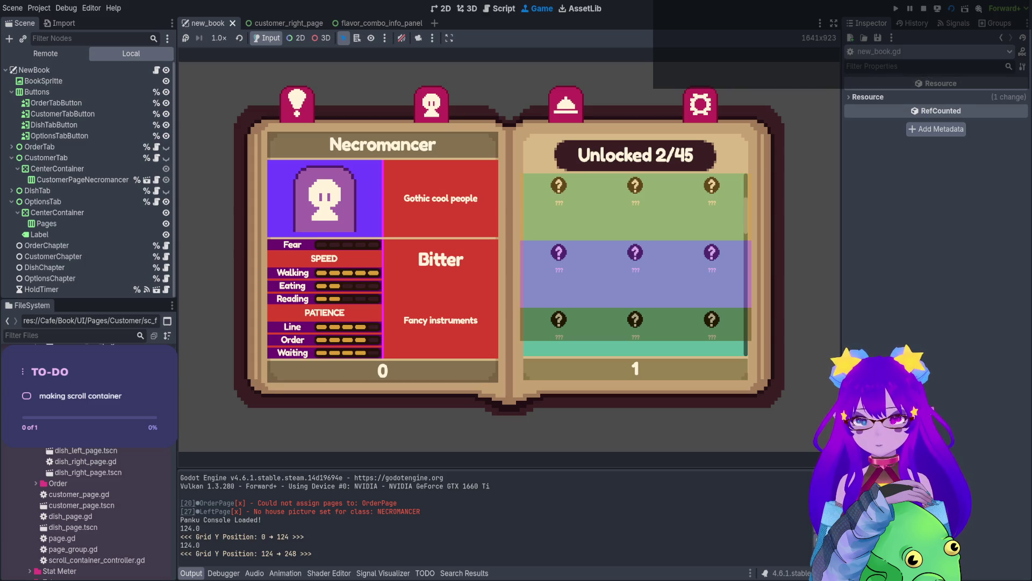
scroll(636, 264, down, 1)
scroll(636, 264, up, 2)
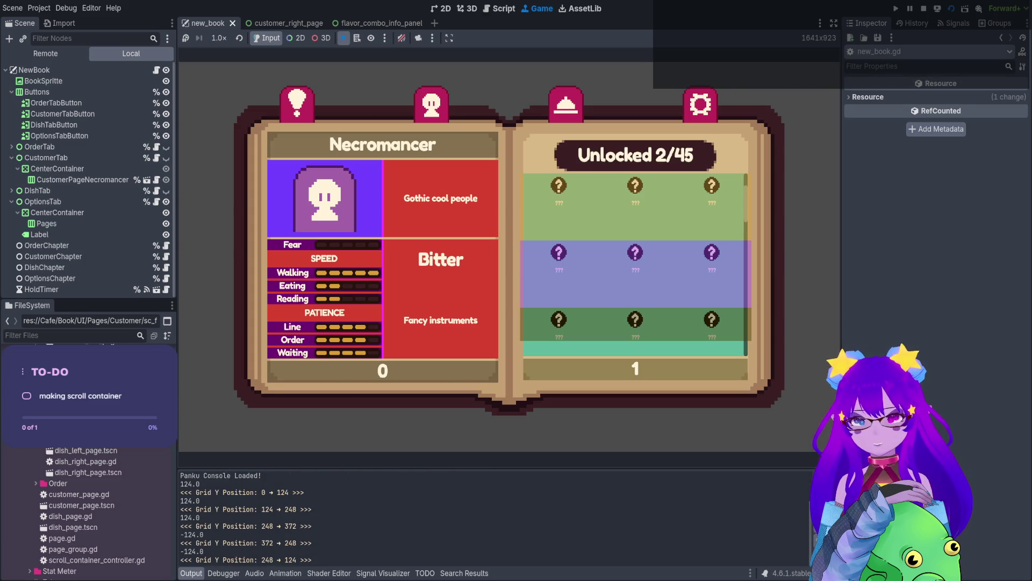
scroll(636, 264, up, 1)
scroll(636, 264, down, 5)
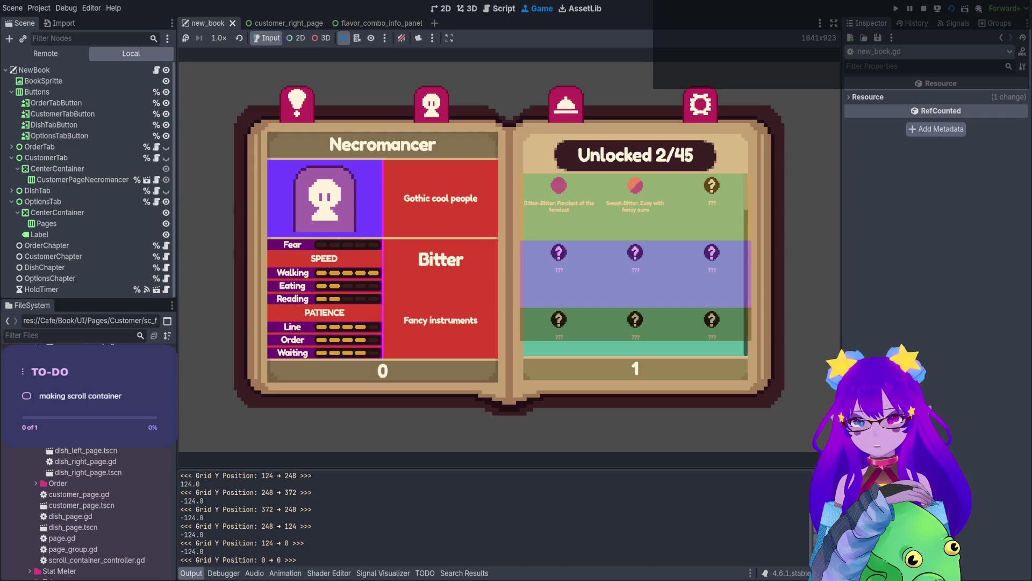
scroll(635, 264, down, 7)
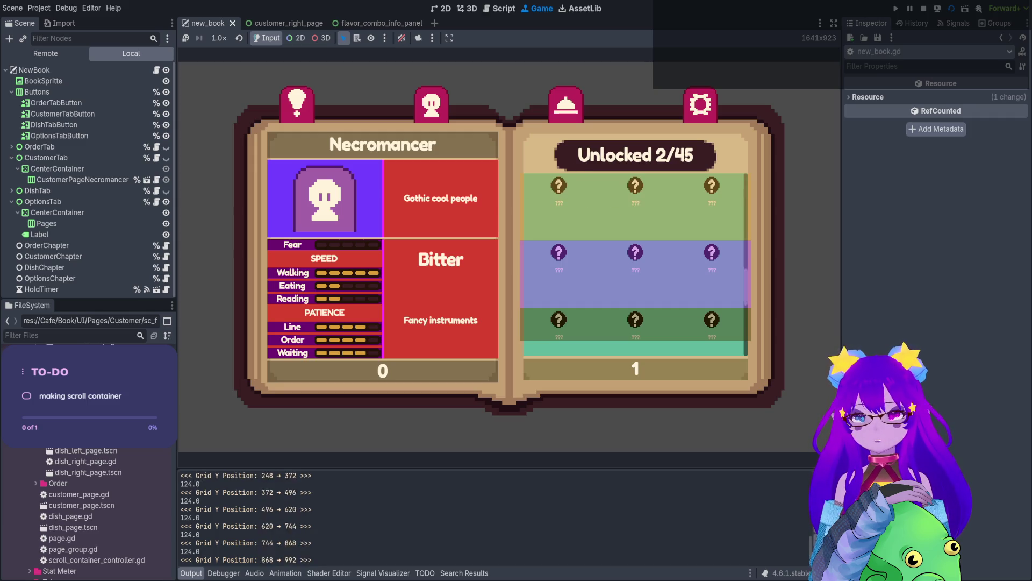
scroll(636, 264, down, 1)
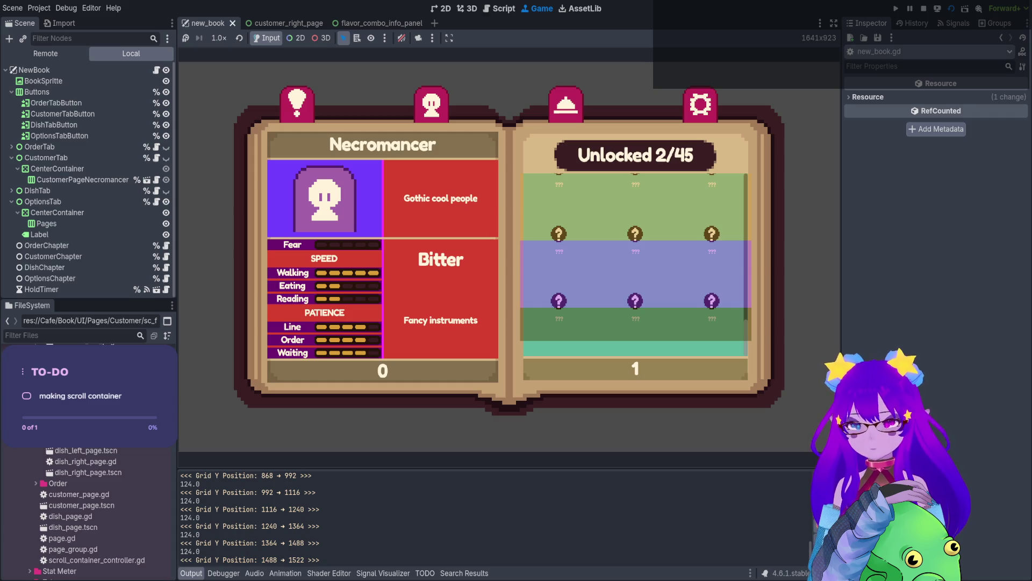
drag(304, 560, 262, 559)
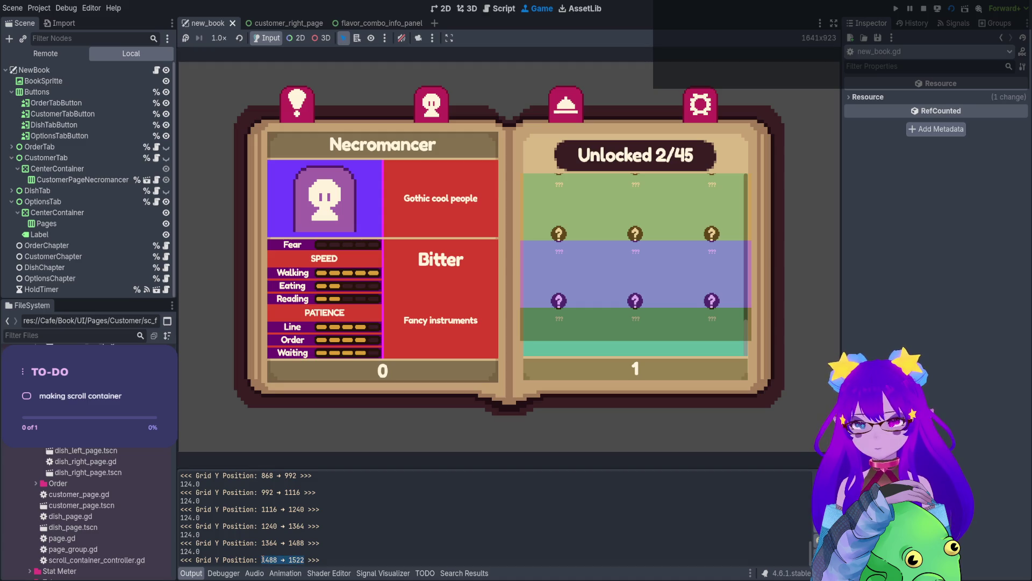
click(924, 8)
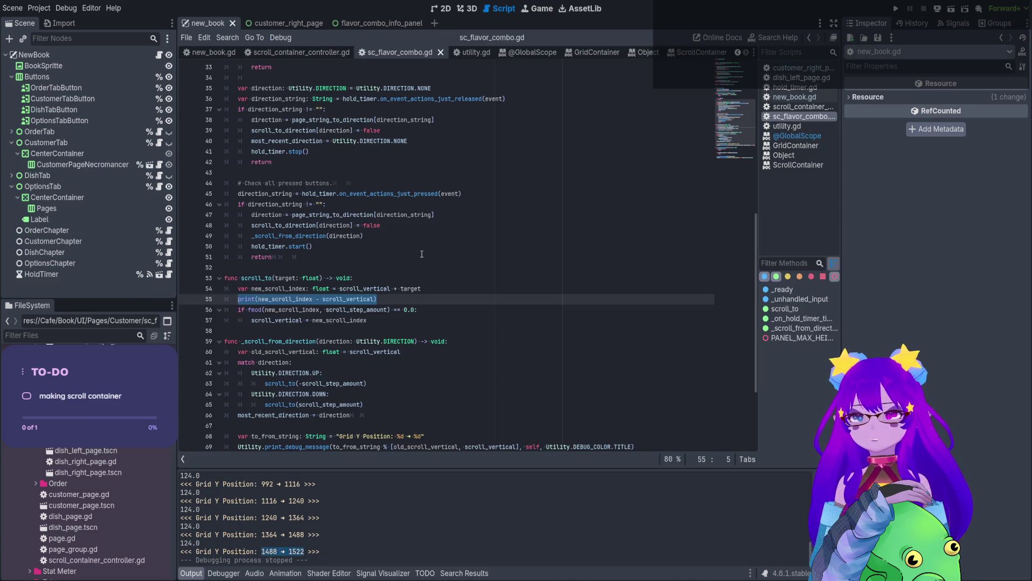
Highlight the uses of scroll_to, scroll_vertical and the target parameter to review the code.
double_click(249, 279)
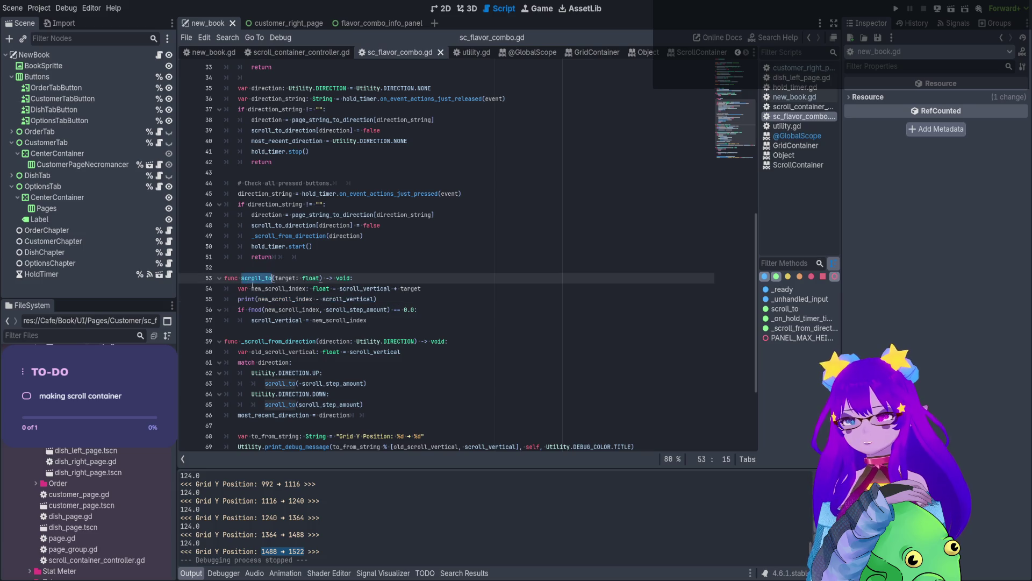
scroll(405, 311, down, 1)
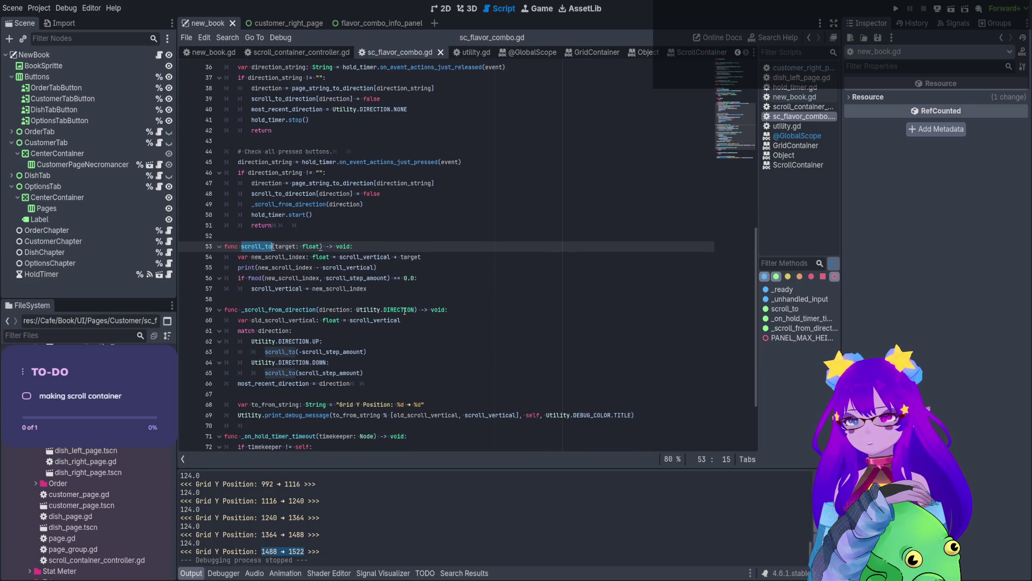
double_click(371, 320)
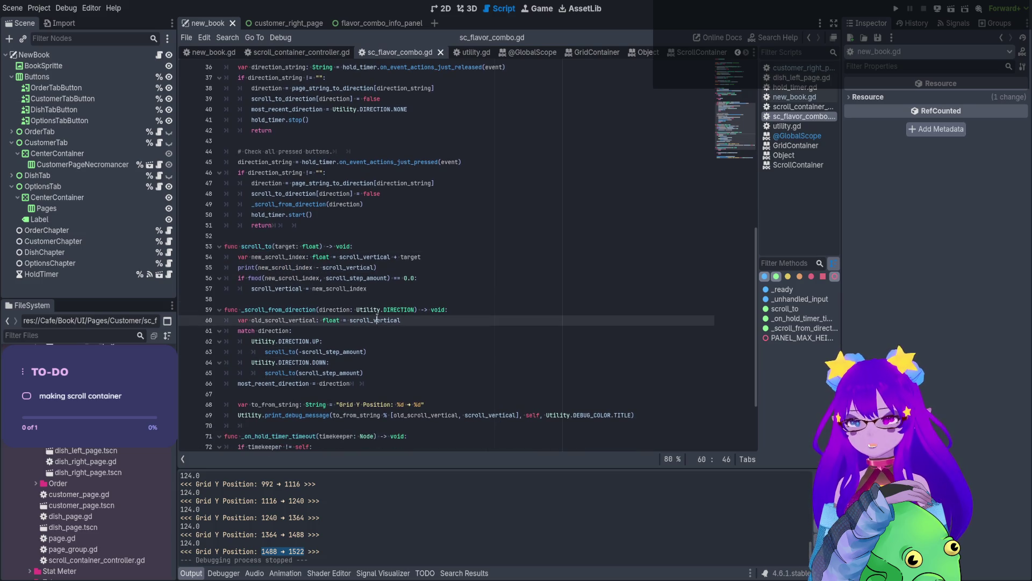
double_click(411, 257)
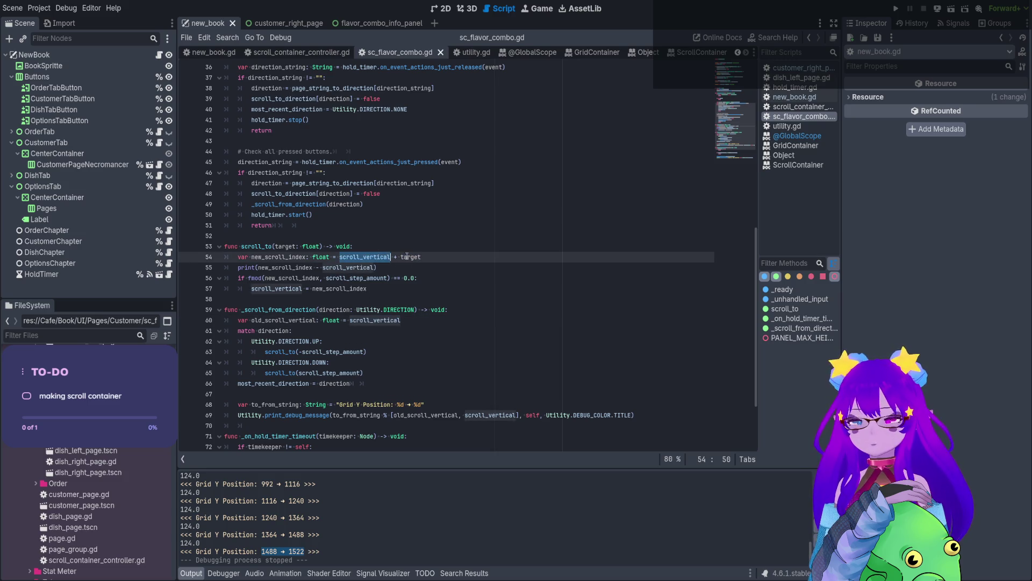
Change line 55's print to scroll_vertical - new_scroll_index, save, and run the current scene.
click(298, 271)
click(317, 269)
drag(323, 269, 257, 269)
key(BackSpace)
click(309, 267)
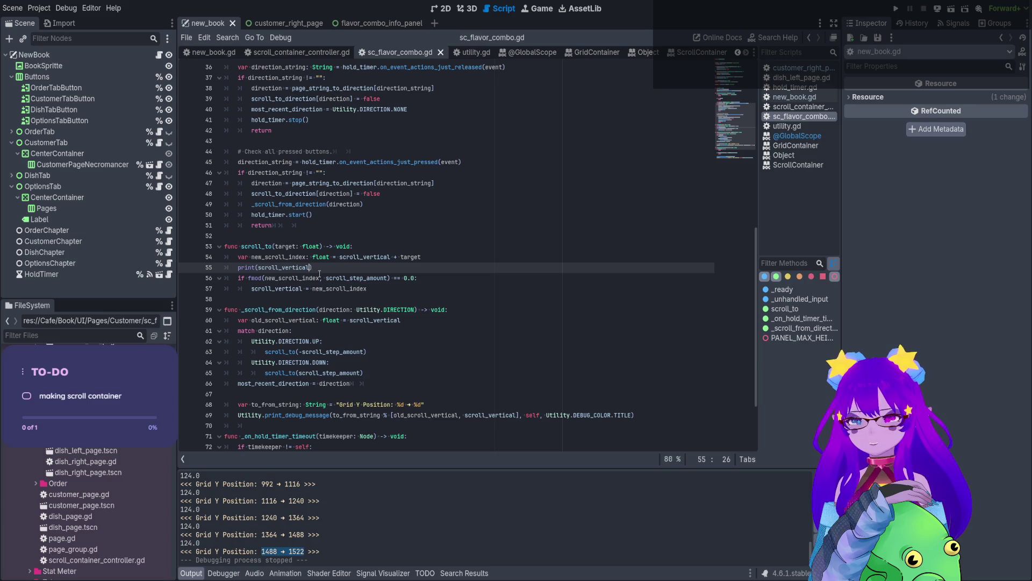
text(- new_scroll_index -)
key(BackSpace)
key(BackSpace)
key(ctrl+s)
click(951, 8)
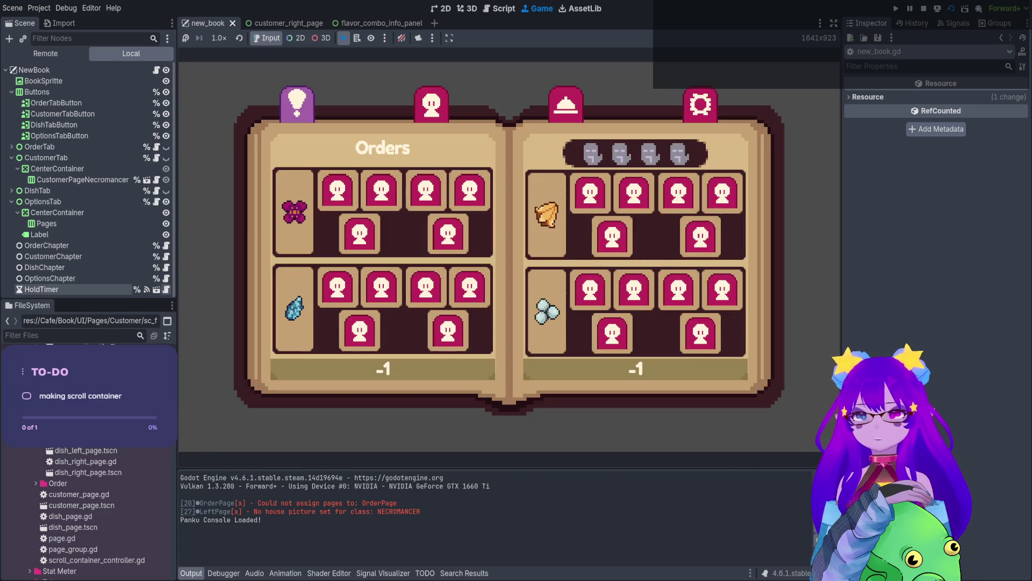
Open the Necromancer page, scroll its flavor grid to the bottom at 1522, then stop with F8.
click(431, 103)
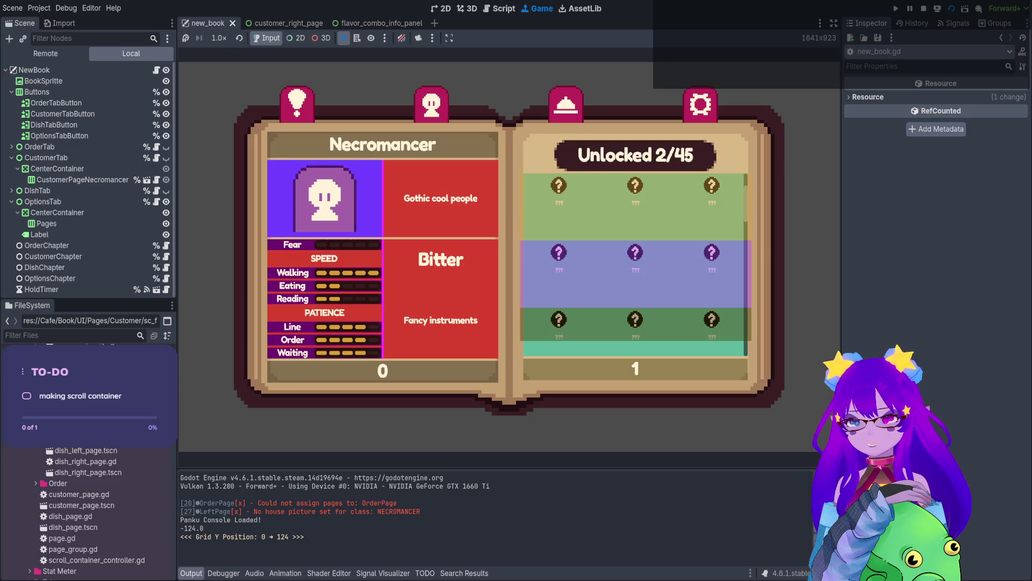
scroll(635, 263, down, 10)
scroll(636, 264, down, 3)
scroll(635, 263, down, 6)
key(F8)
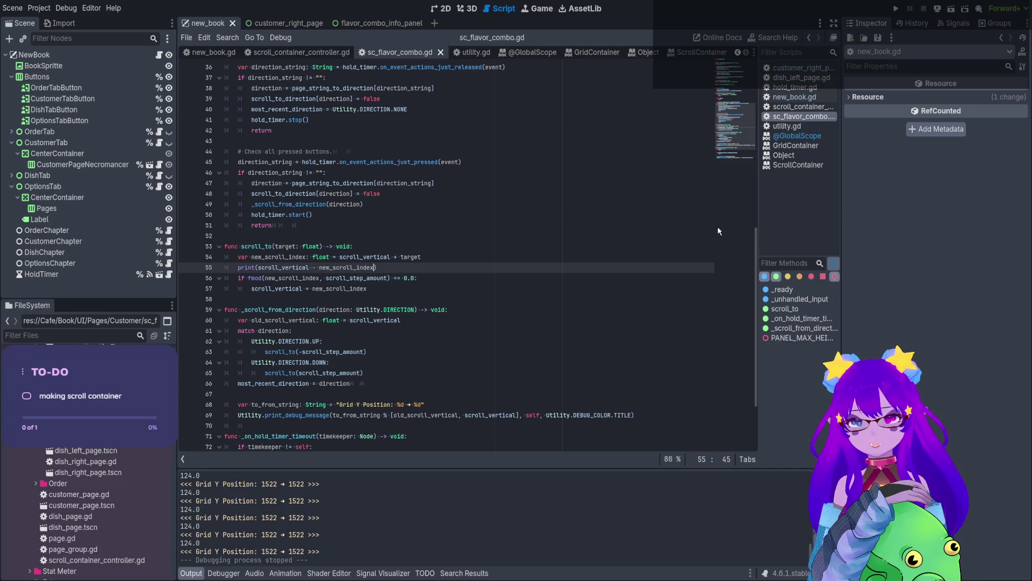
Rewrite line 55's print as new_scroll_index - scroll_vertical, save, and mark the repeated 1522 → 1522 log entry.
scroll(263, 527, up, 5)
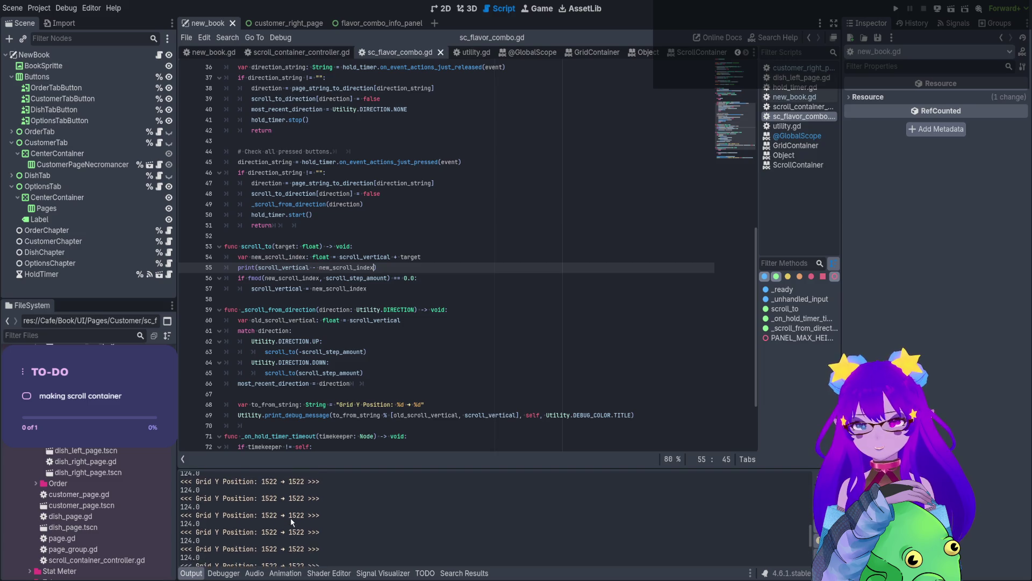
scroll(303, 531, down, 1)
drag(261, 519, 305, 521)
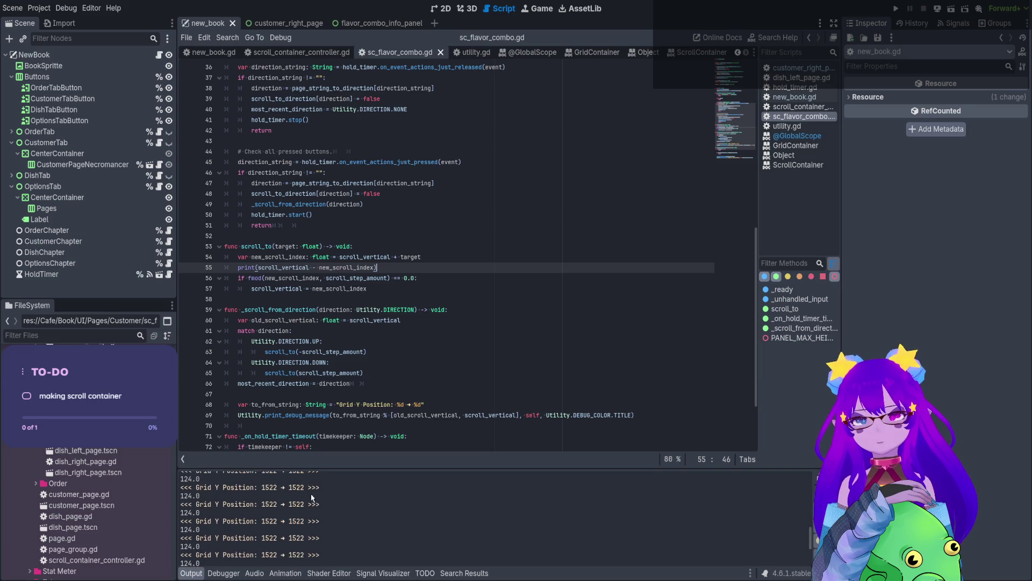
double_click(304, 267)
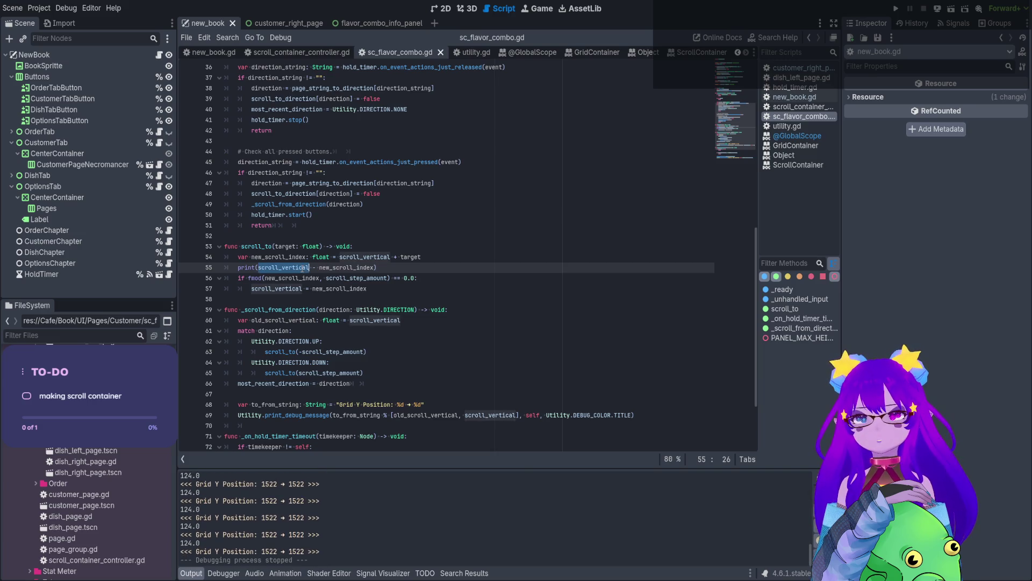
double_click(354, 269)
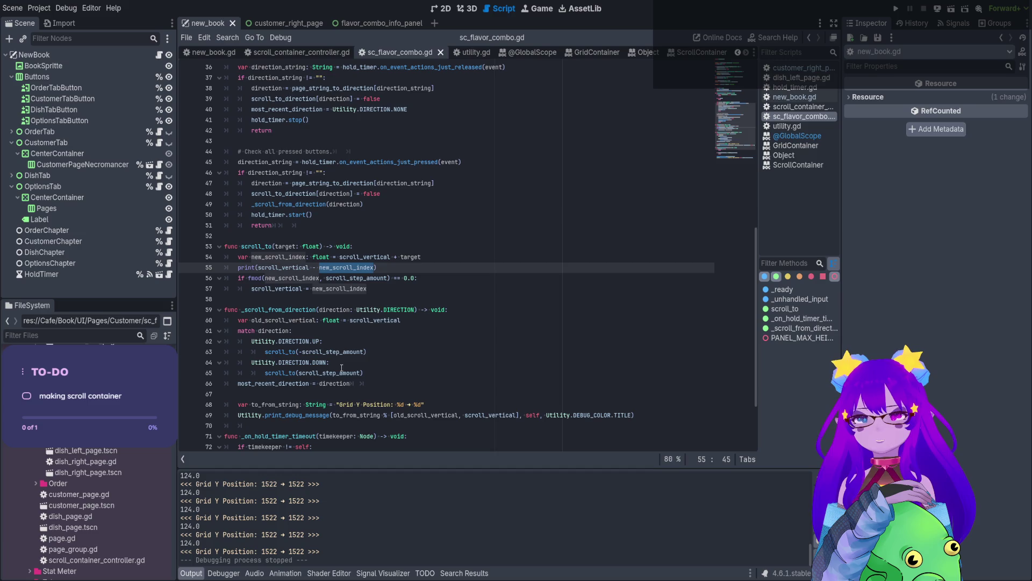
drag(319, 269, 258, 267)
key(BackSpace)
click(313, 267)
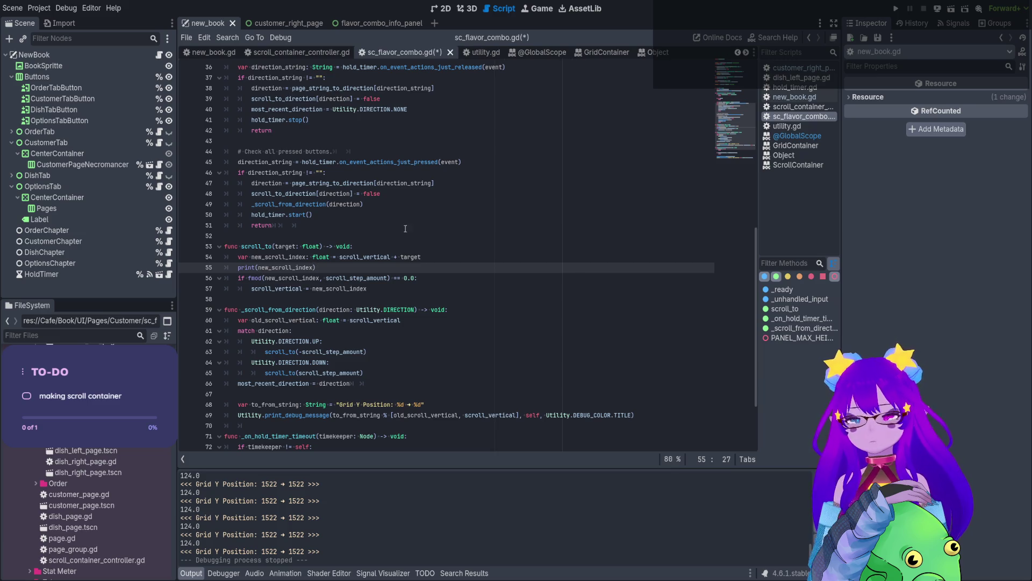
text(- scroll_vertical)
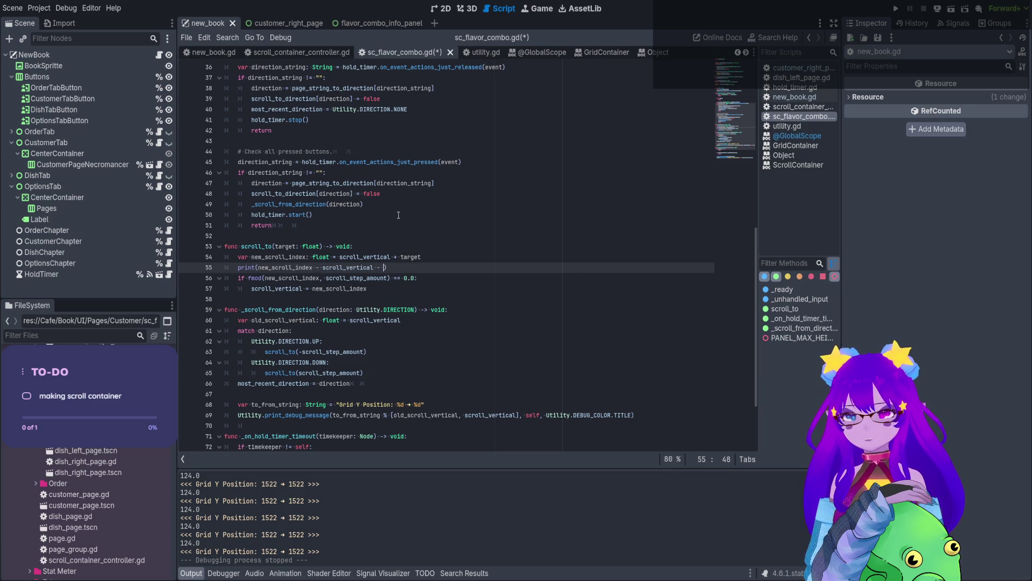
key(ctrl+s)
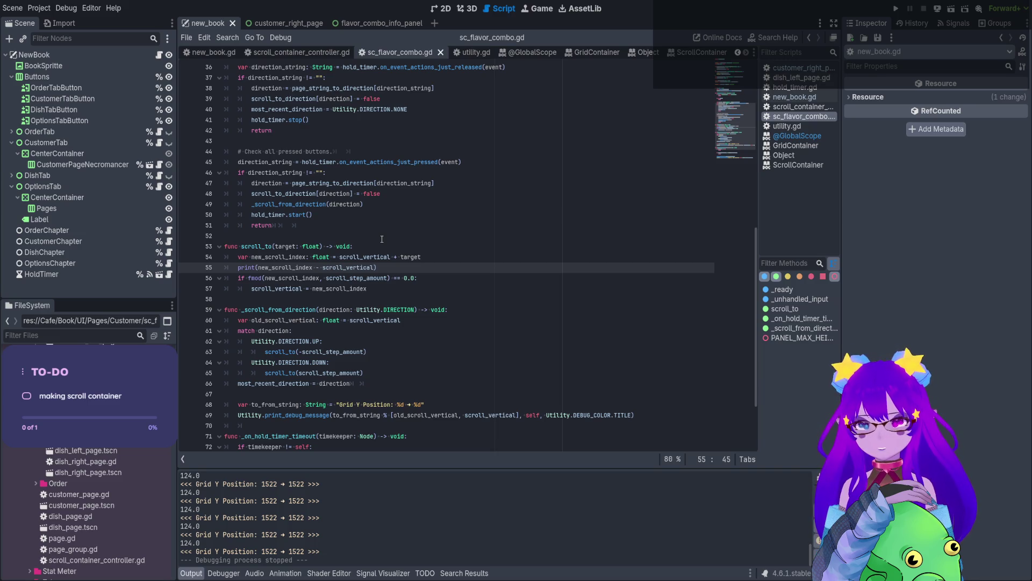
drag(313, 551, 260, 551)
Start a new print( on line 69 and comment out the line 55 print with #.
click(434, 406)
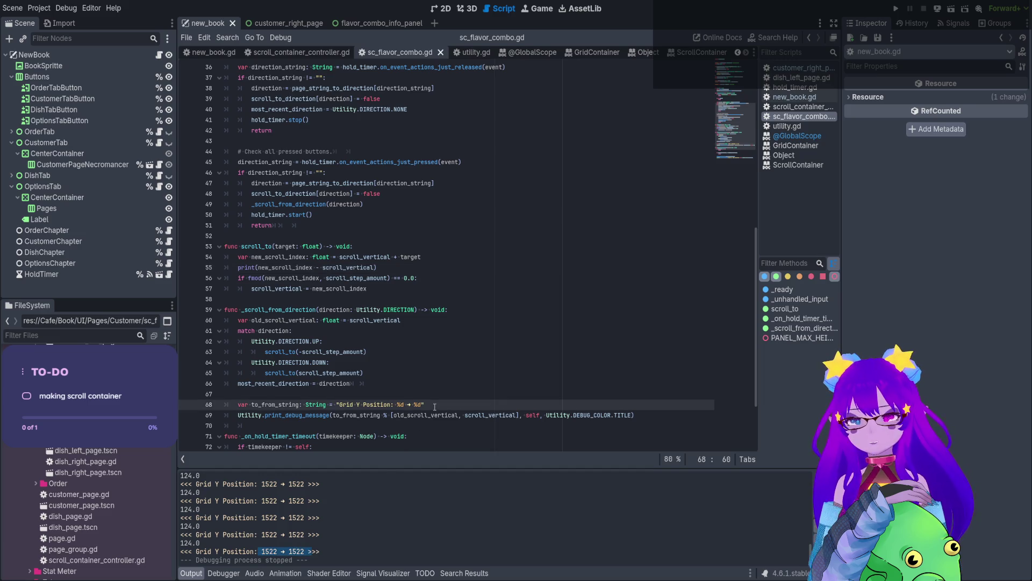
key(Return)
text(print)
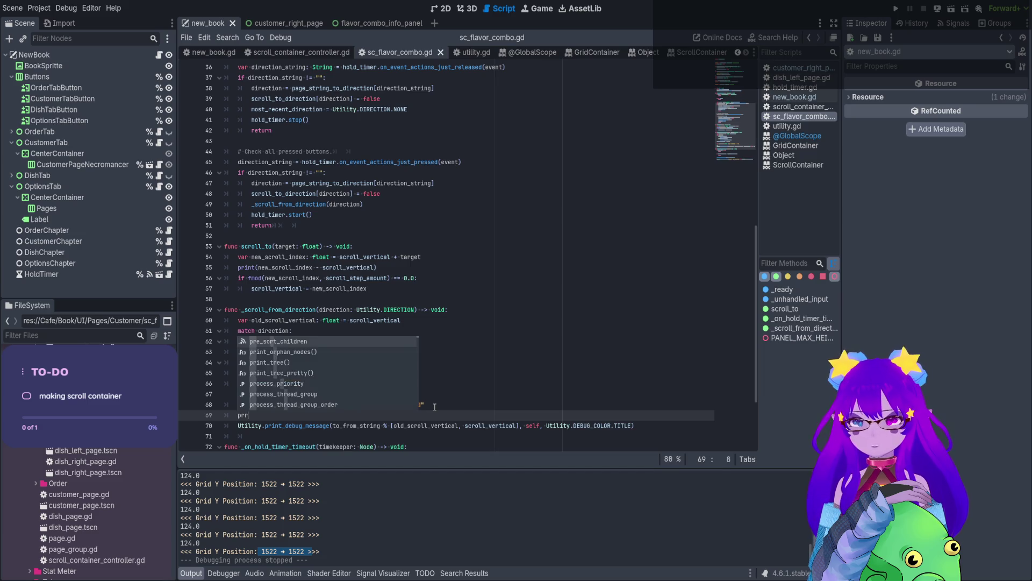
text(()
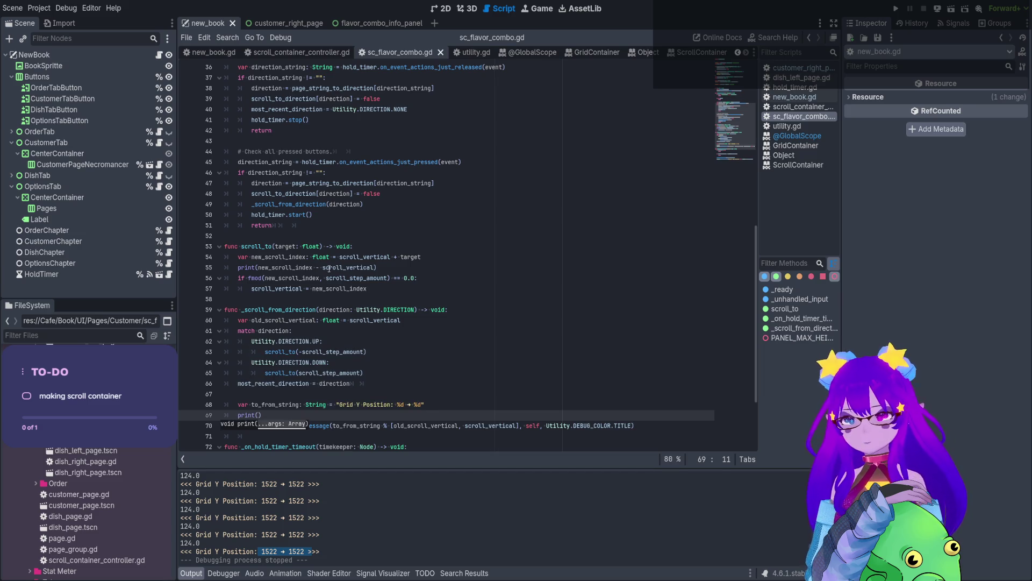
click(238, 267)
text(#)
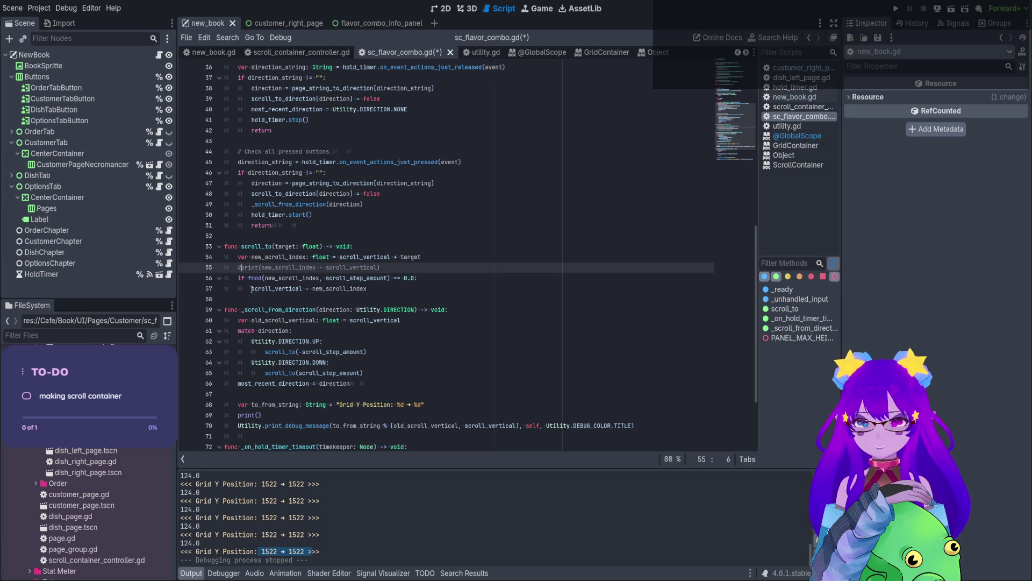
Fill the new print with fmod(old_scroll_vertical, scroll_vertical) and save the script.
drag(390, 277, 248, 278)
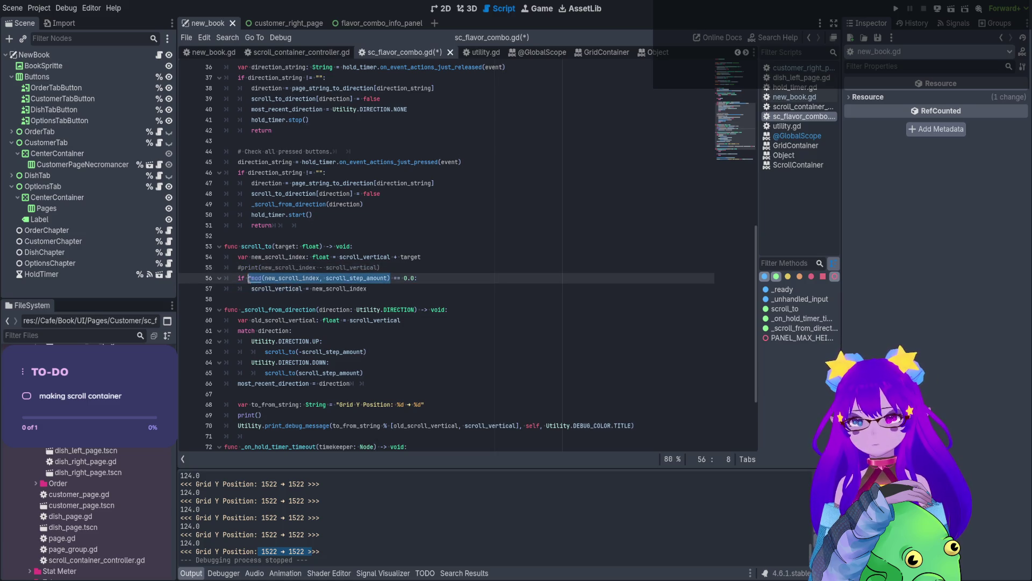
key(ctrl+c)
click(258, 415)
key(ctrl+v)
double_click(273, 415)
text(old_scroll_vertical)
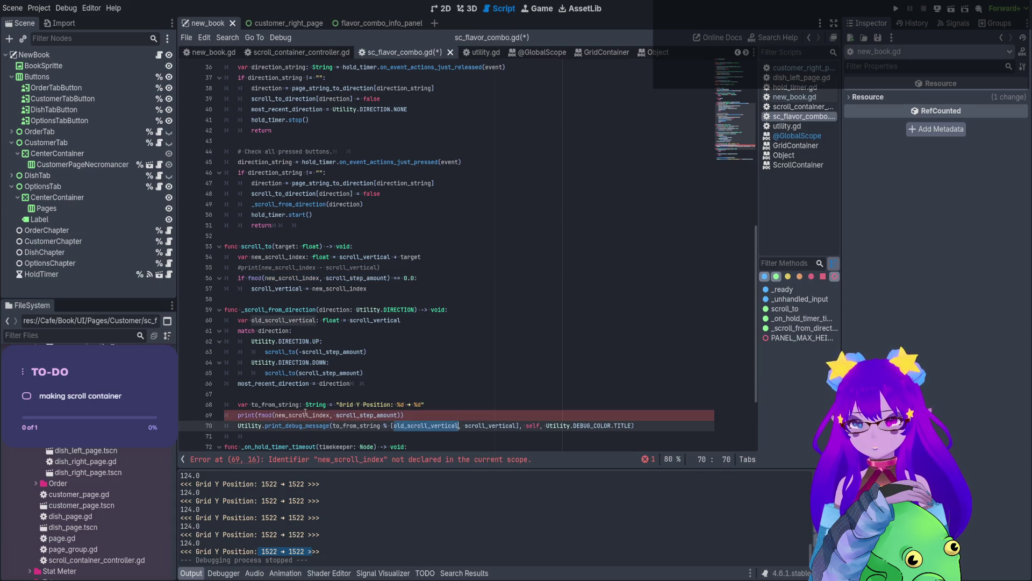
double_click(490, 425)
key(ctrl+c)
double_click(371, 415)
key(ctrl+v)
key(ctrl+s)
Run the game to check the new fmod output at each grid step, then stop it with F8.
click(895, 7)
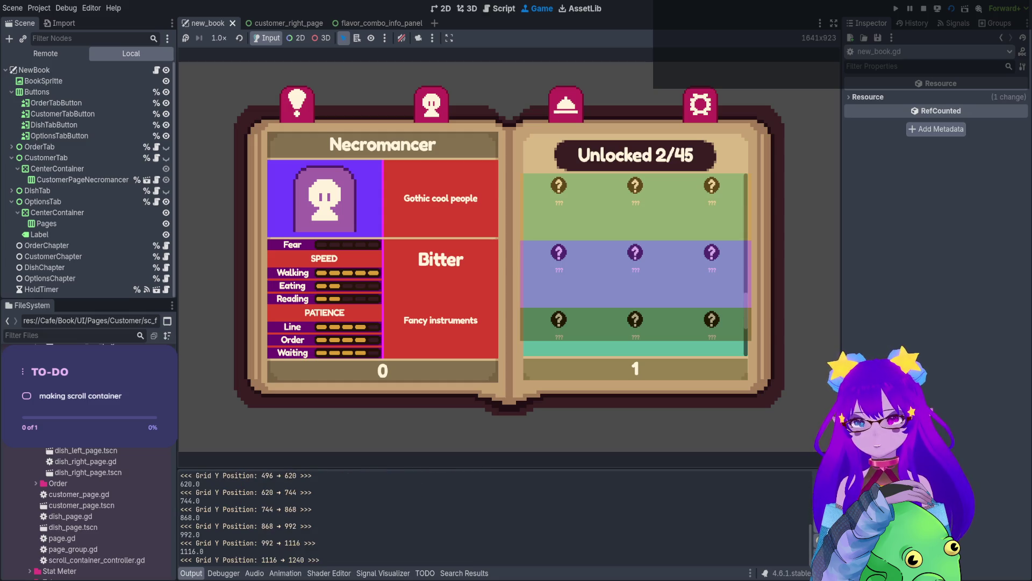
key(F8)
double_click(317, 416)
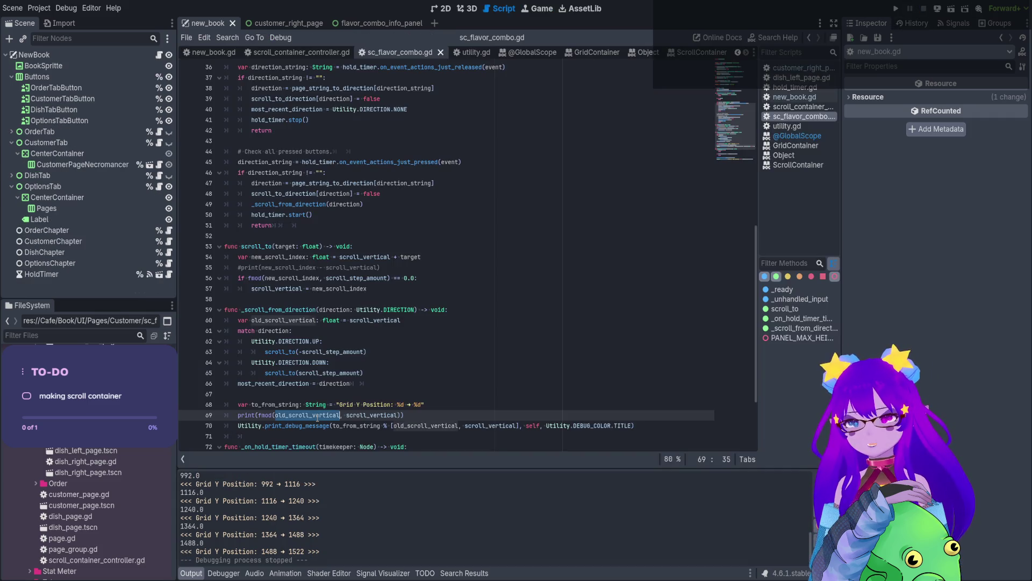
Rewrite line 69's print as fmod(scroll_vertical, scroll_step_amount), save, and run the scene.
key(BackSpace)
key(Delete)
key(Delete)
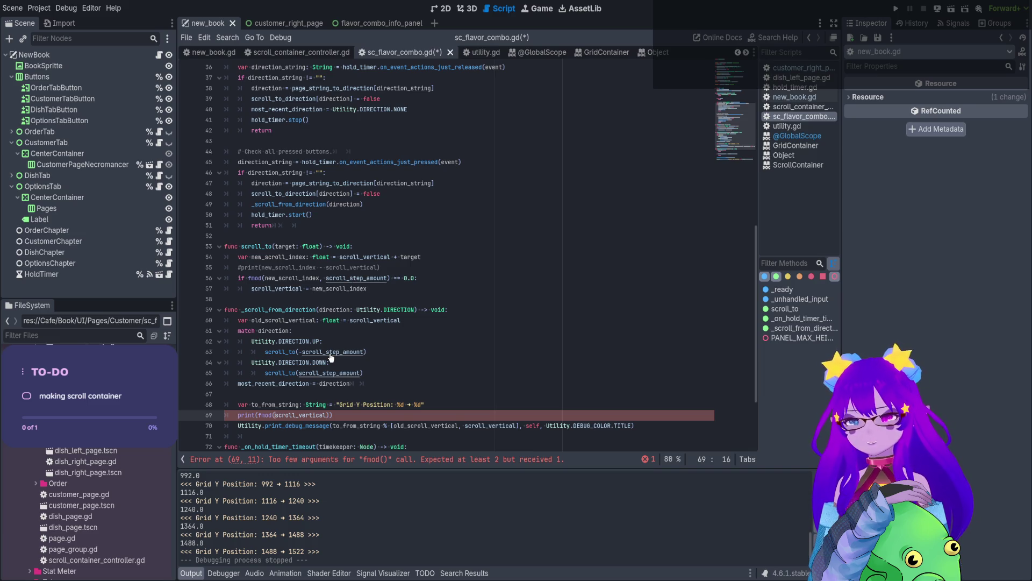
click(324, 415)
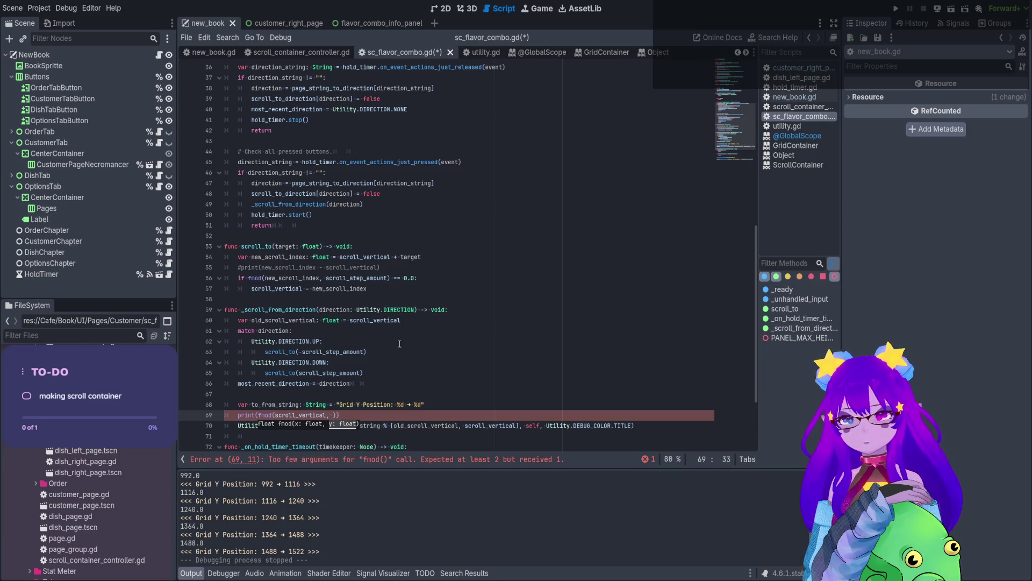
click(368, 320)
double_click(372, 278)
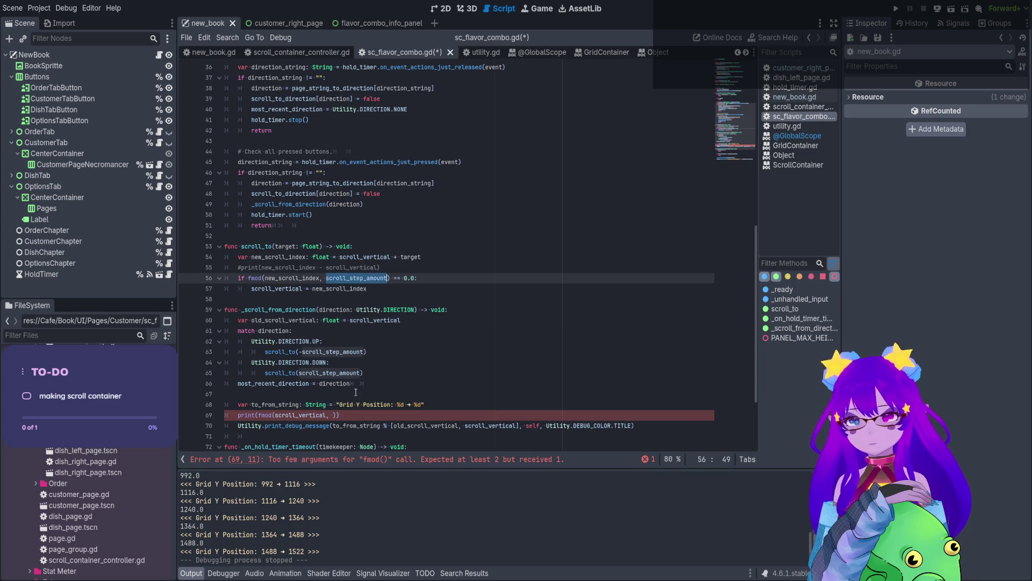
click(331, 415)
key(ctrl+v)
key(ctrl+s)
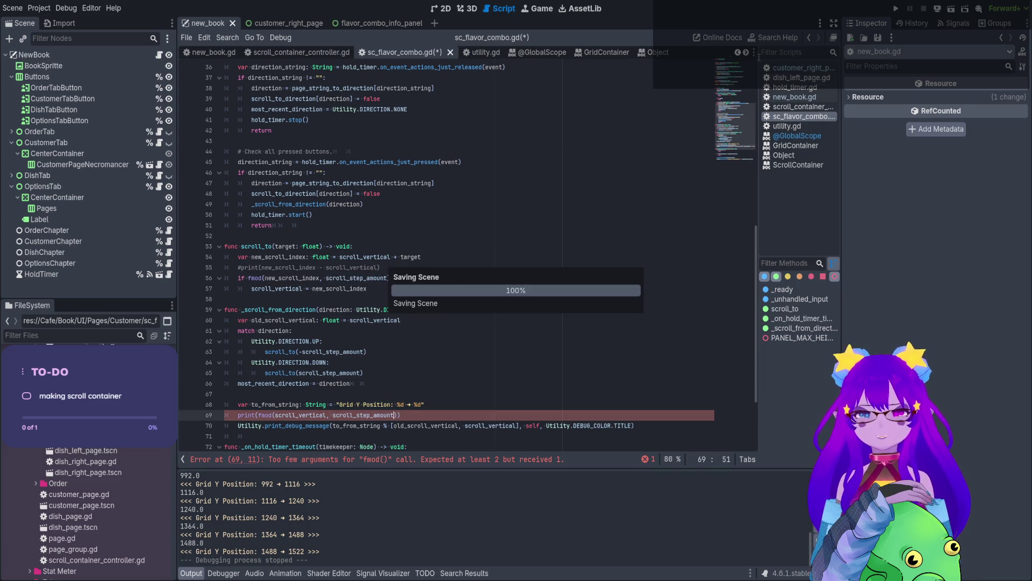
click(951, 8)
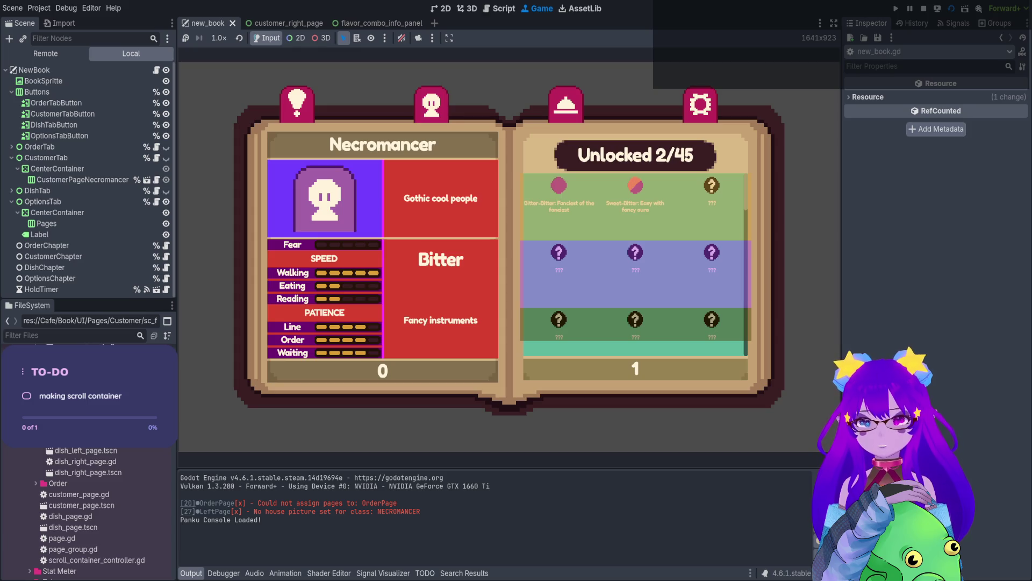
Scroll the flavor grid down to the final 1488 → 1522 step, then stop the game.
scroll(636, 264, down, 6)
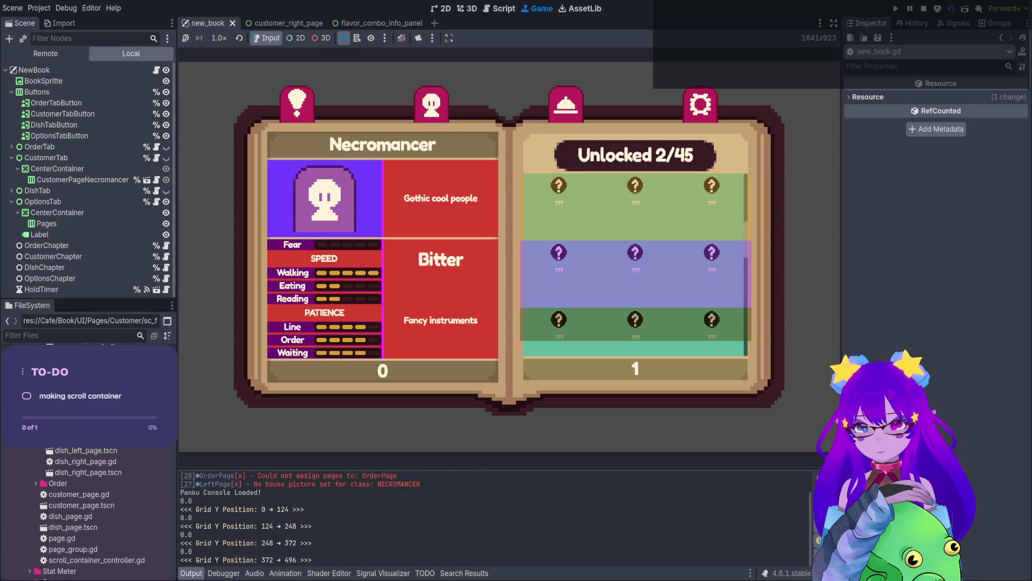
scroll(636, 264, down, 5)
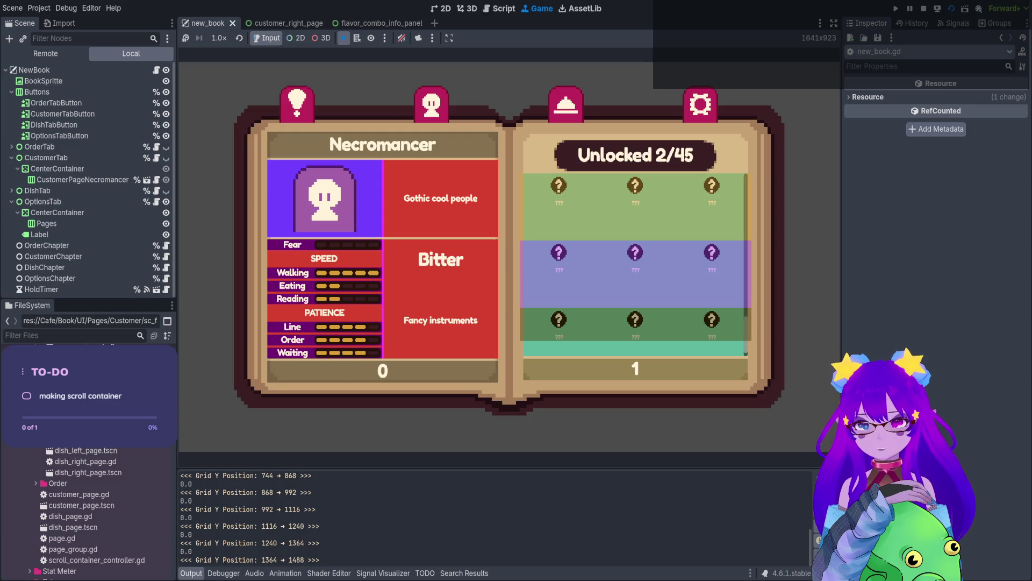
scroll(636, 264, down, 1)
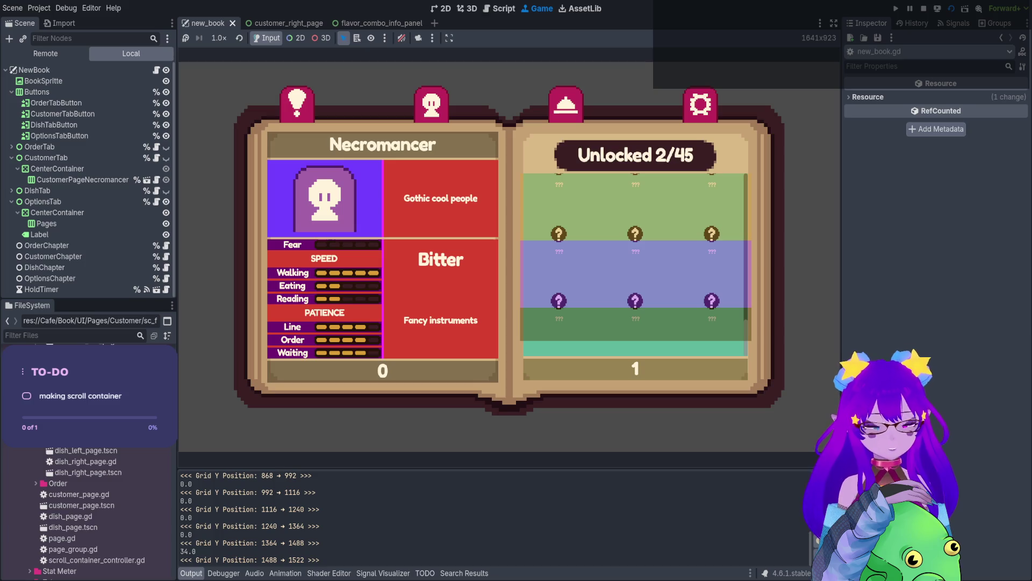
click(924, 9)
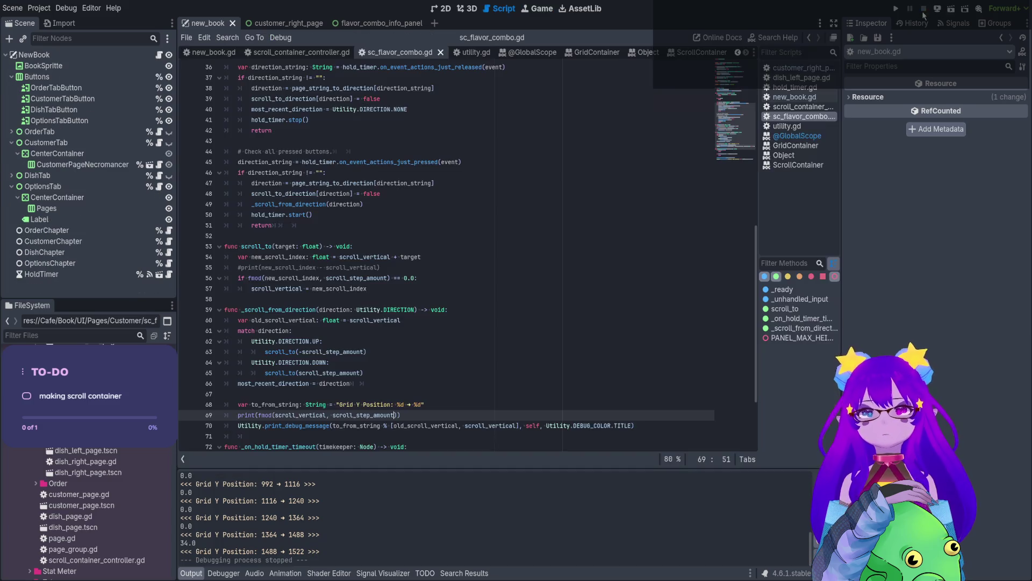
Review where scroll_to, old_scroll_vertical and scroll_vertical are used, then select line 69's fmod expression.
drag(383, 287, 220, 250)
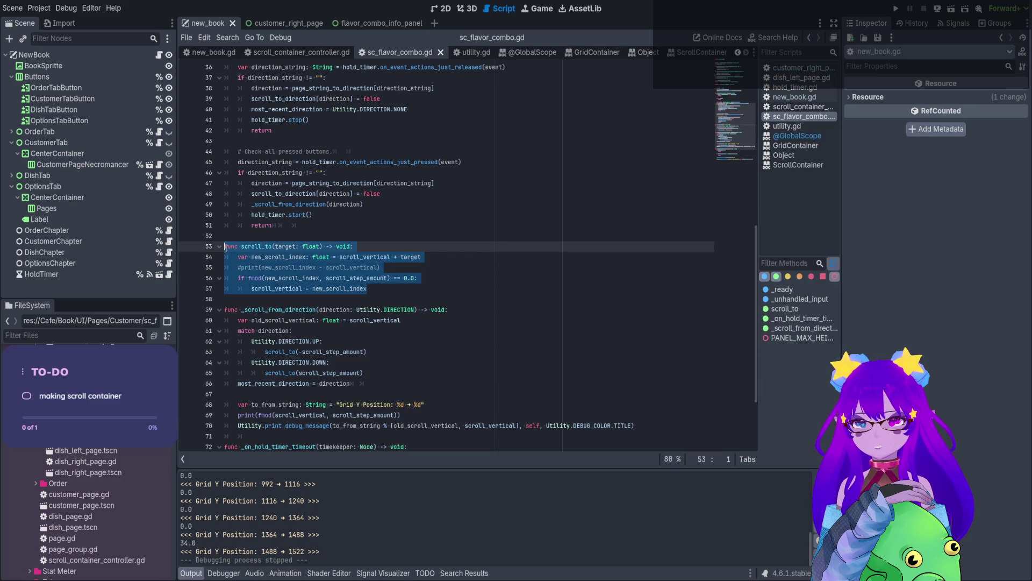
double_click(256, 247)
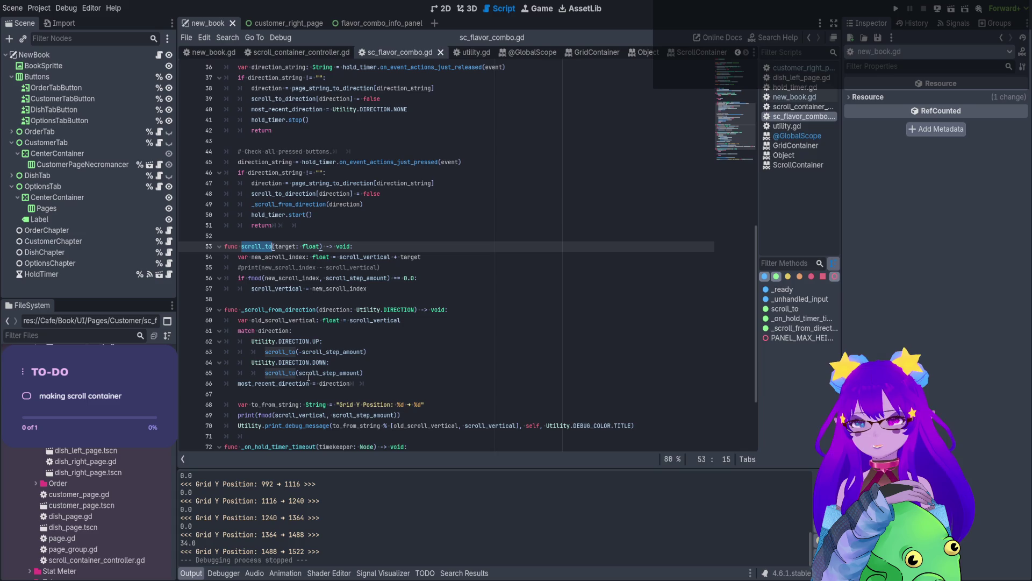
double_click(303, 320)
double_click(375, 258)
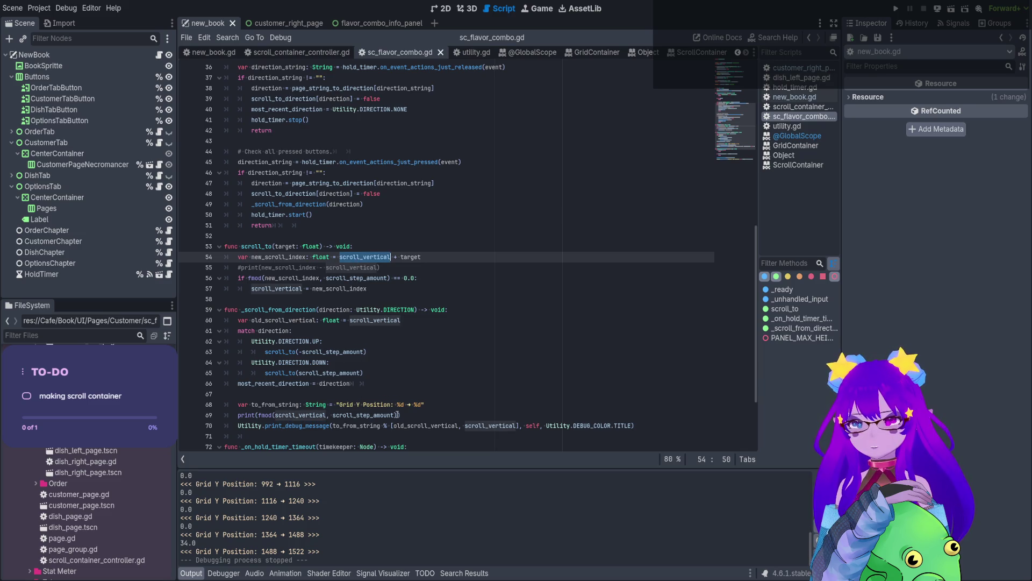
click(407, 419)
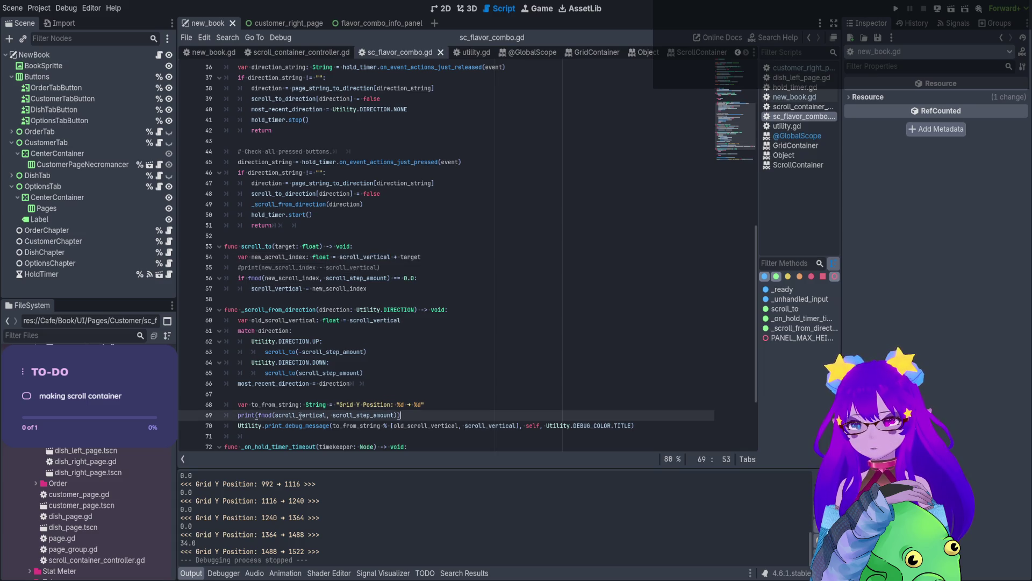
double_click(349, 416)
double_click(318, 414)
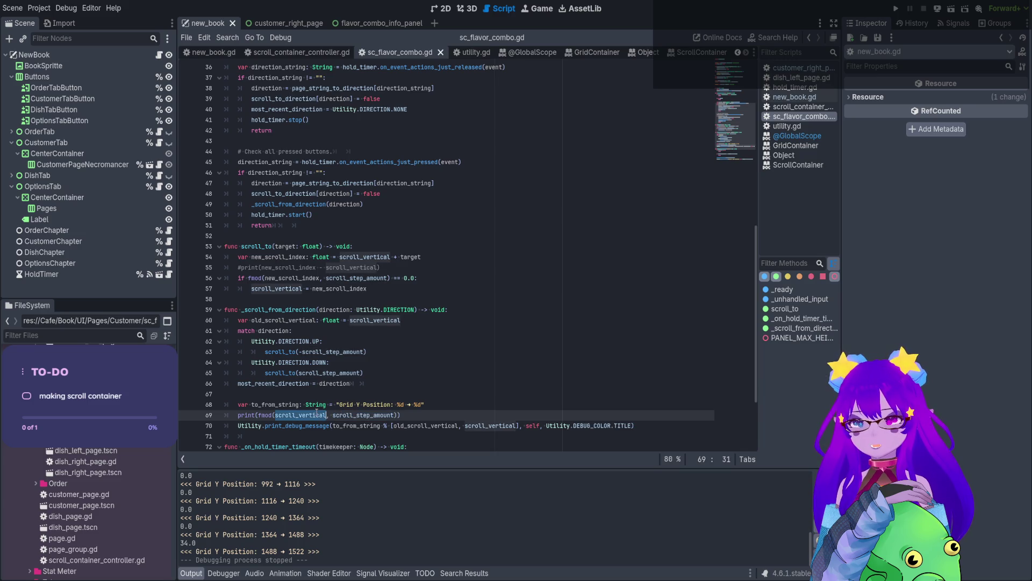
click(390, 404)
click(397, 415)
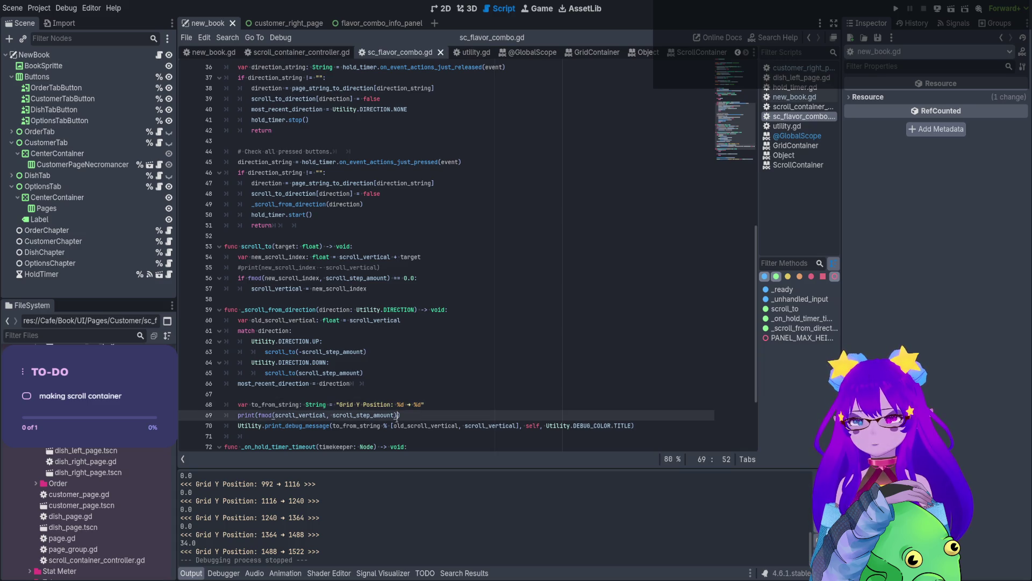
drag(397, 416, 259, 415)
key(ctrl+c)
Use fmod(scroll_vertical, scroll_step_amount) in line 56's snap check in place of the old fmod.
key(BackSpace)
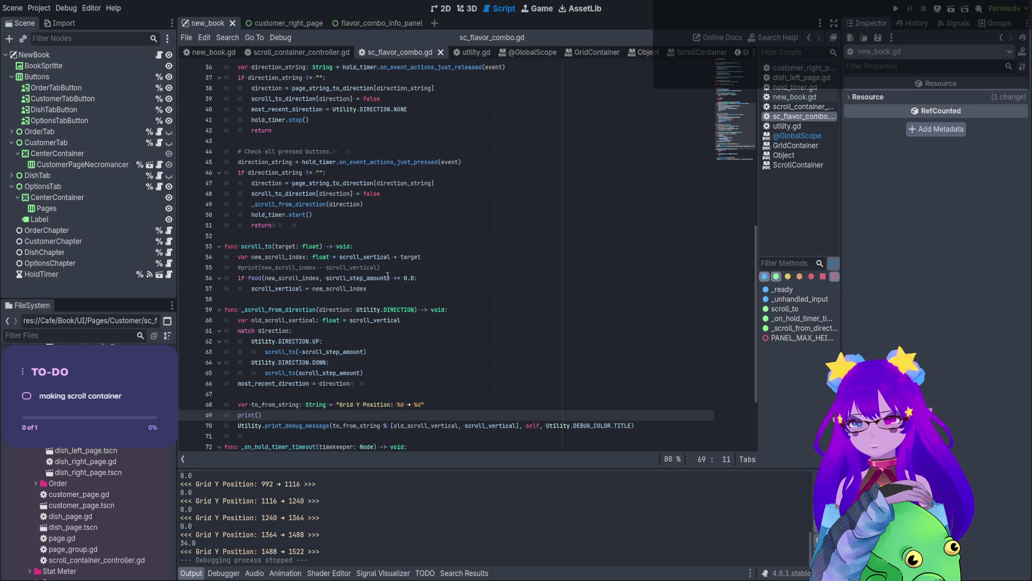
drag(390, 277, 246, 278)
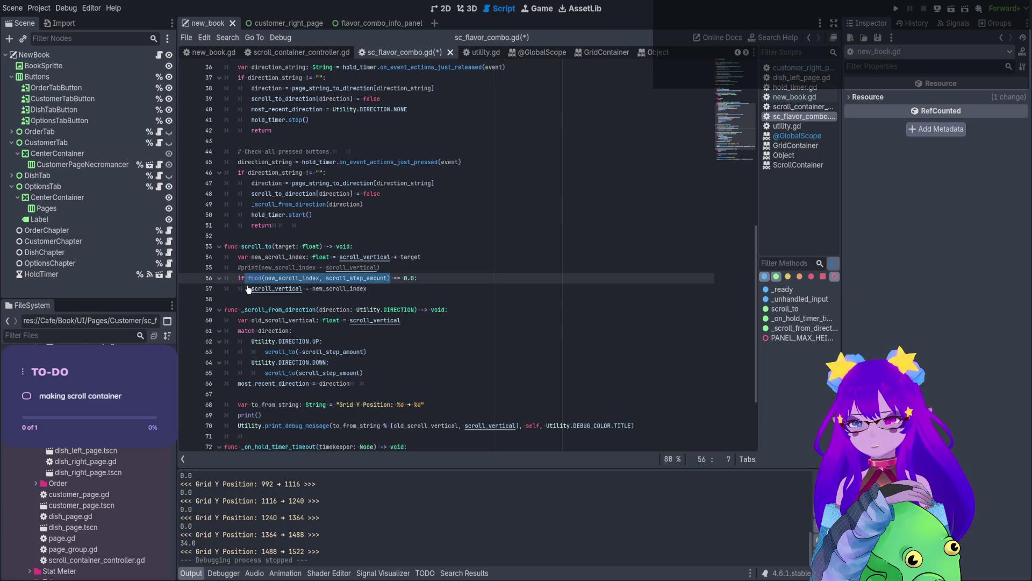
key(ctrl+v)
click(248, 278)
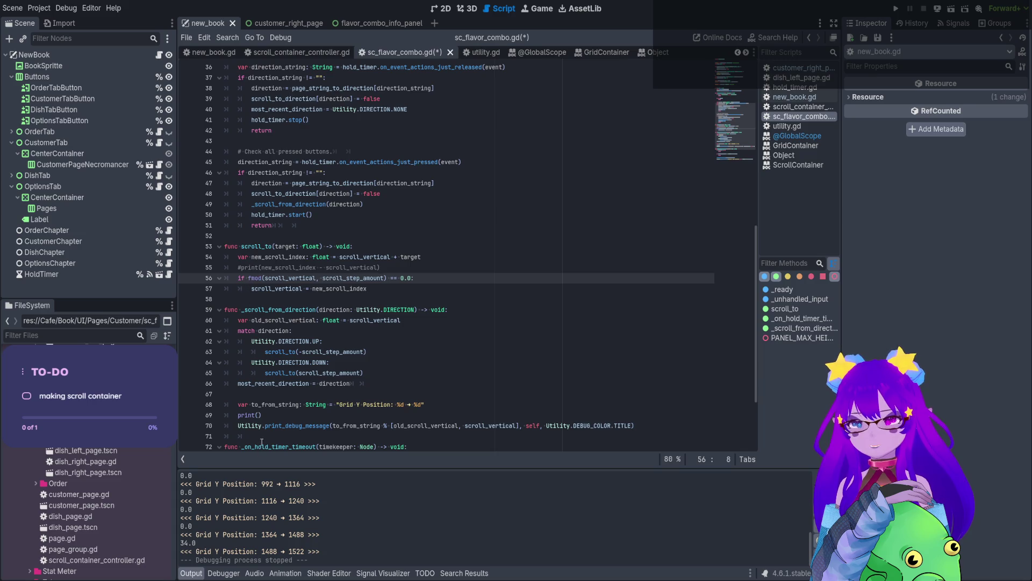
Delete the leftover print() line and the commented-out print line, then save the script.
click(214, 414)
key(shift+End)
key(BackSpace)
key(BackSpace)
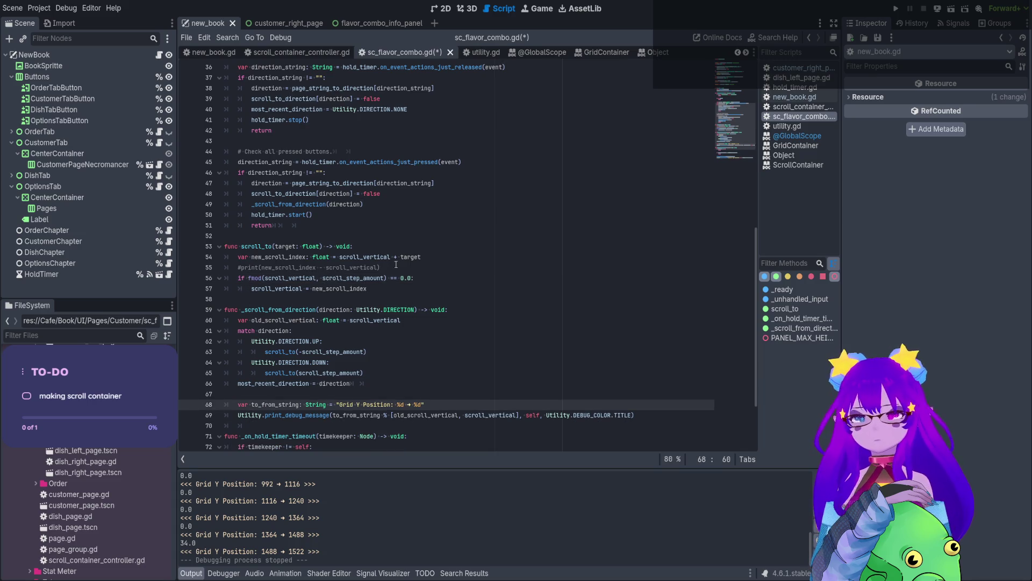
click(393, 263)
drag(406, 267, 225, 267)
key(BackSpace)
key(BackSpace)
key(ctrl+s)
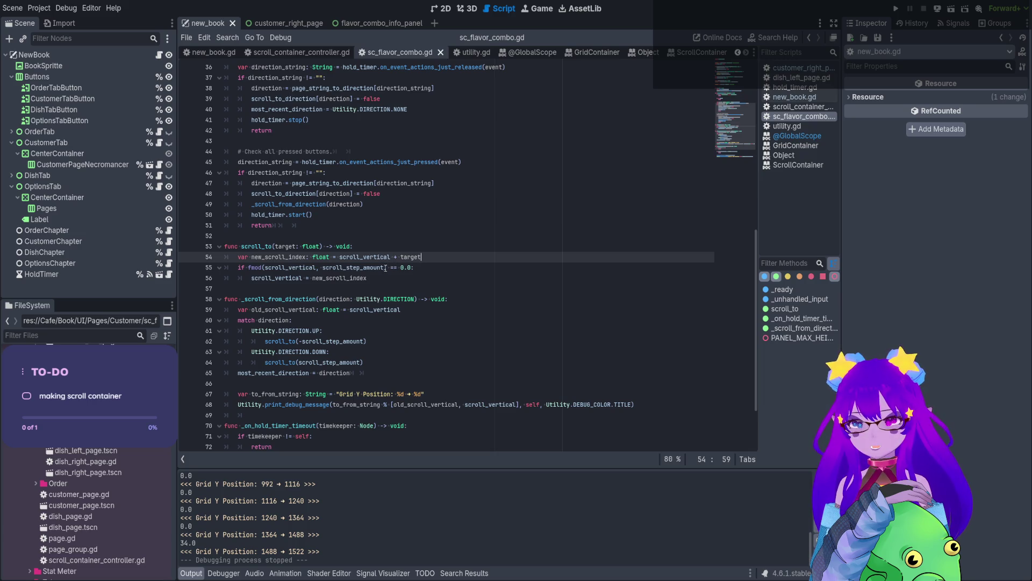
key(ctrl+s)
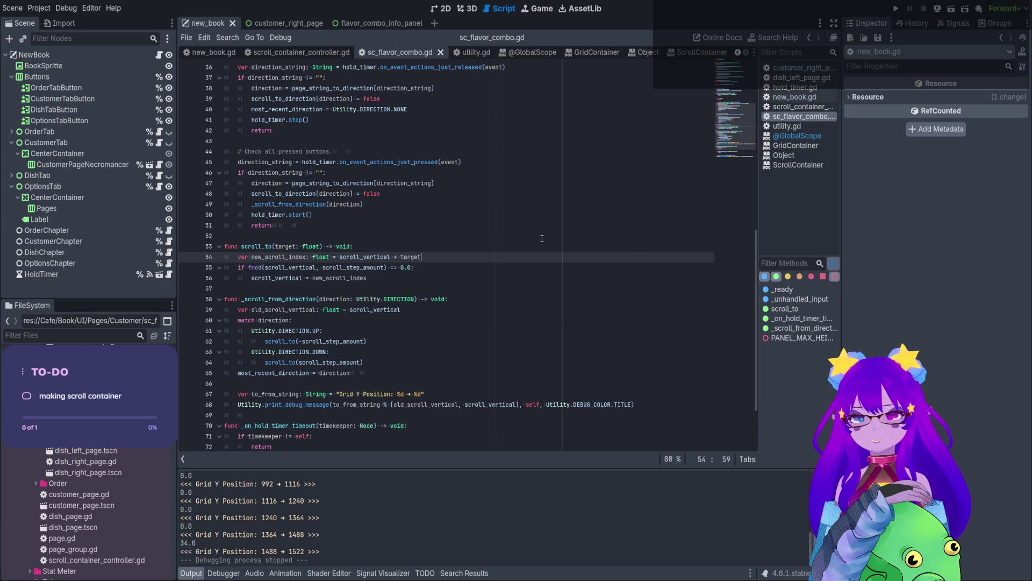
Open blank lines below line 54, the new_scroll_index line, for the upcoming guard.
click(410, 276)
click(429, 256)
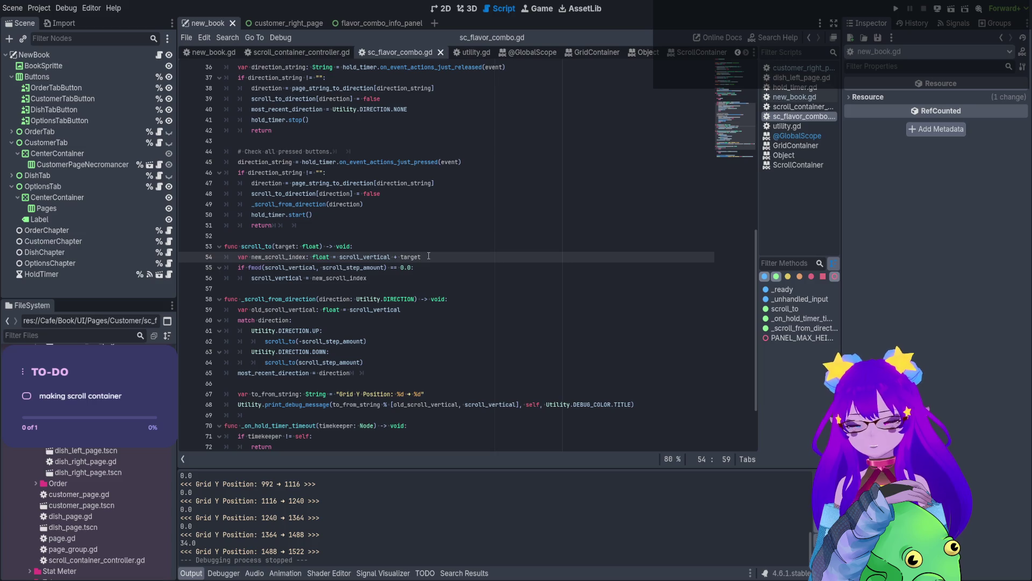
key(Return)
key(Return)
key(Up)
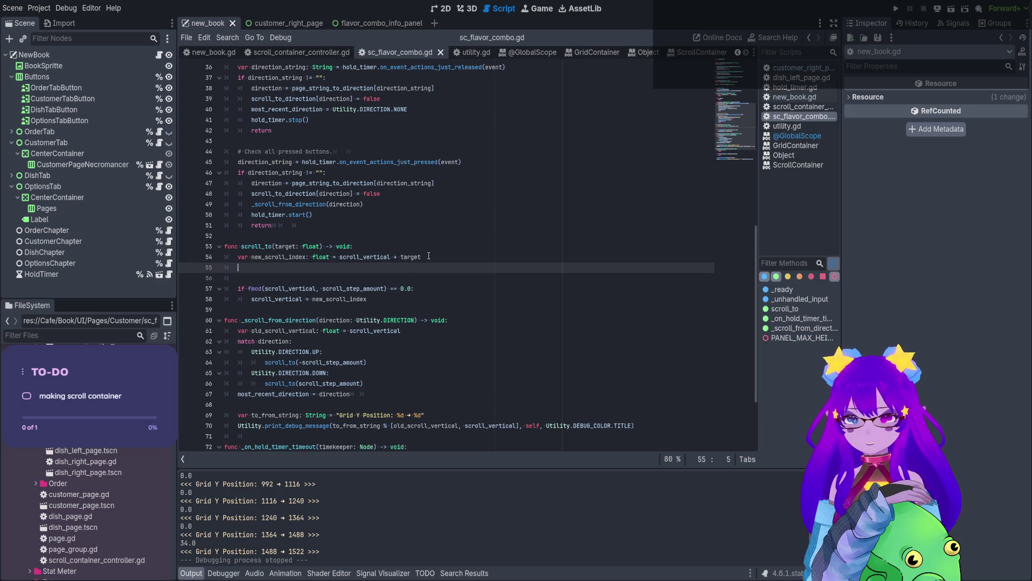
Add an early return when new_scroll_index == scroll_vertical, and save.
text(if new_scroll_index ==)
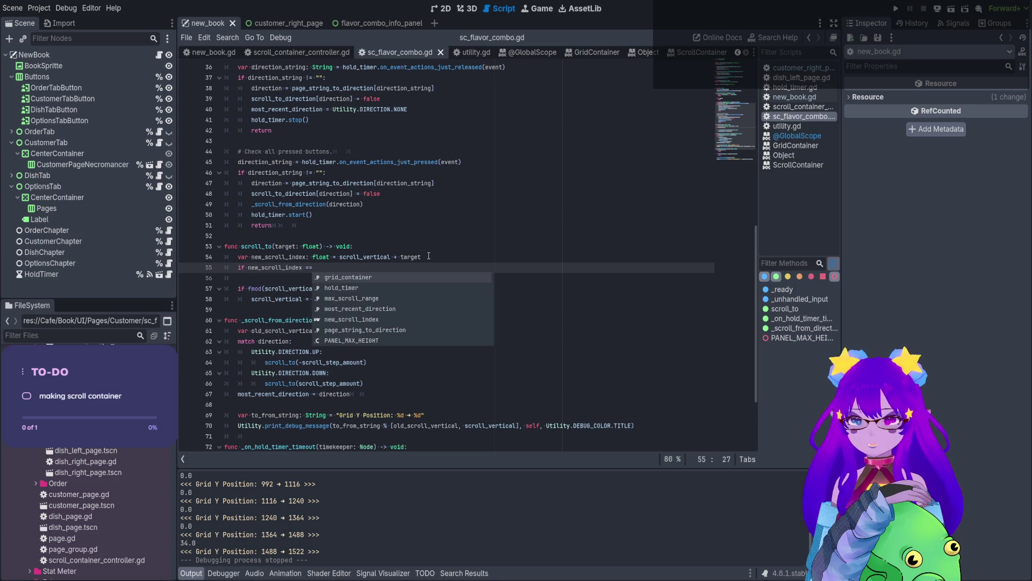
text( scroll)
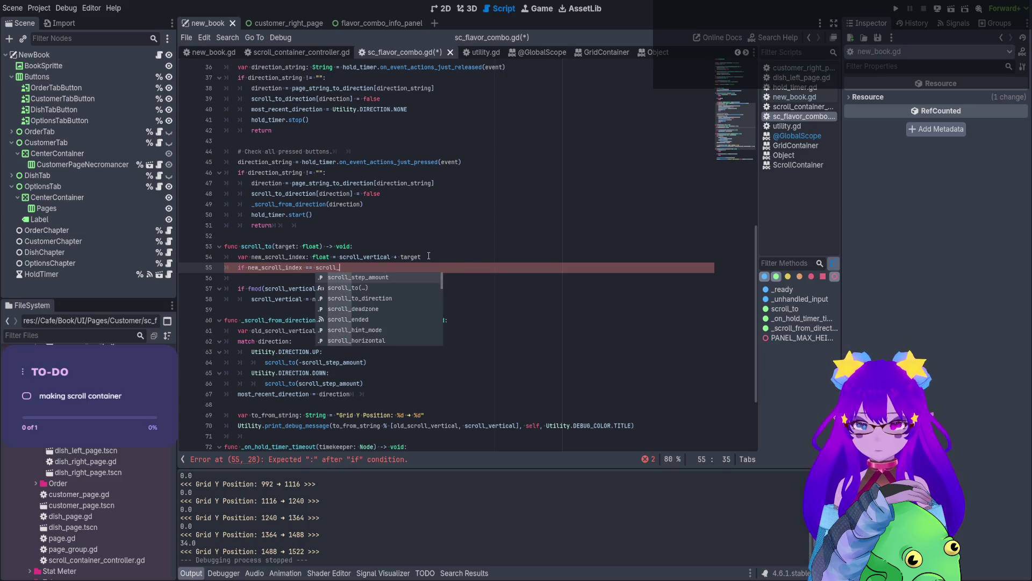
text(_ver)
key(Return)
key(Return)
text(return)
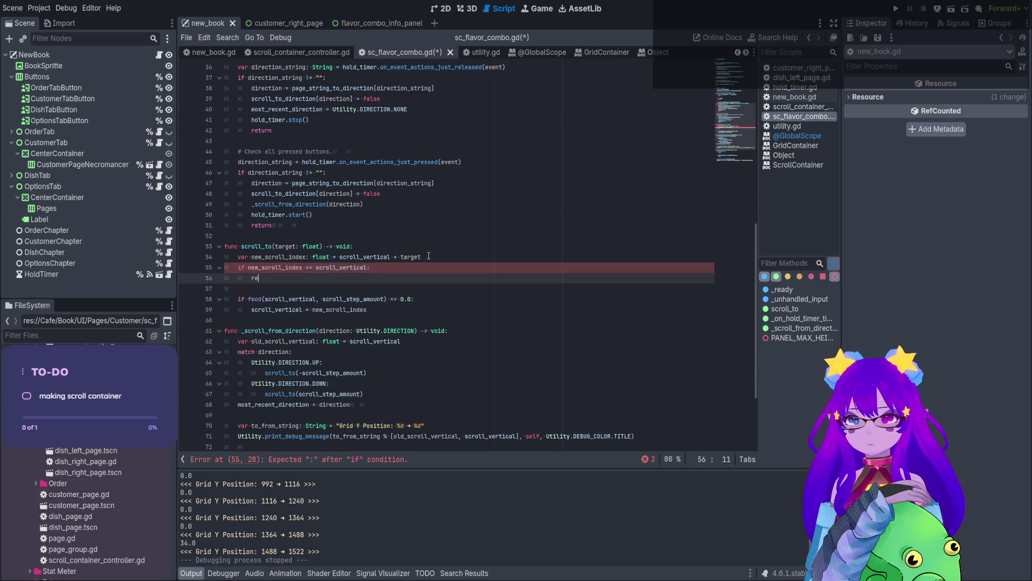
key(ctrl+s)
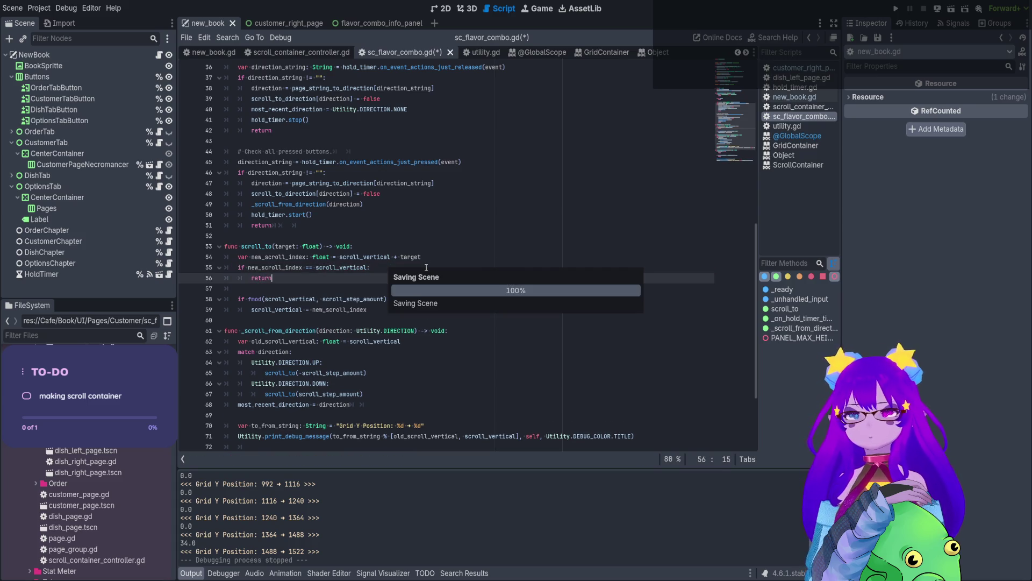
Move the to_from_string and debug message lines into scroll_to after the snap assignment, fix indentation, and save.
click(428, 426)
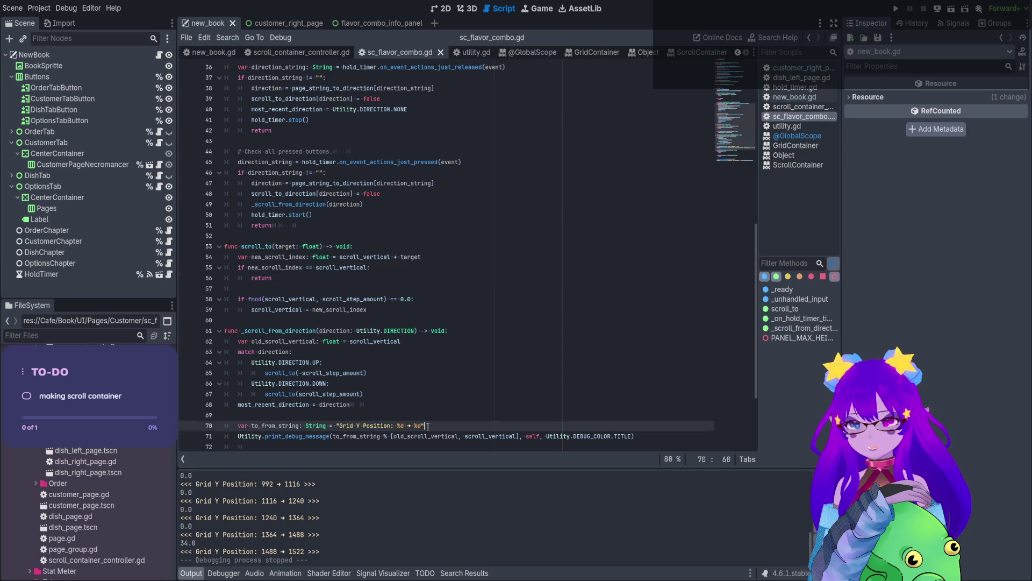
drag(635, 436, 203, 432)
key(ctrl+c)
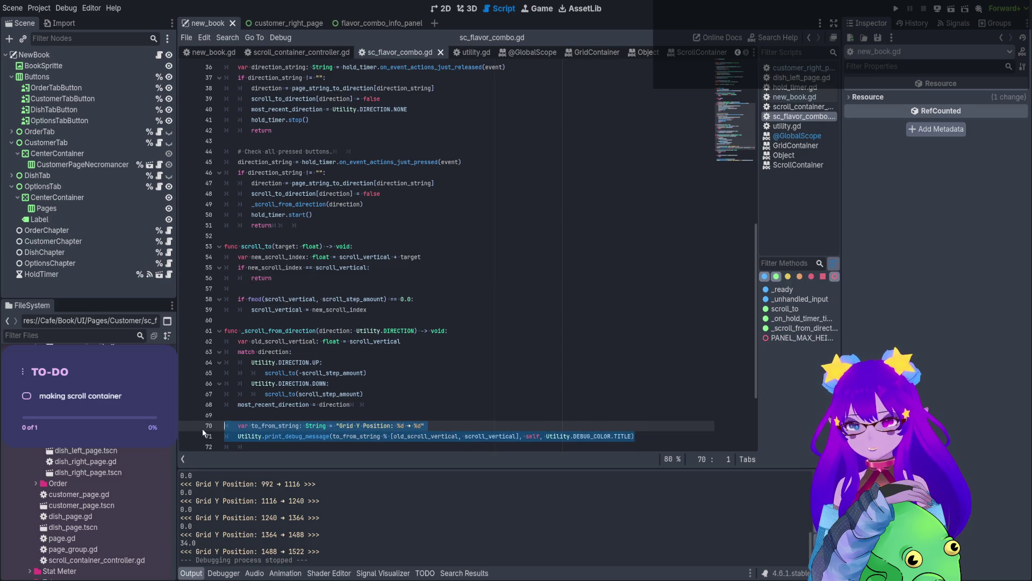
key(BackSpace)
key(BackSpace)
key(BackSpace)
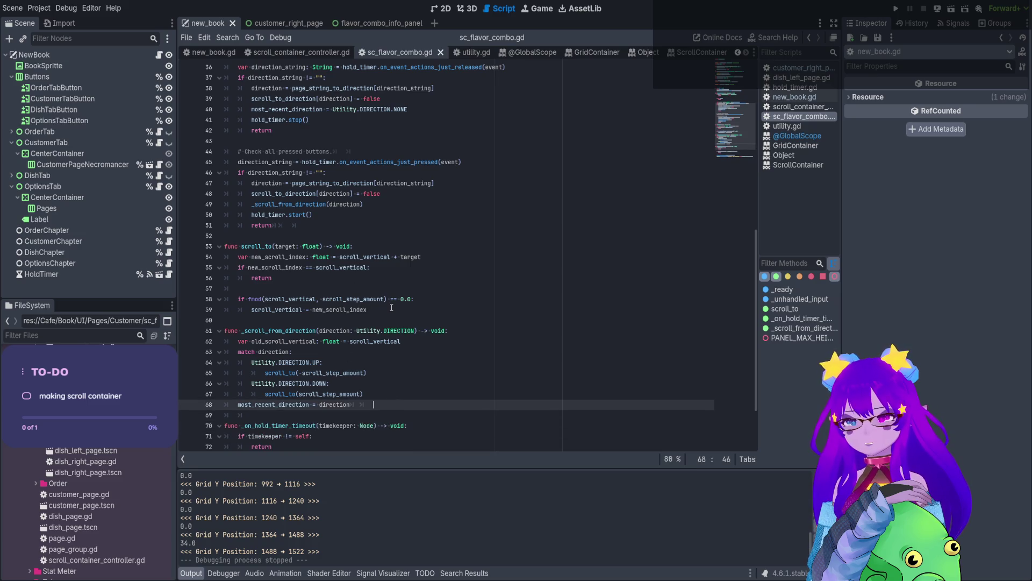
click(392, 308)
key(Return)
key(Return)
key(ctrl+v)
click(253, 332)
key(shift+Tab)
click(352, 319)
key(ctrl+s)
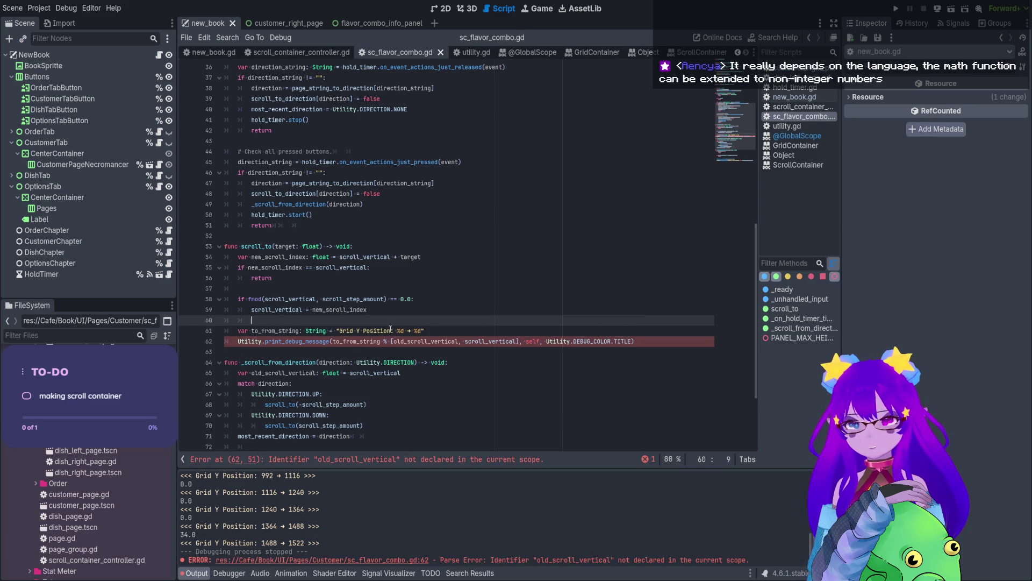
Move 'var old_scroll_vertical: float = scroll_vertical' to the first line of scroll_to, fix indentation, and save.
scroll(391, 328, down, 1)
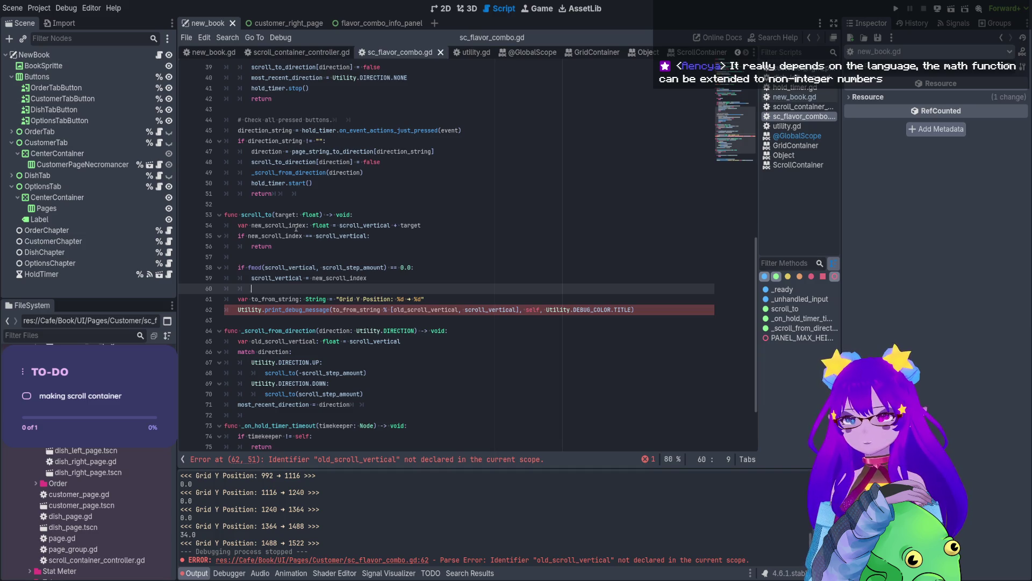
click(404, 342)
drag(401, 342, 224, 342)
key(ctrl+c)
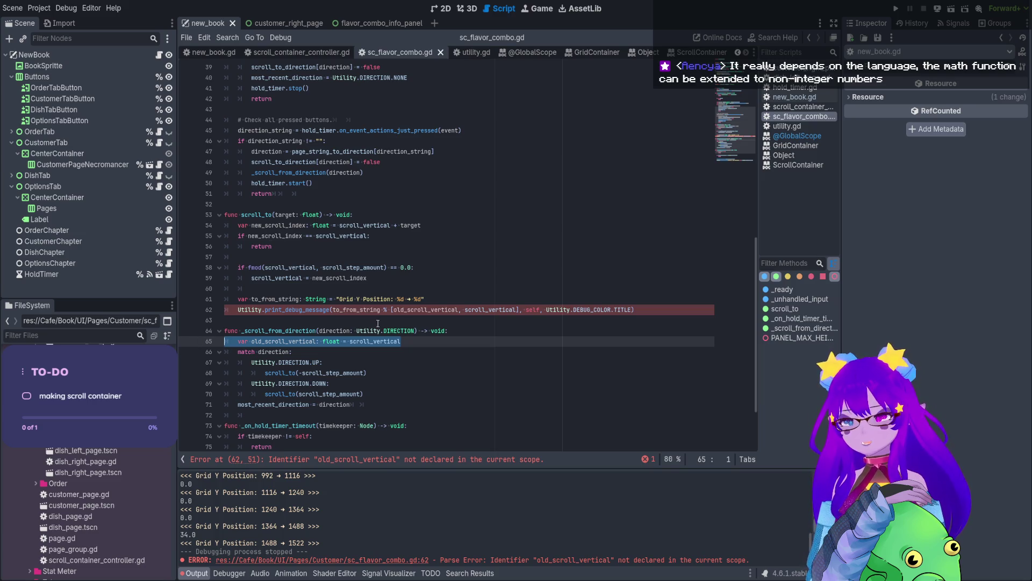
key(BackSpace)
key(BackSpace)
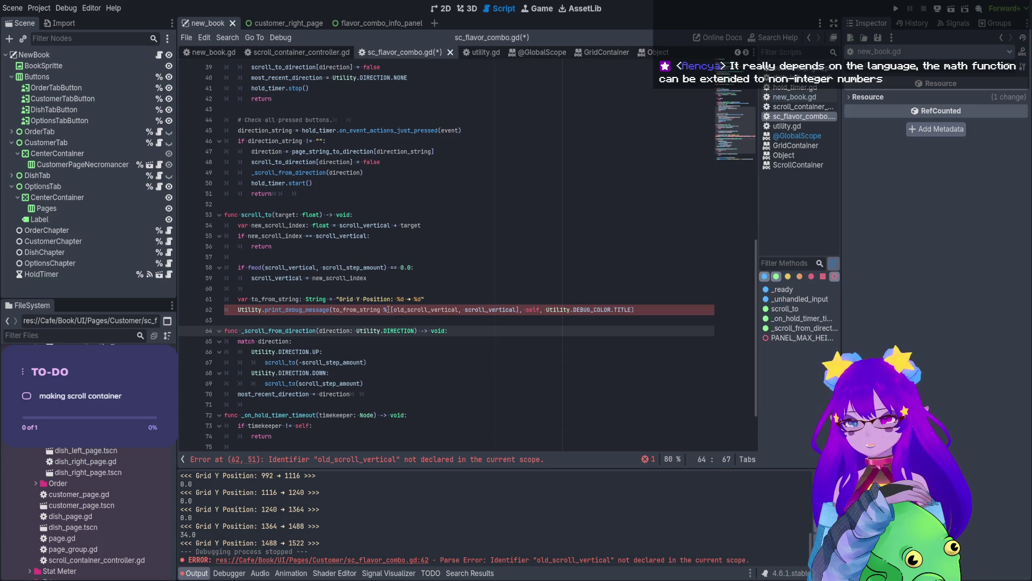
click(428, 215)
key(Return)
key(ctrl+v)
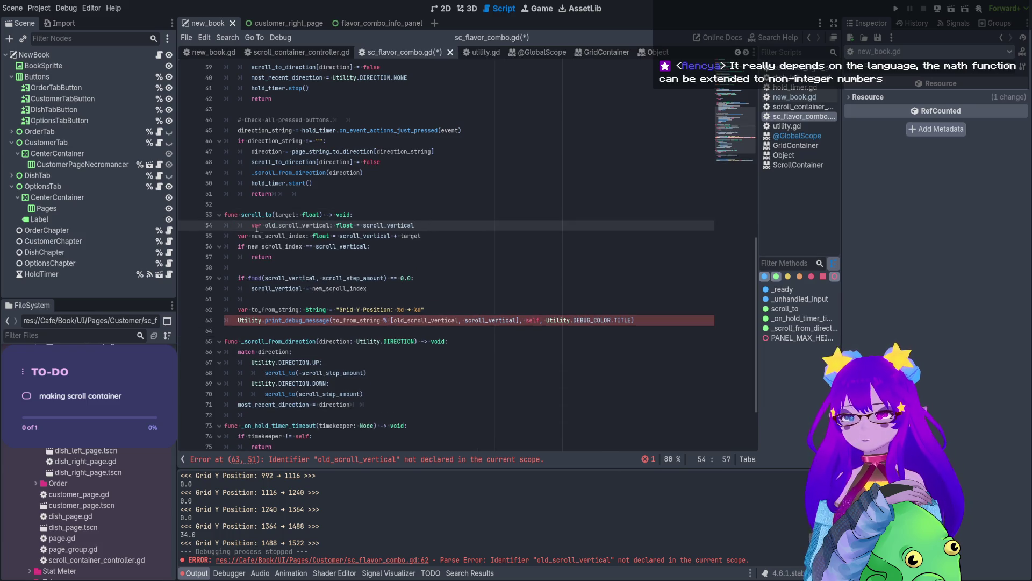
key(Home)
key(BackSpace)
click(302, 266)
key(ctrl+s)
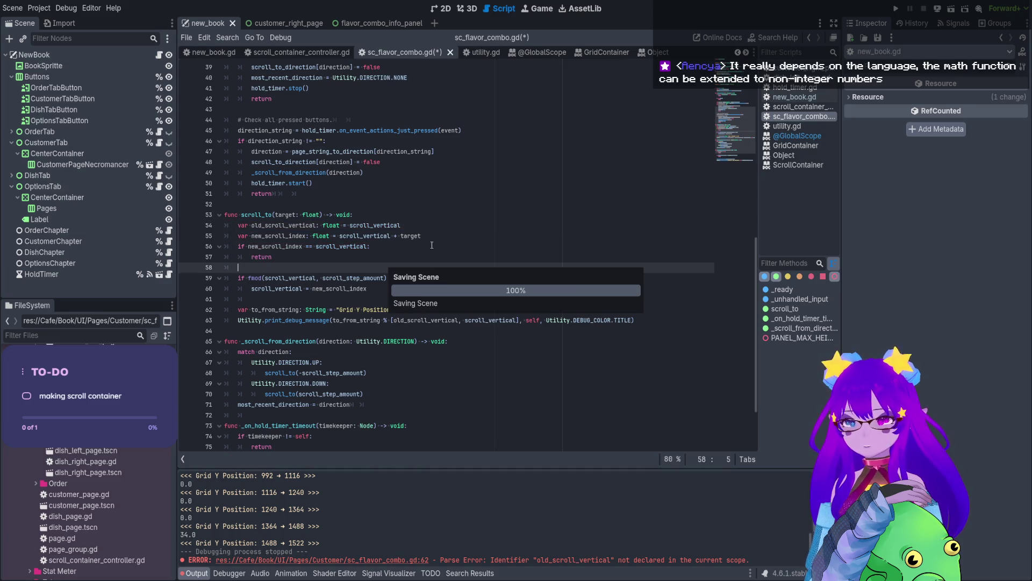
Add a blank line after new_scroll_index, save, and run the project with F5.
click(433, 237)
key(Return)
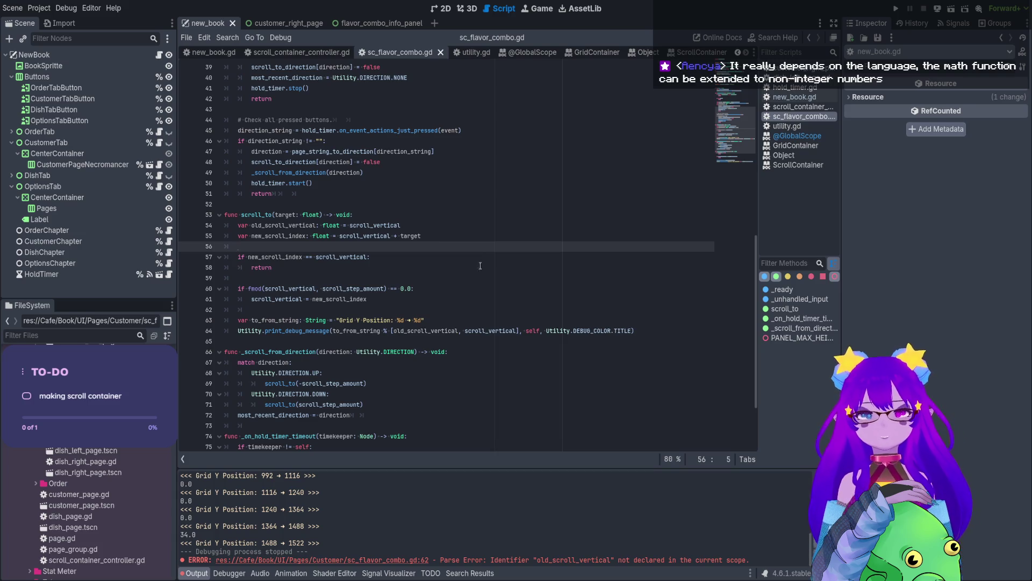
scroll(433, 238, down, 2)
click(468, 288)
key(ctrl+s)
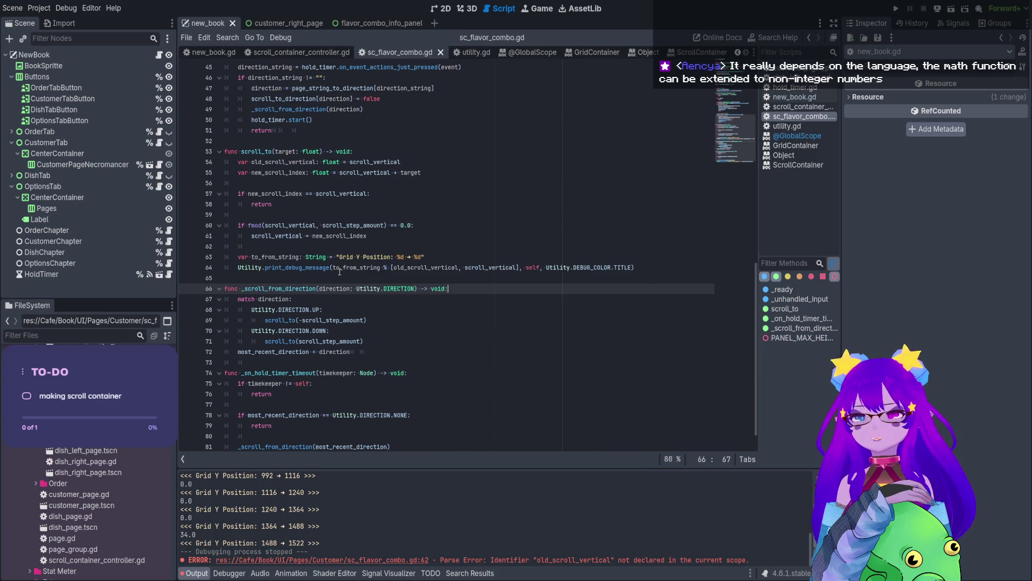
key(F5)
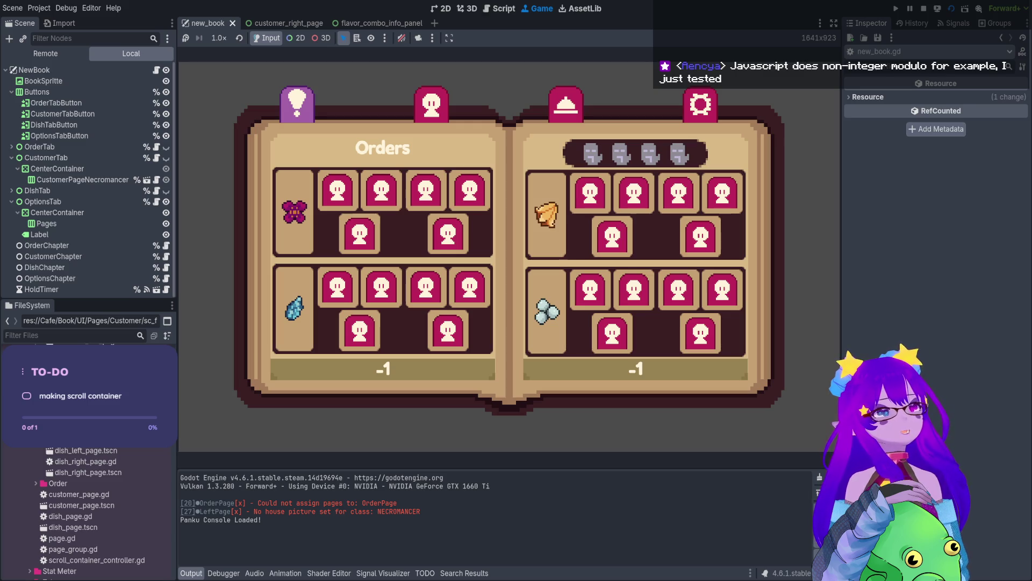
Open the Necromancer customer page in the running game, then stop it and return to sc_flavor_combo.gd.
click(431, 103)
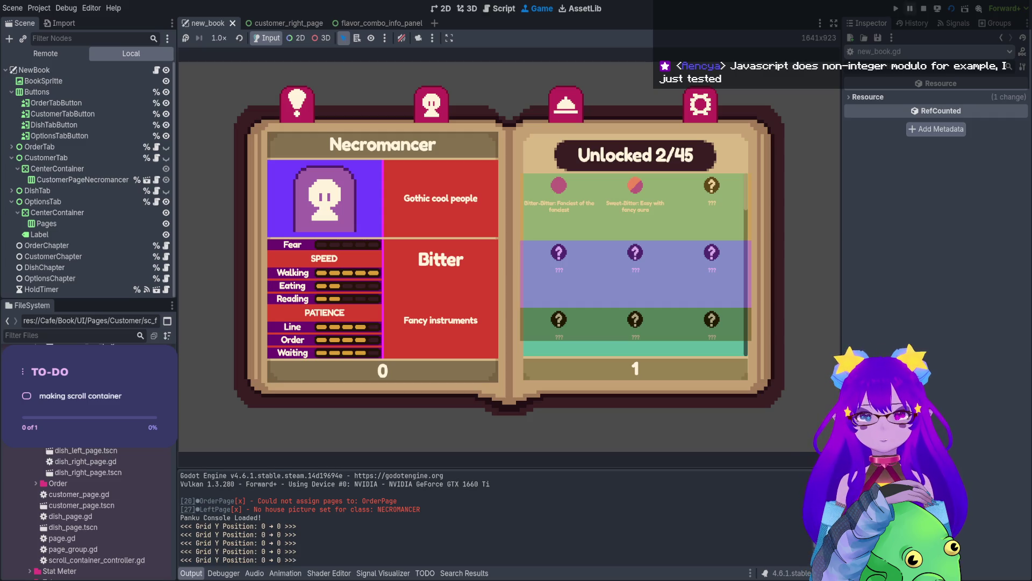
click(923, 8)
click(387, 269)
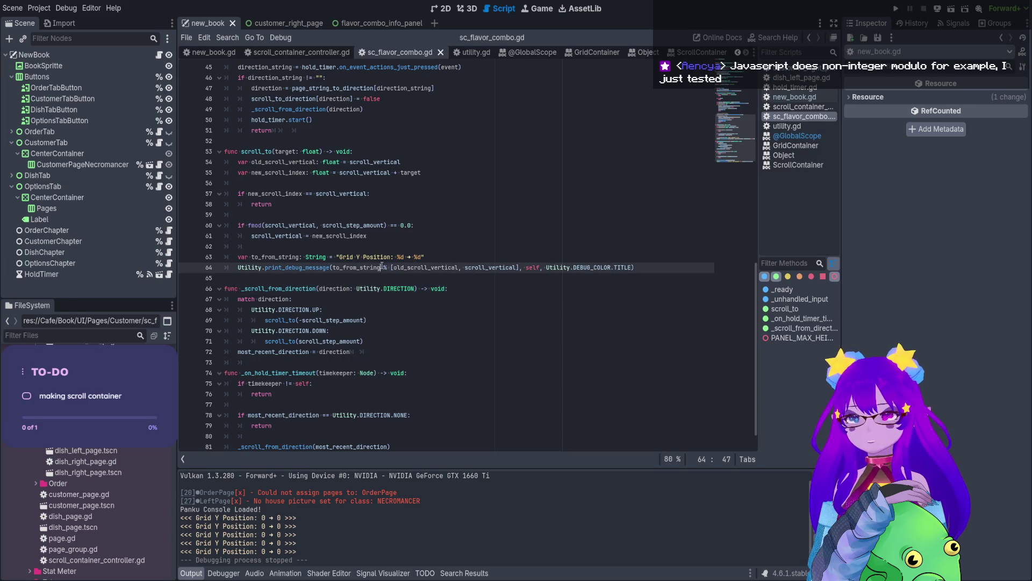
Replace new_scroll_index with old_scroll_vertical in line 57's early-return check, and save.
click(367, 257)
scroll(335, 220, up, 1)
click(285, 225)
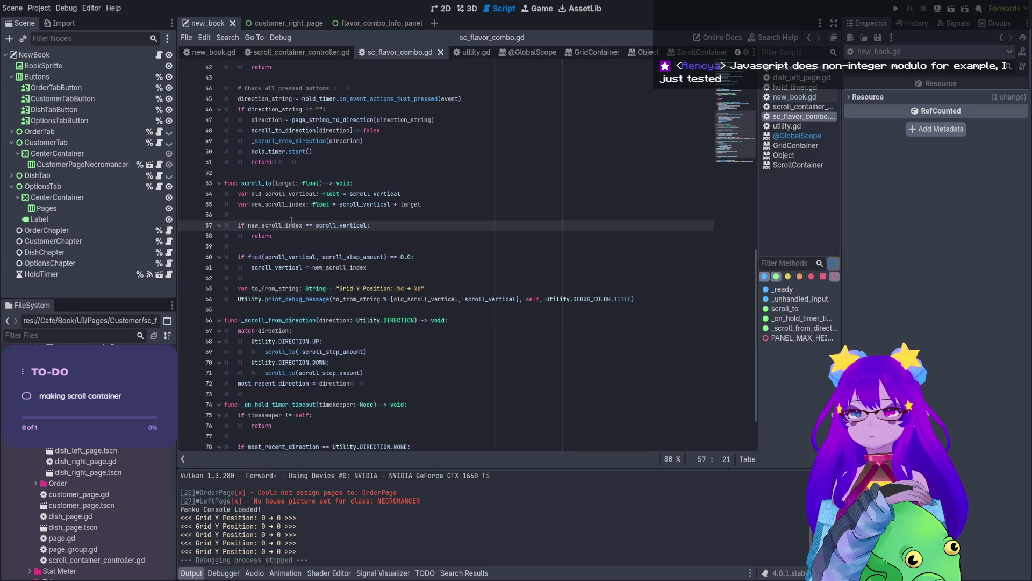
double_click(284, 225)
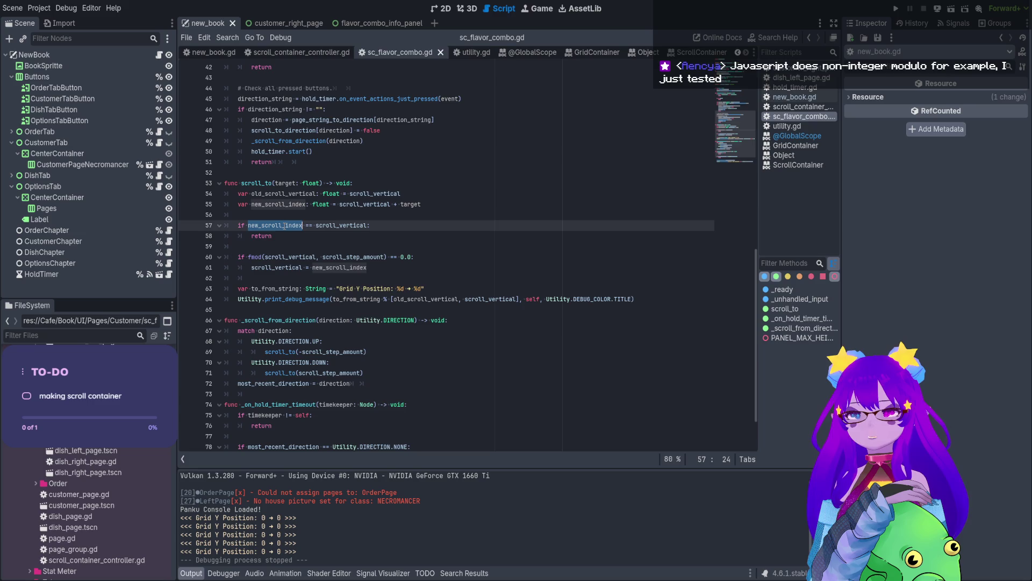
double_click(352, 225)
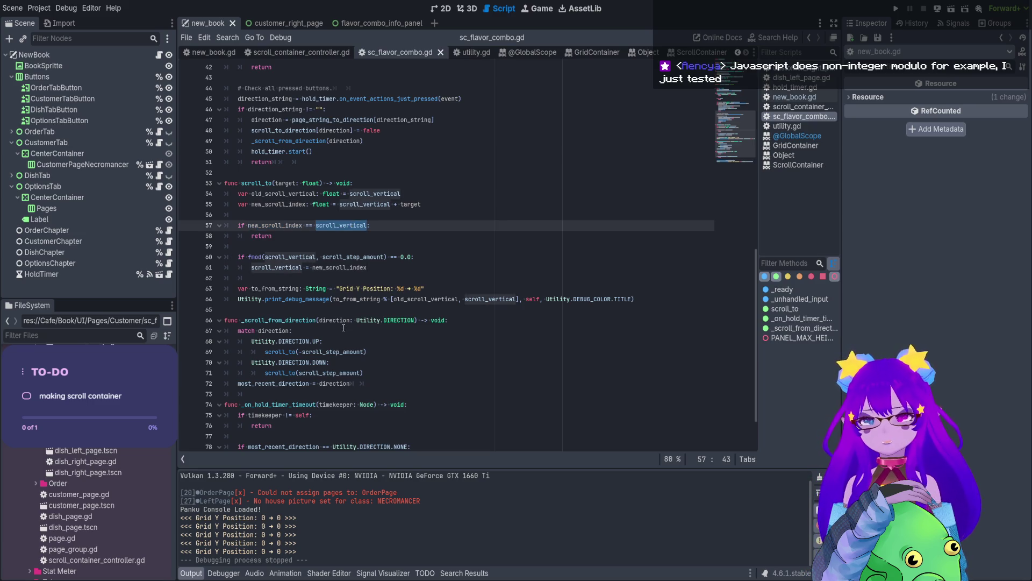
double_click(424, 301)
key(ctrl+c)
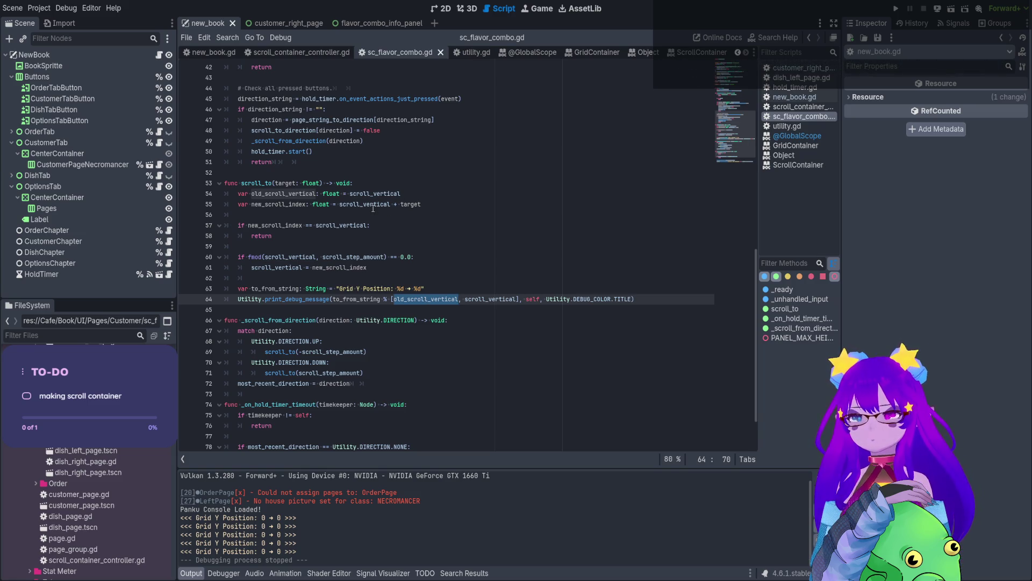
double_click(291, 224)
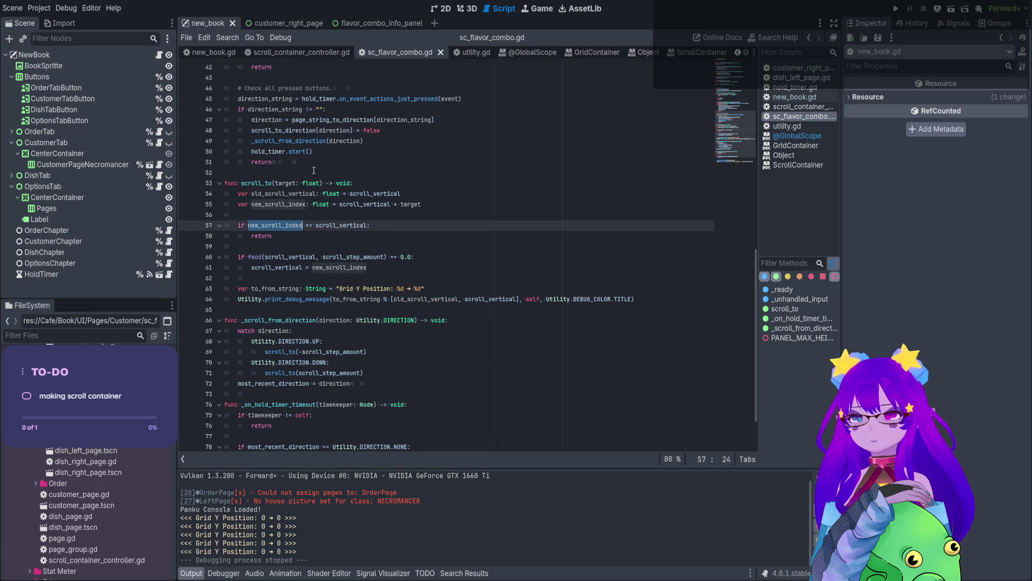
key(ctrl+v)
key(ctrl+s)
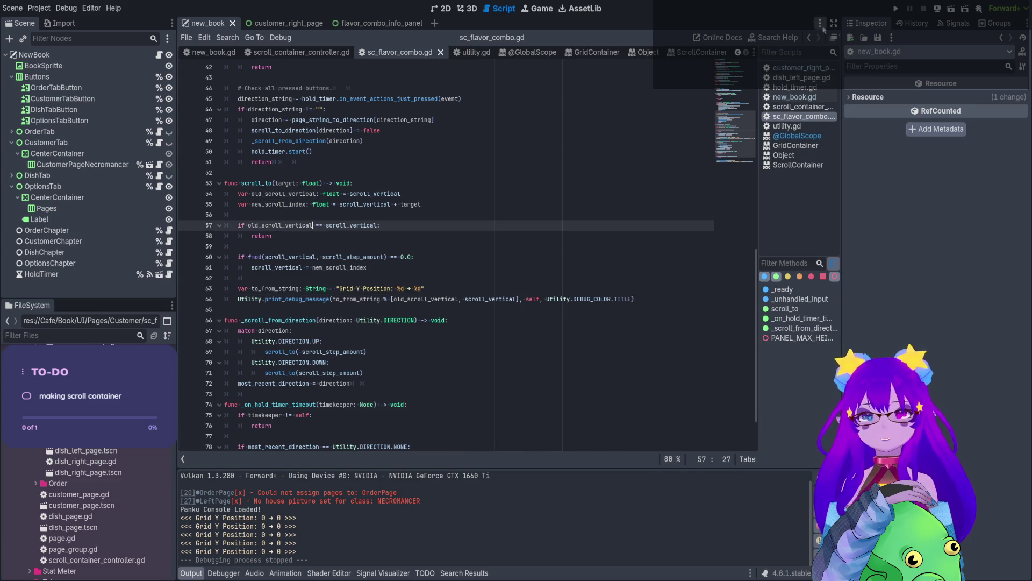
Rerun the game, open the Necromancer customer page, then stop it with F8.
key(F5)
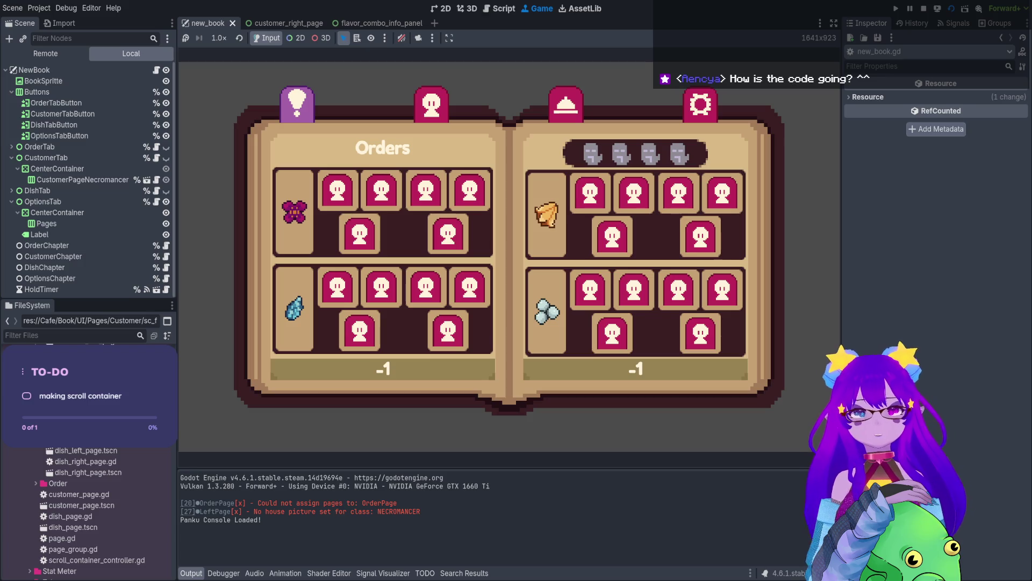
click(431, 104)
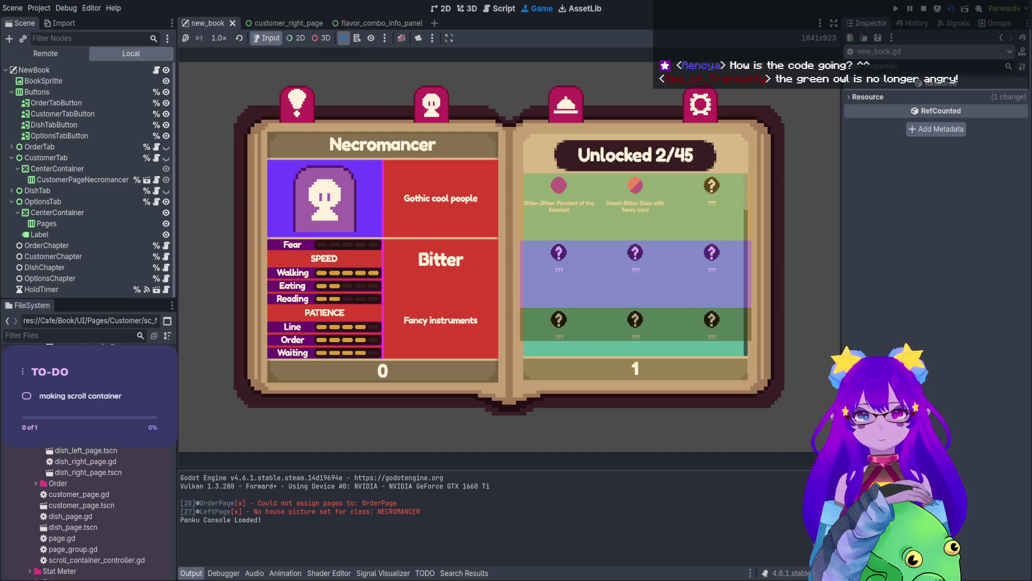
key(F8)
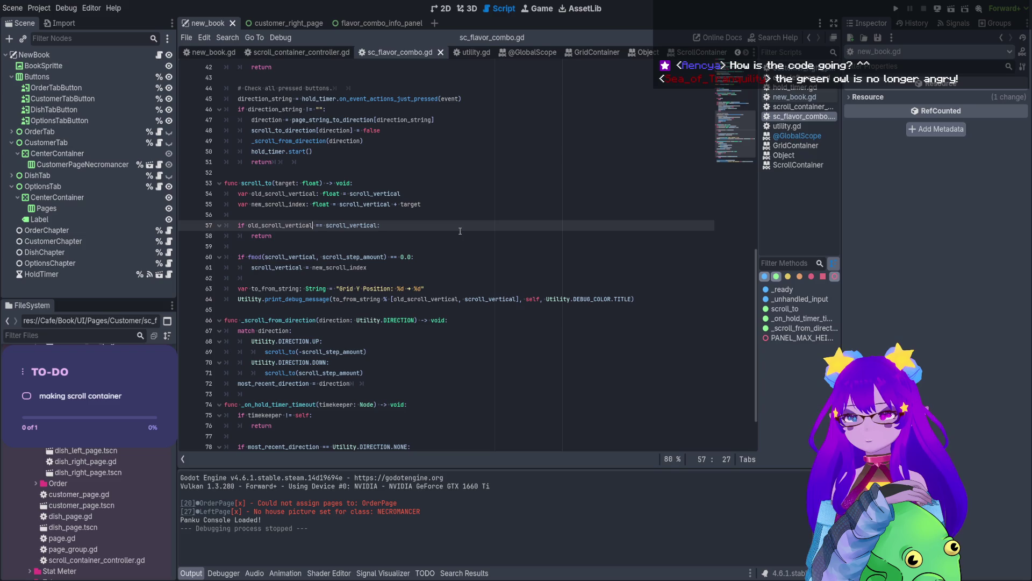
Clear line 57's old comparison and rename new_scroll_index to new_scroll_vertical on lines 55 and 61.
click(326, 226)
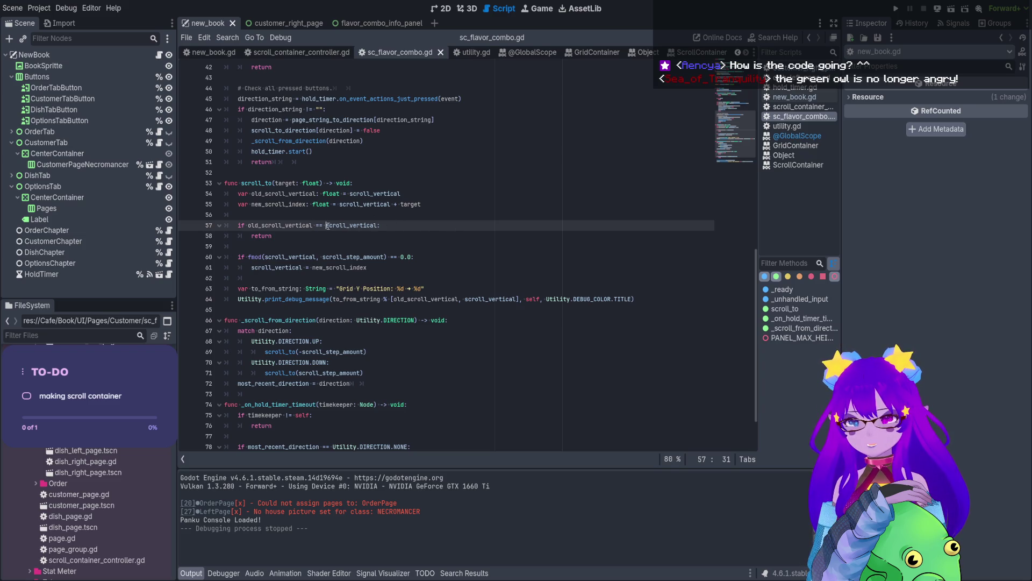
drag(327, 225, 248, 226)
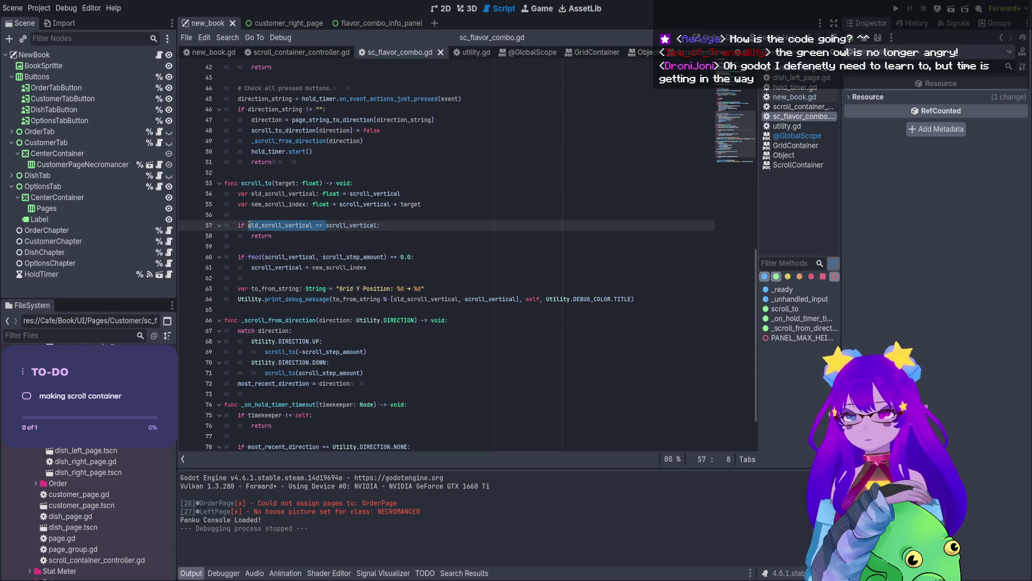
key(BackSpace)
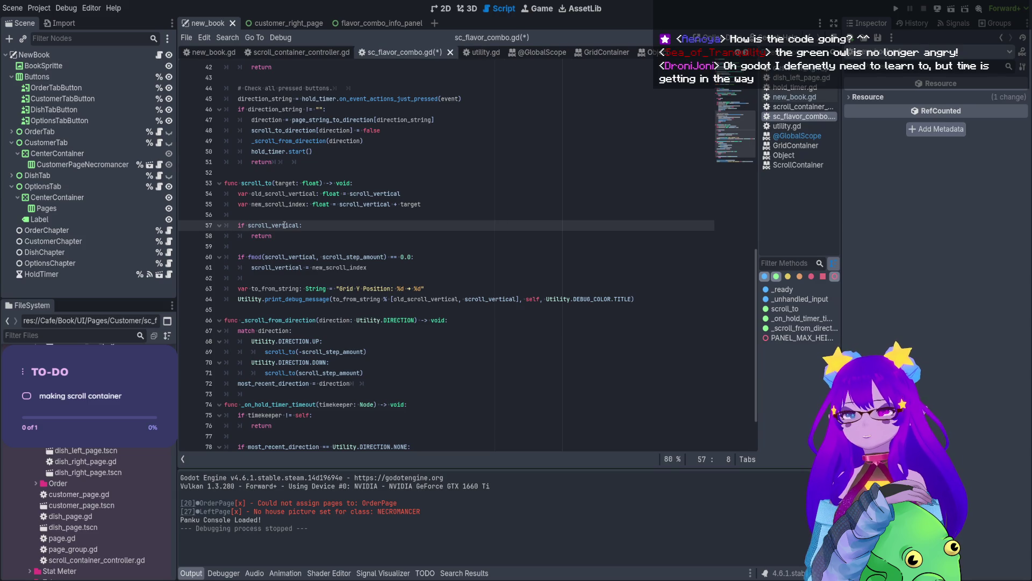
click(347, 204)
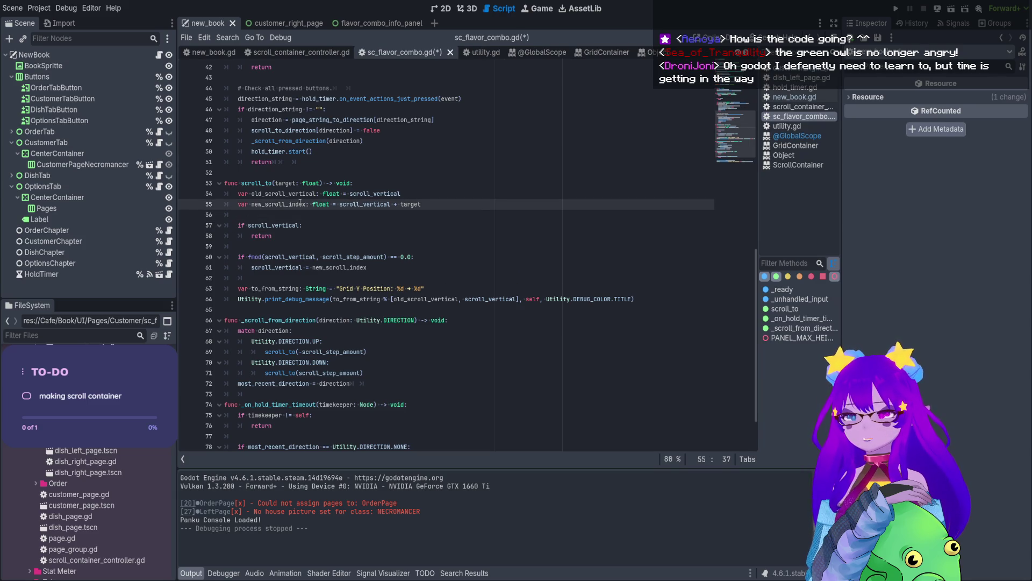
double_click(300, 203)
drag(306, 205, 289, 204)
text(vertical)
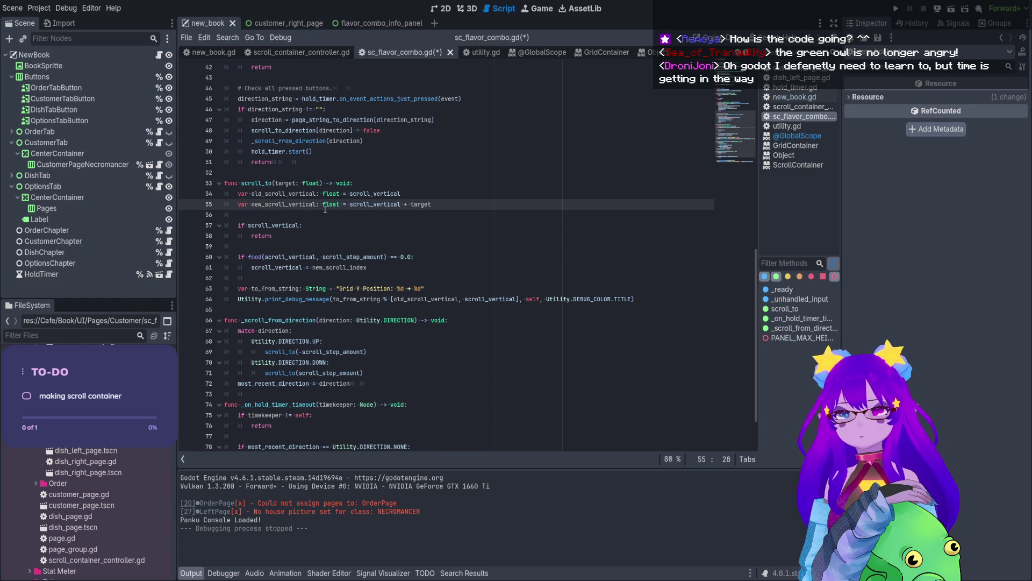
key(ctrl+shift+Left)
key(ctrl+c)
key(Down)
key(Down)
key(Down)
key(End)
key(ctrl+shift+Left)
key(ctrl+v)
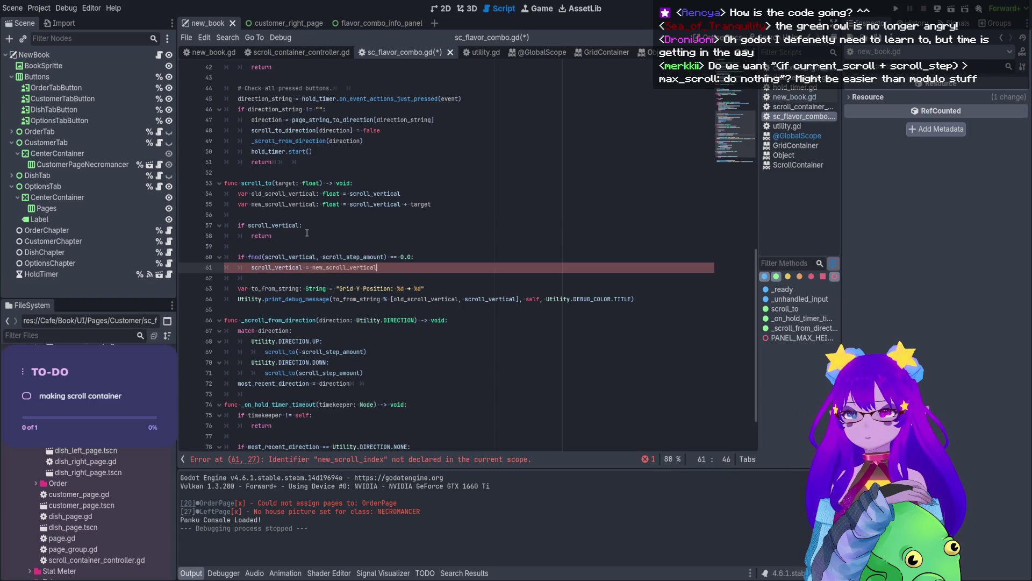
Make line 57 read 'if scroll_vertical == new_scroll_vertical:', save, and run the current scene.
click(299, 225)
text(== )
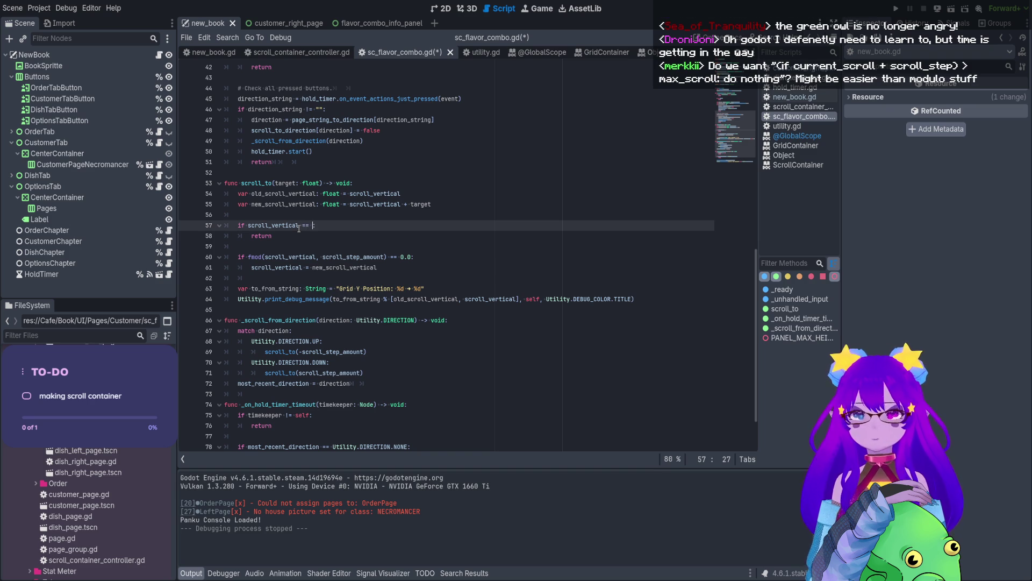
text(new_scroll_vertical)
key(ctrl+s)
key(Escape)
key(Down)
key(Down)
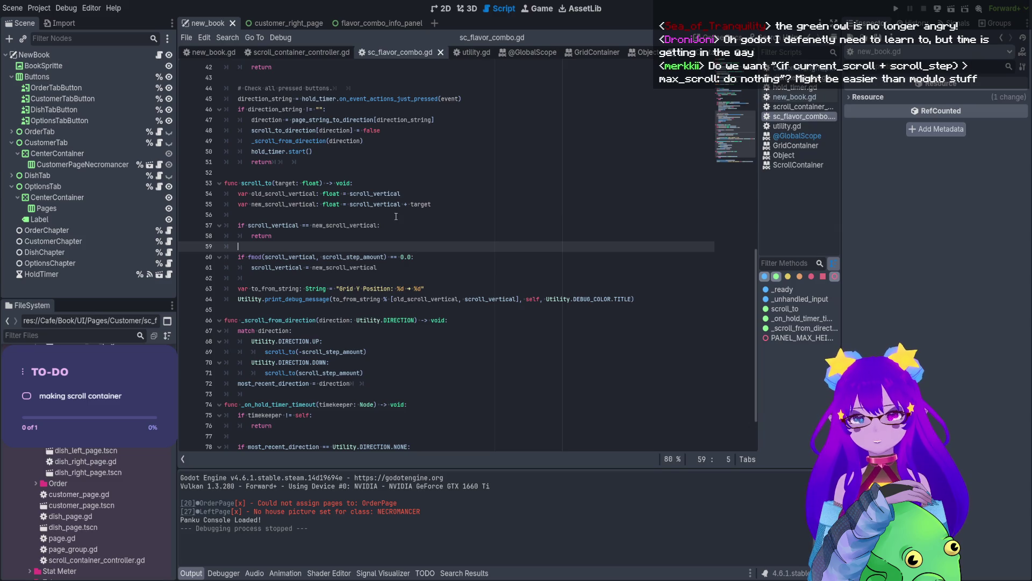
click(952, 8)
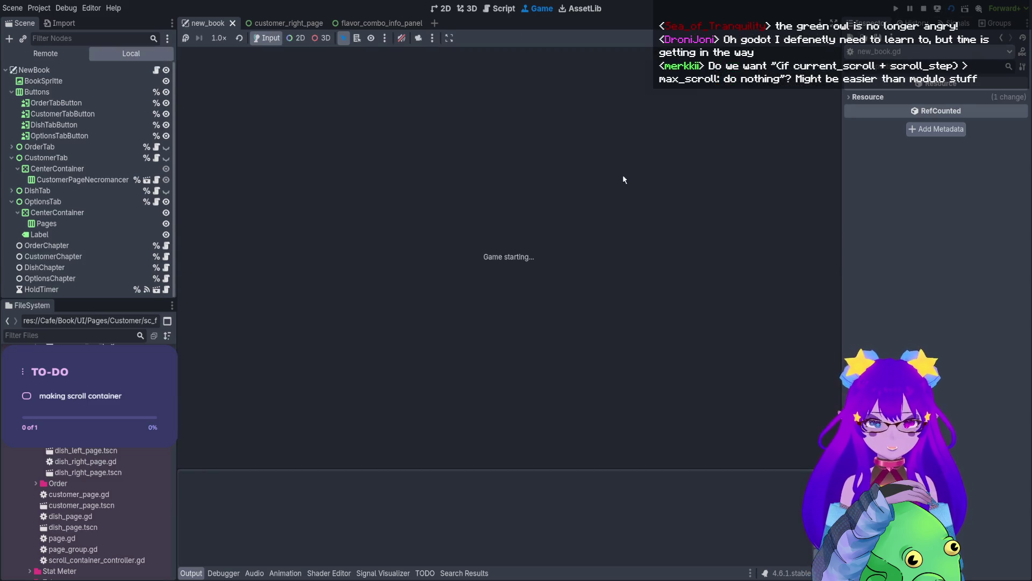
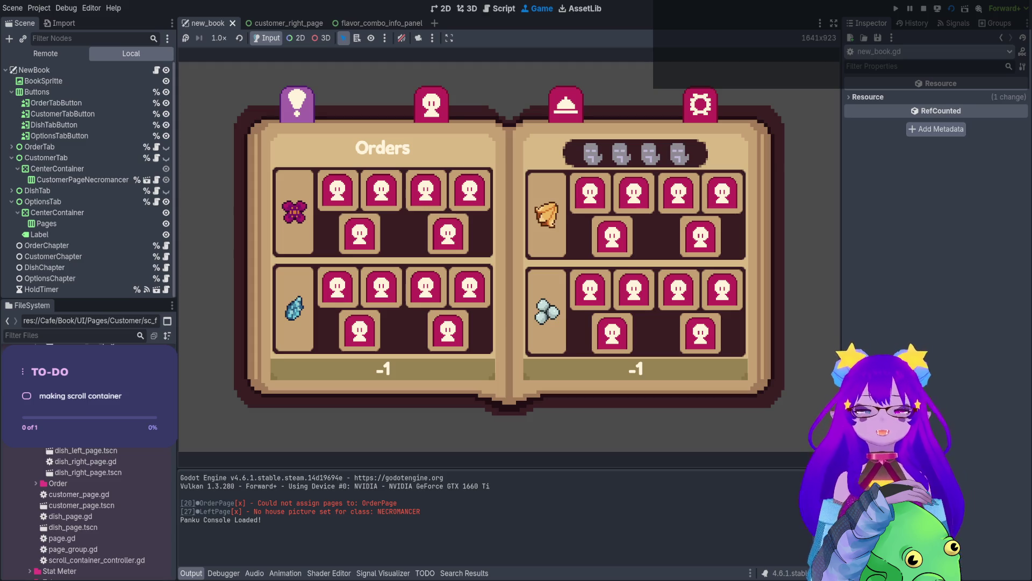
Switch the book to the customer page, scroll its grid between 0 and 124, then stop the game.
key(Right)
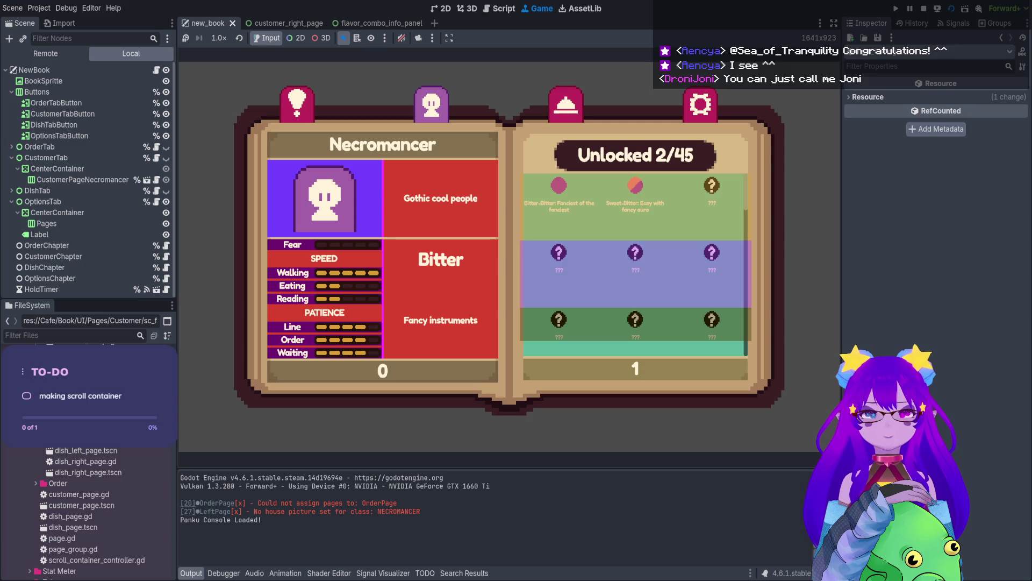
scroll(636, 264, down, 5)
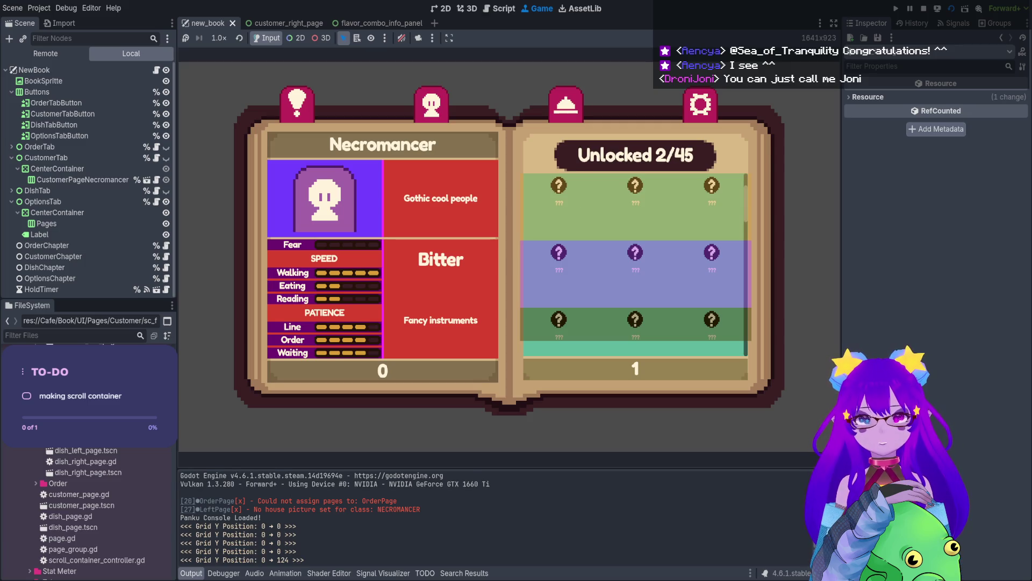
scroll(635, 264, up, 2)
scroll(636, 264, up, 3)
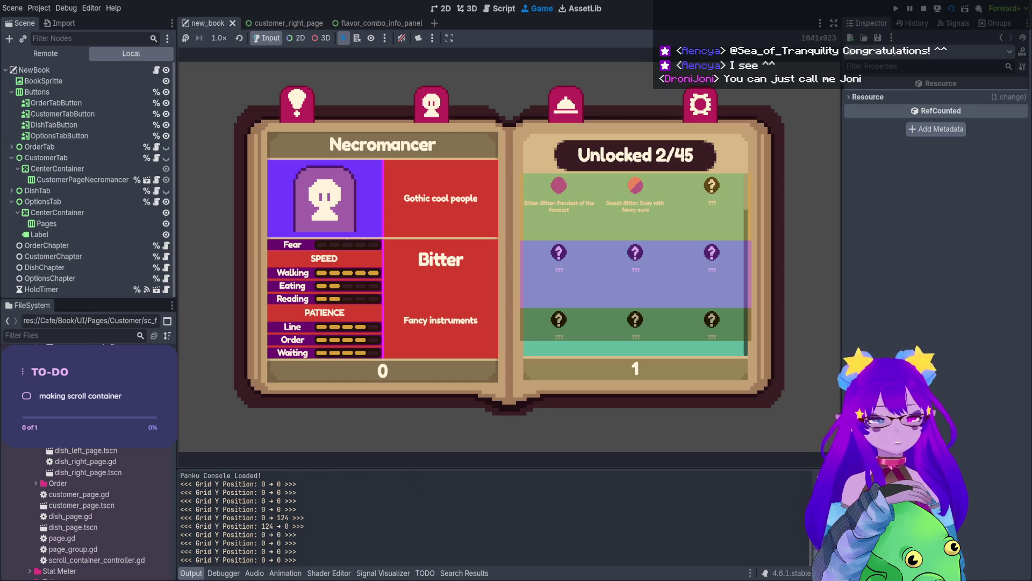
scroll(635, 264, up, 1)
scroll(636, 263, down, 1)
scroll(636, 264, up, 3)
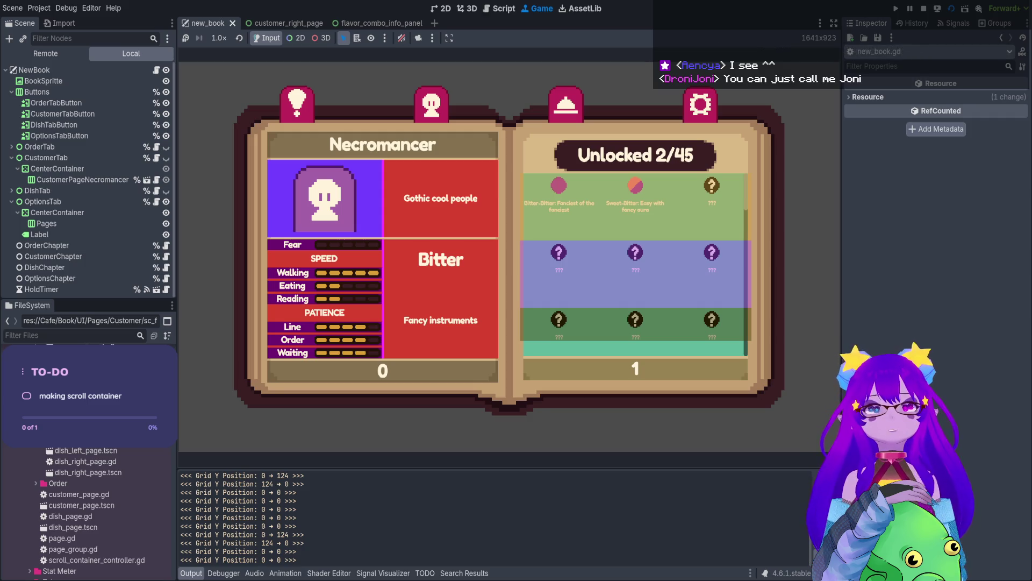
click(923, 9)
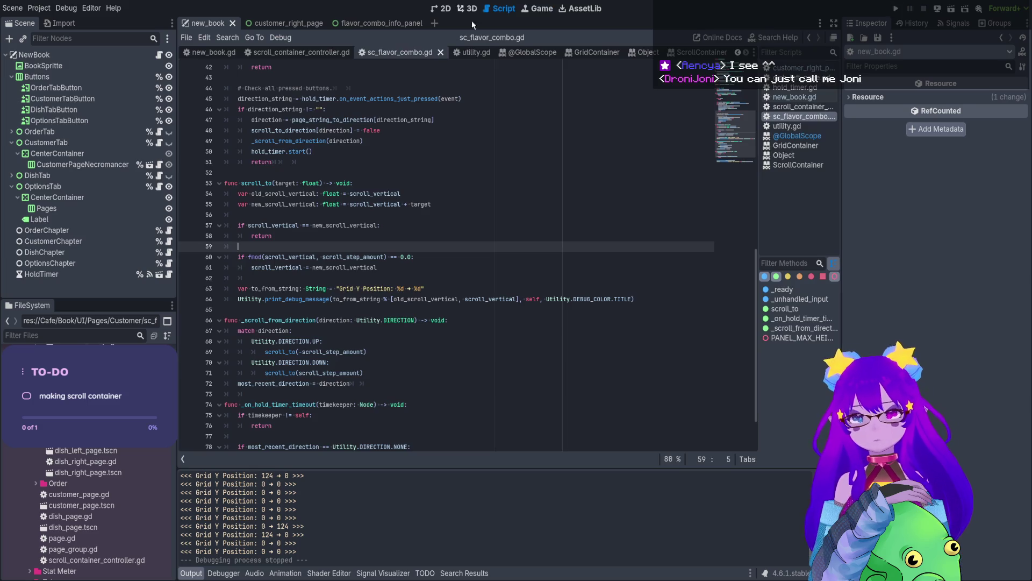
Check the scroll_vertical uses in scroll_to, add a breakpoint on line 57, and run with F5.
double_click(424, 299)
double_click(473, 299)
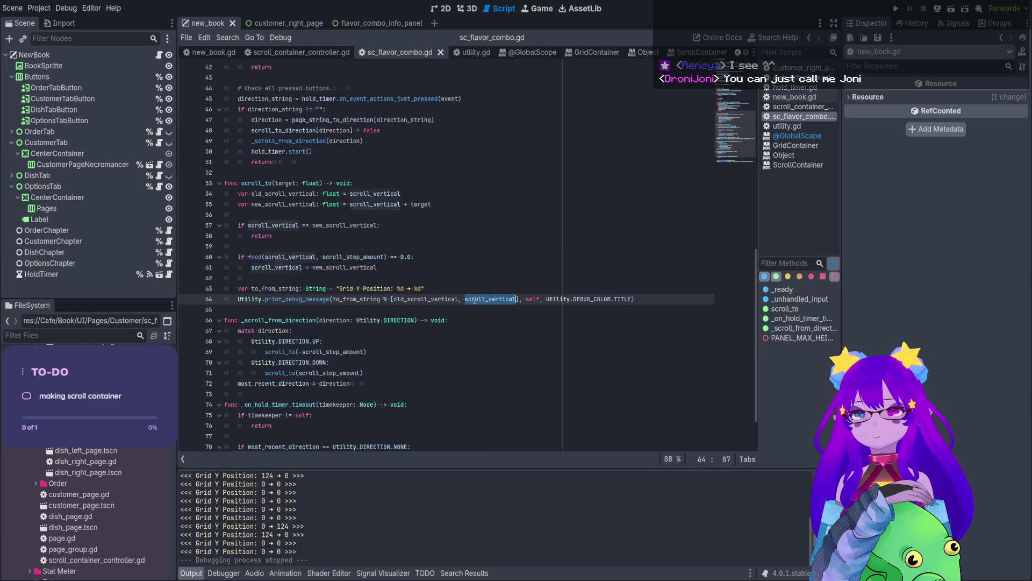
key(Up)
key(Up)
key(Up)
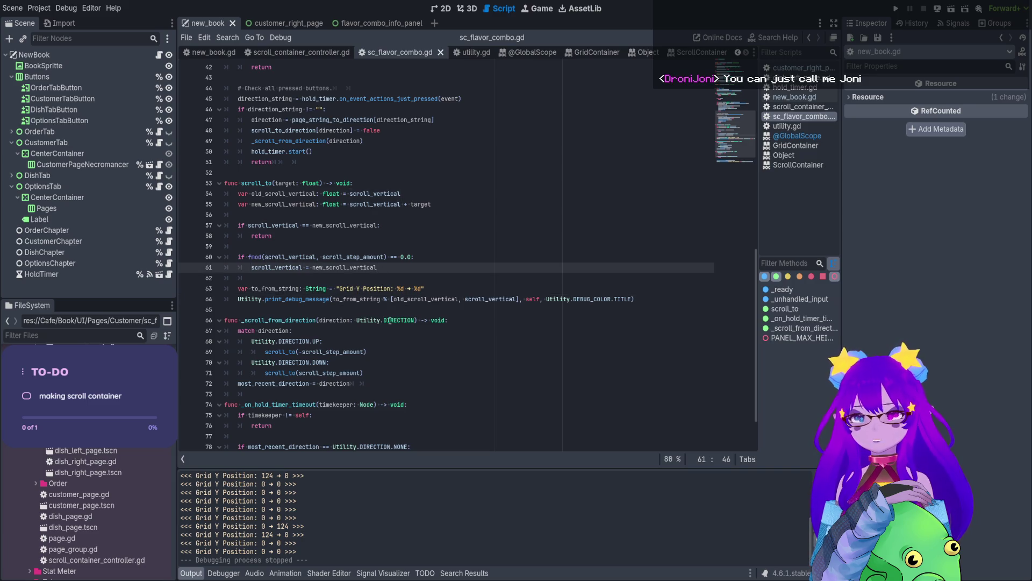
double_click(282, 225)
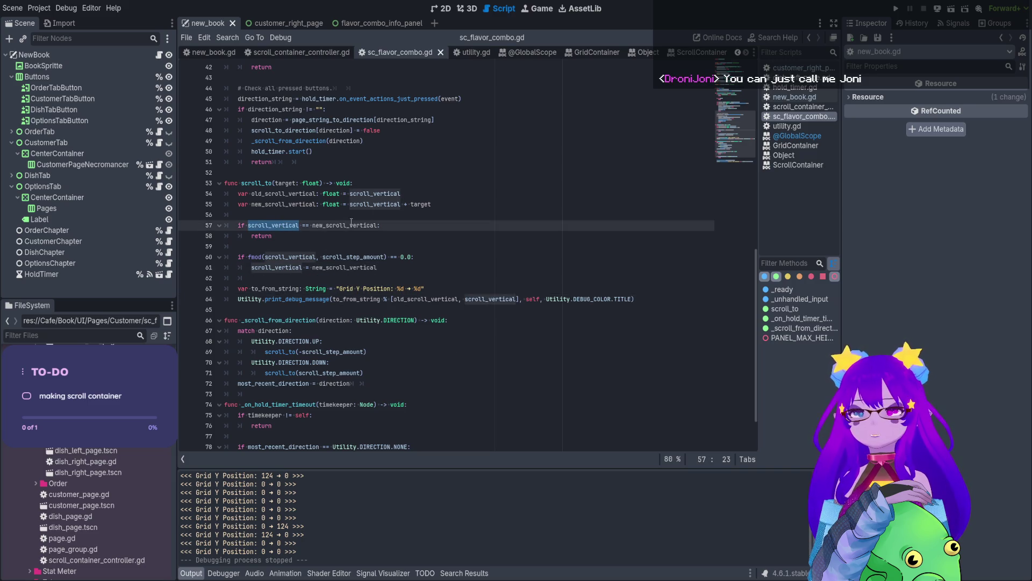
key(Down)
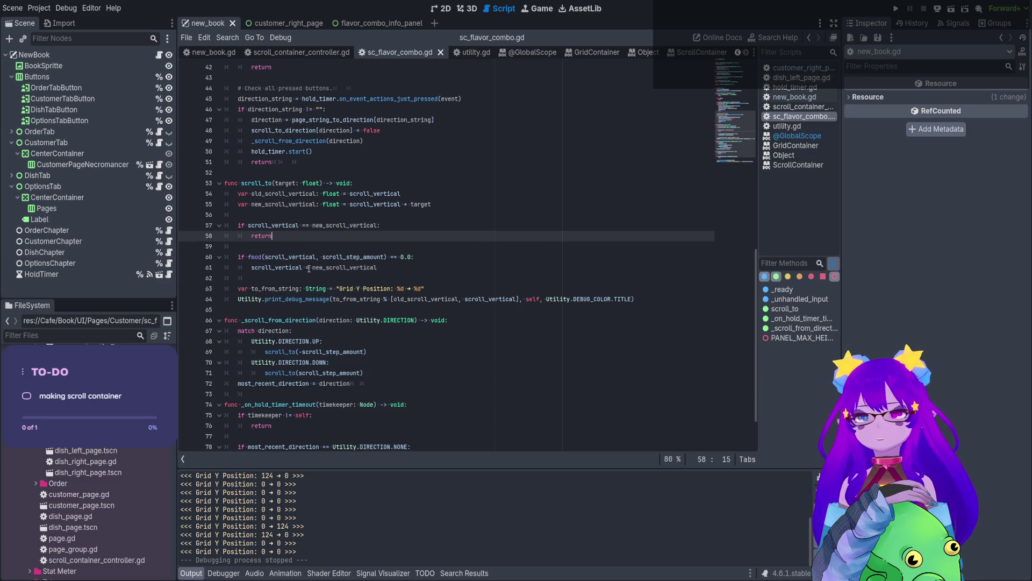
click(185, 227)
key(F5)
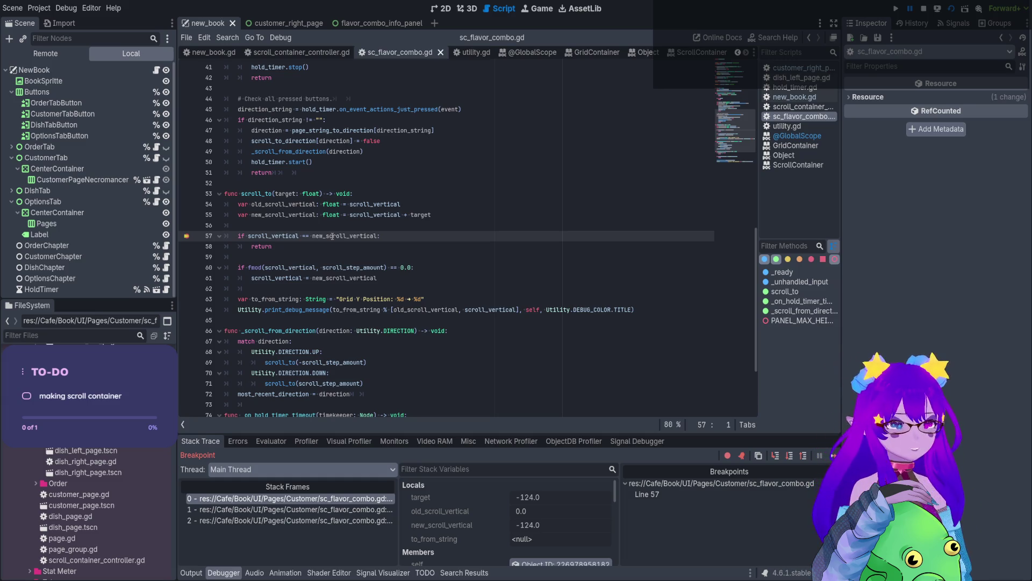
Stop debugging and add 'if new_scroll_vertical < 0:' above the equality check.
click(924, 9)
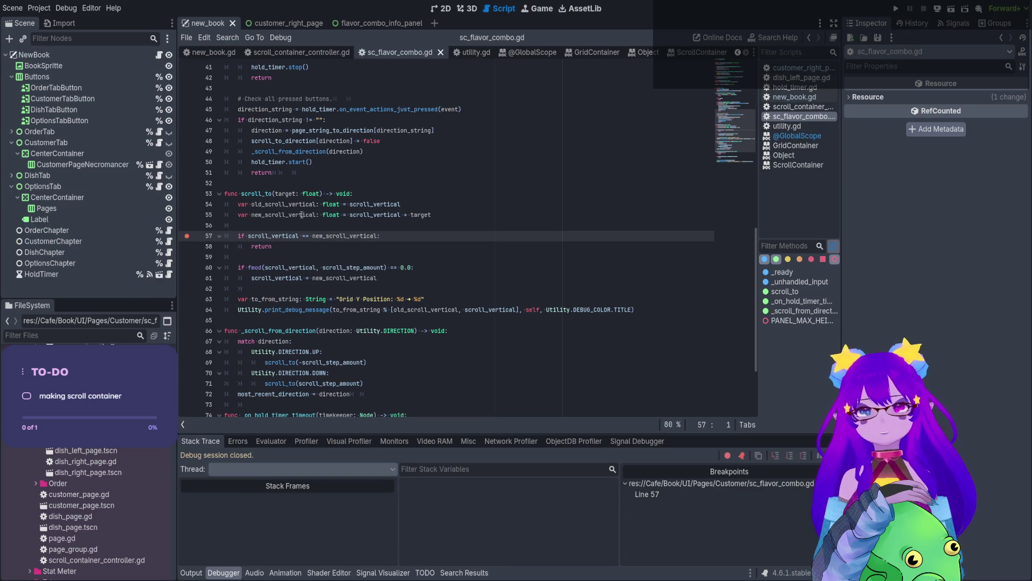
click(247, 225)
key(Return)
key(Return)
click(243, 236)
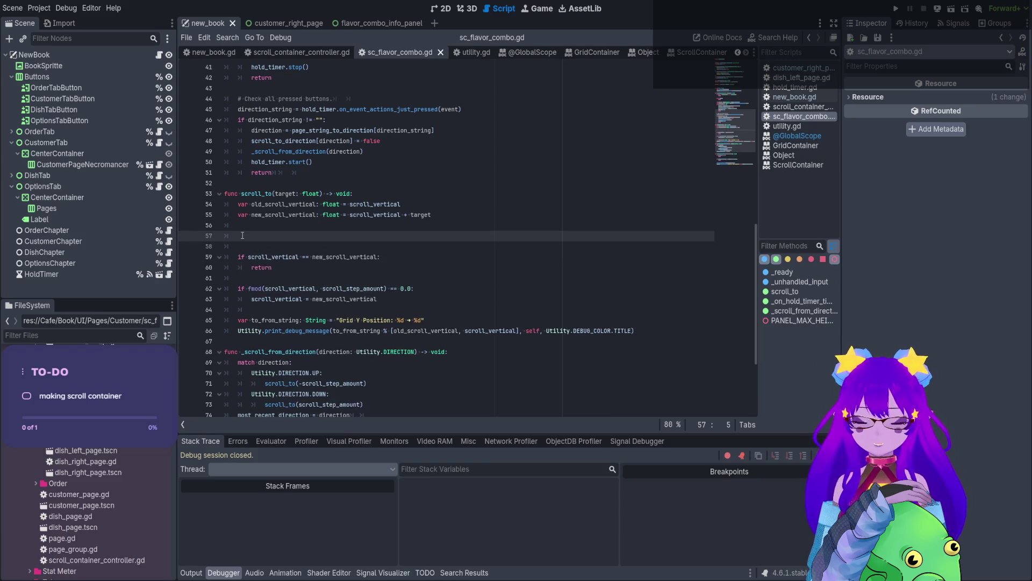
text(if new)
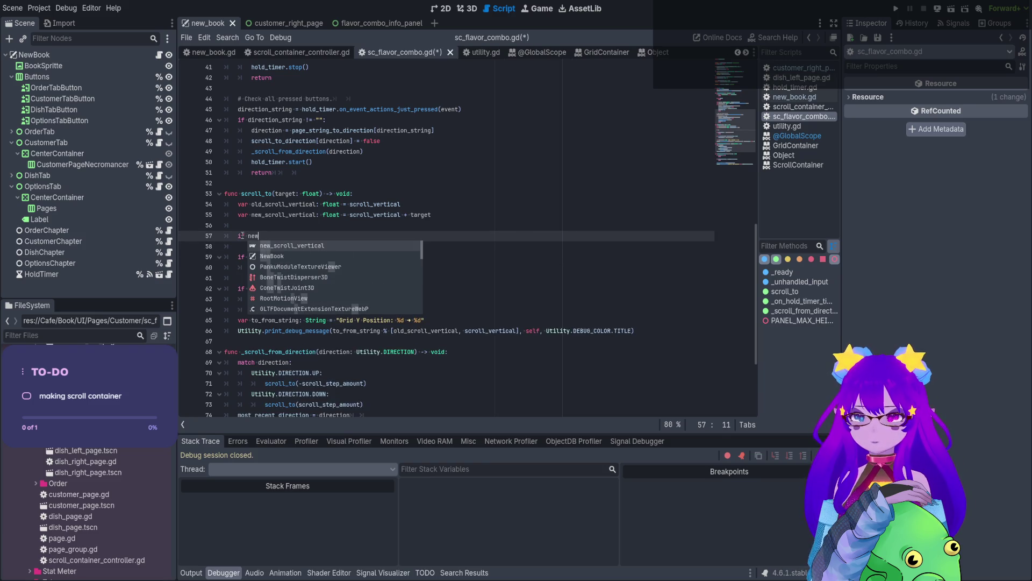
key(Return)
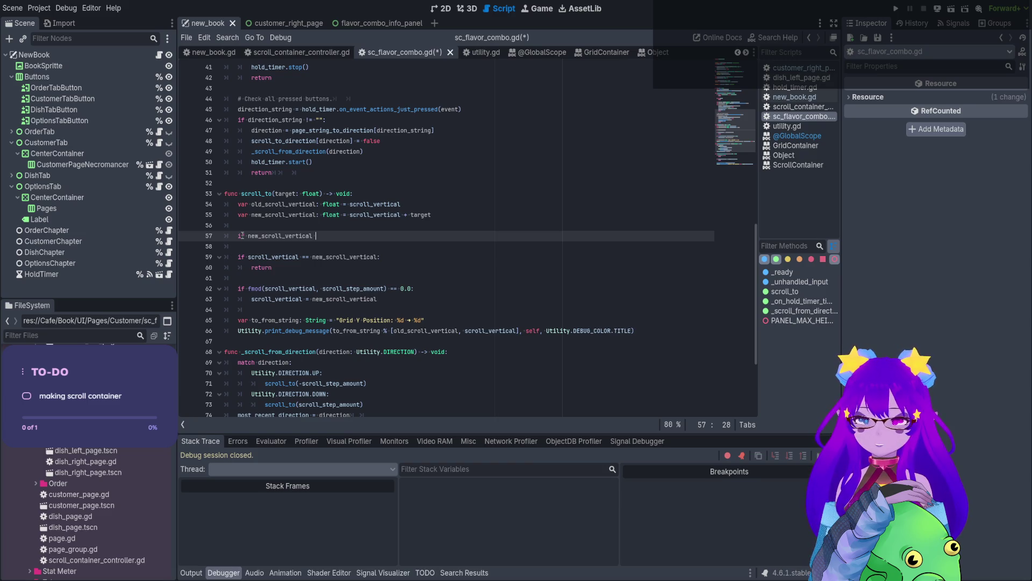
text(< )
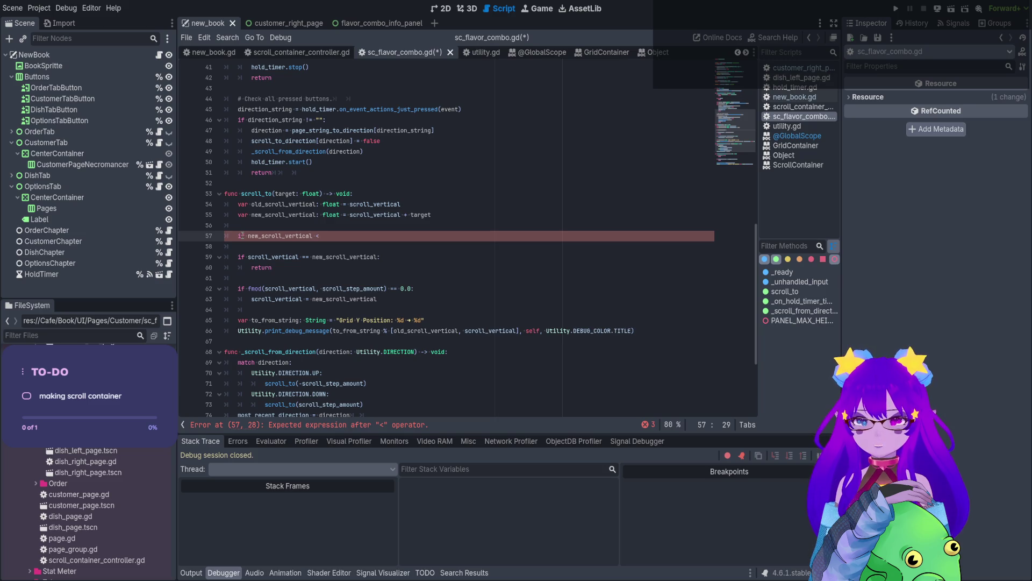
text(0:)
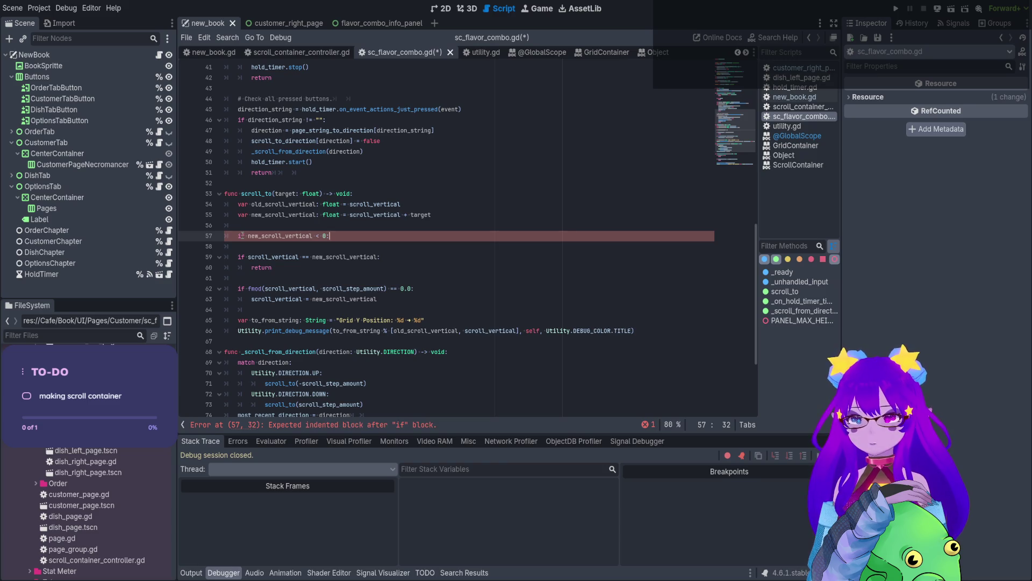
Set new_scroll_vertical = 0 inside the if, save the script, and run the current scene.
key(Return)
text(new)
key(Return)
text(= 0)
key(ctrl+s)
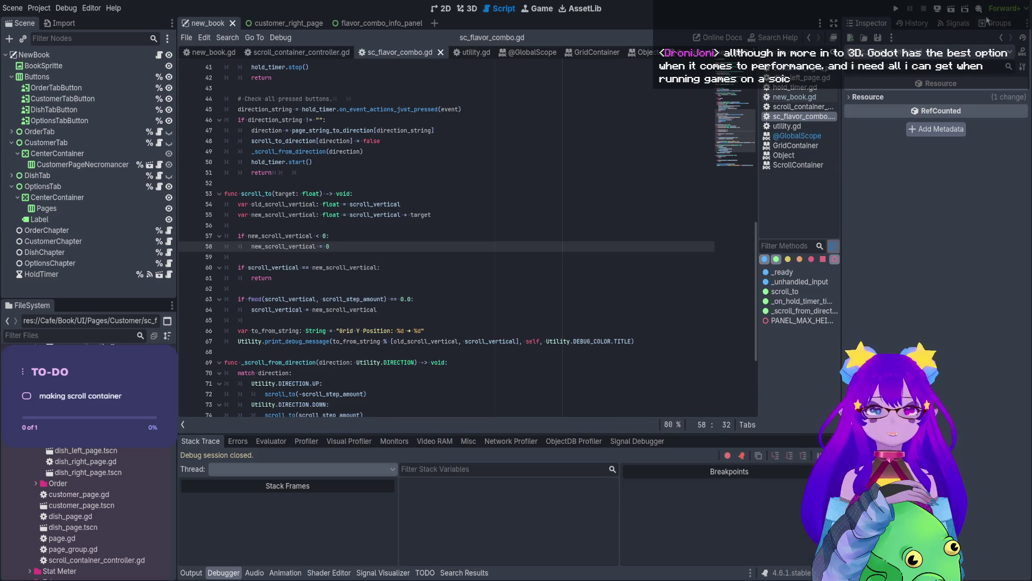
click(952, 9)
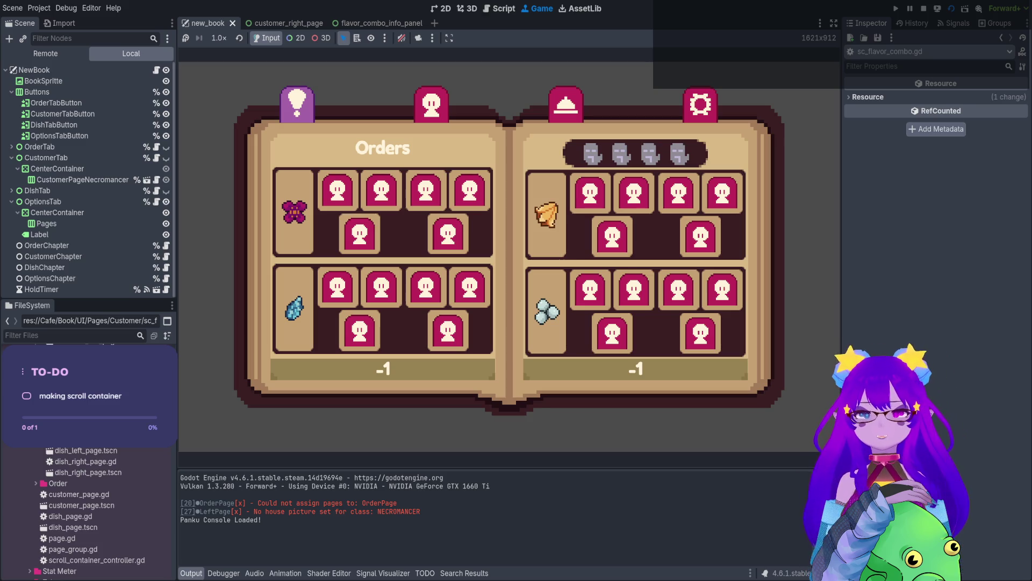
Switch to the Necromancer page and scroll its flavor-combo grid down to position 1488.
key(e)
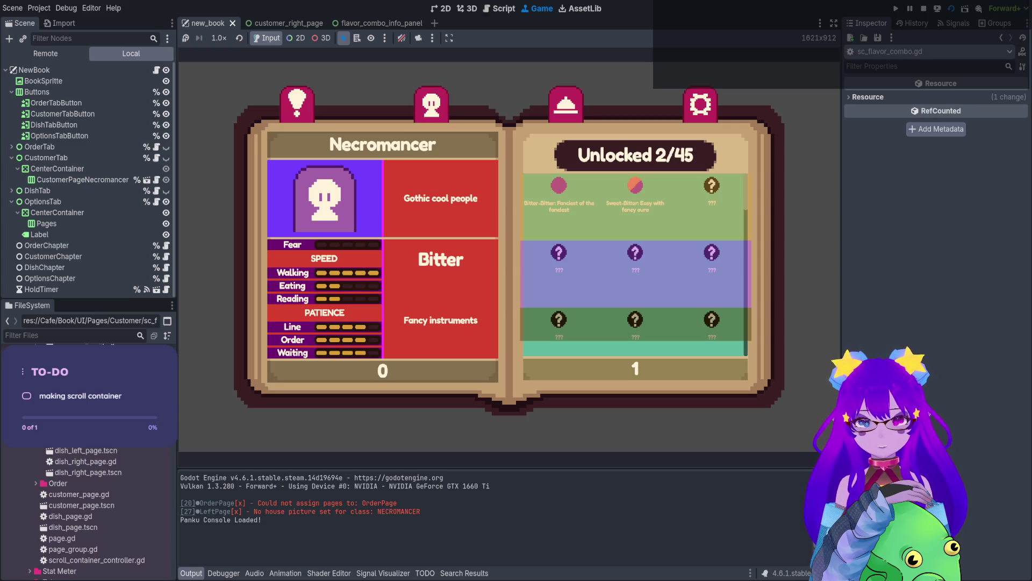
scroll(635, 263, down, 1)
scroll(635, 263, down, 7)
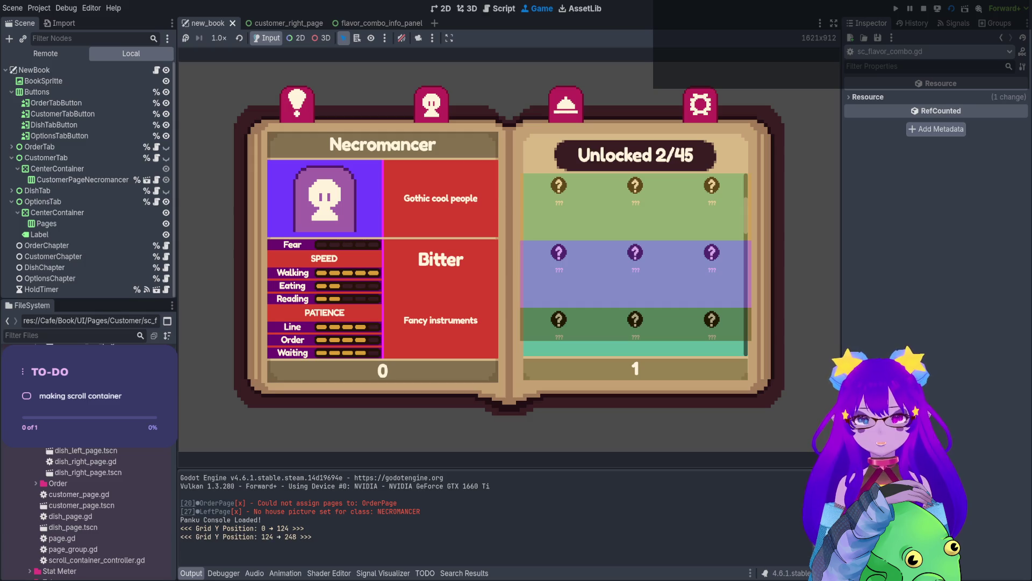
scroll(635, 263, down, 4)
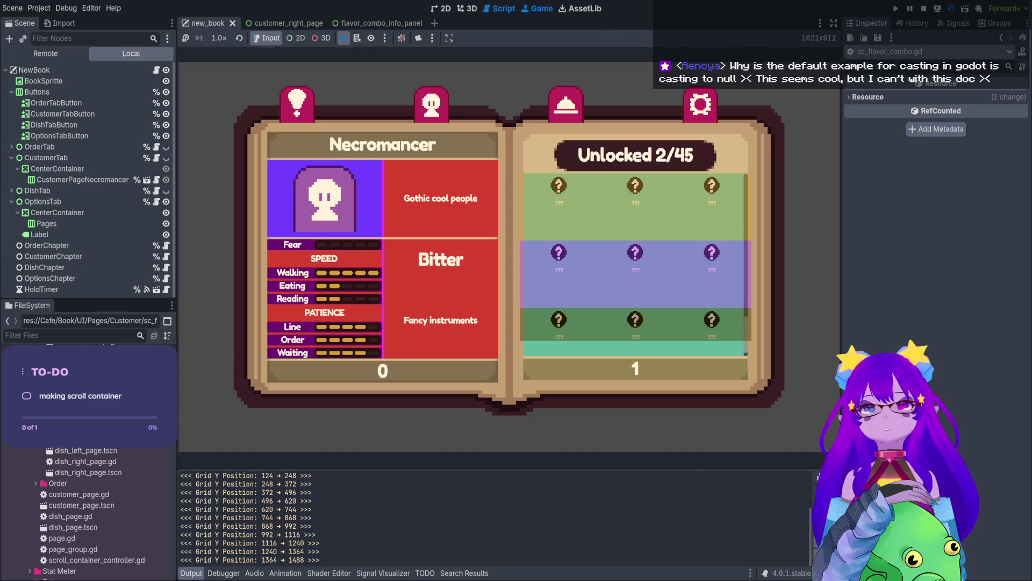
Return to the Script workspace and scroll through the Object class documentation.
click(500, 8)
click(631, 53)
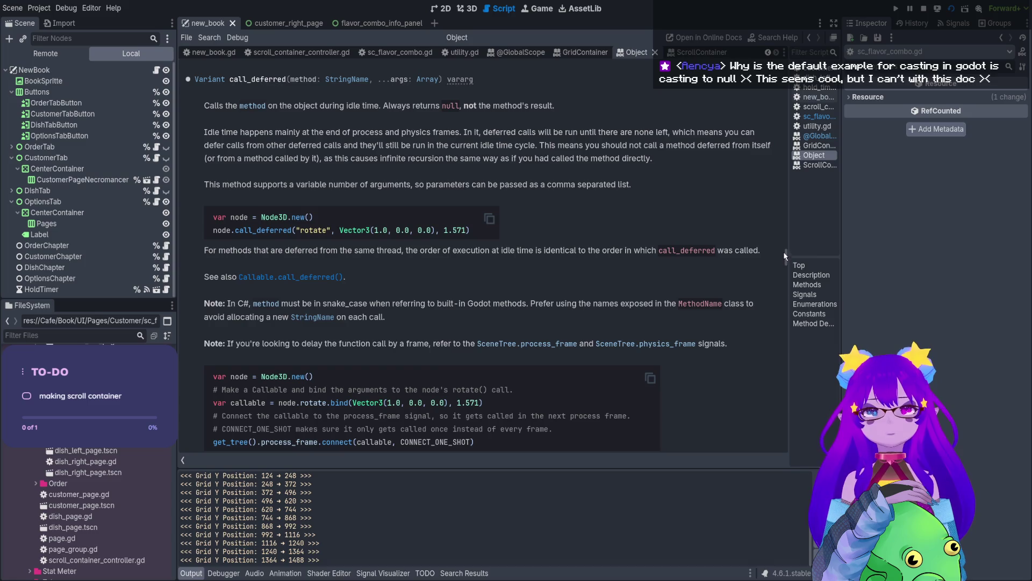
drag(784, 259, 785, 237)
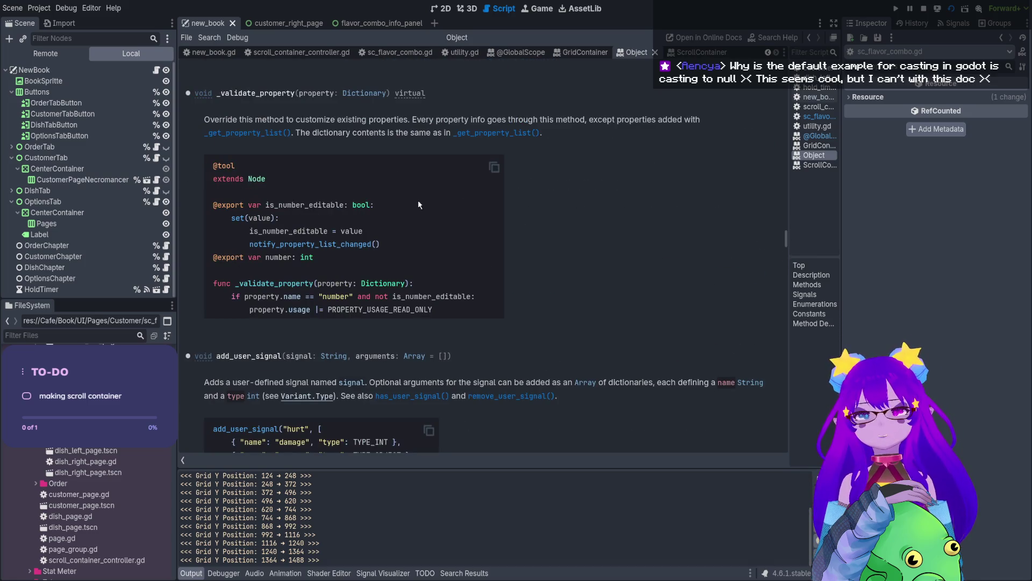
scroll(419, 201, up, 15)
scroll(517, 208, up, 15)
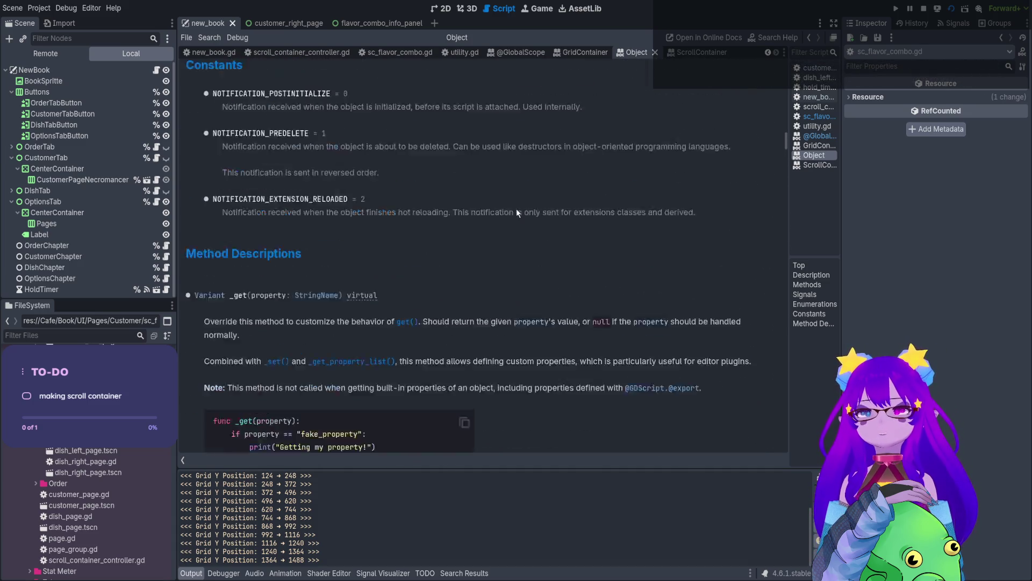
scroll(517, 214, up, 5)
scroll(264, 337, up, 20)
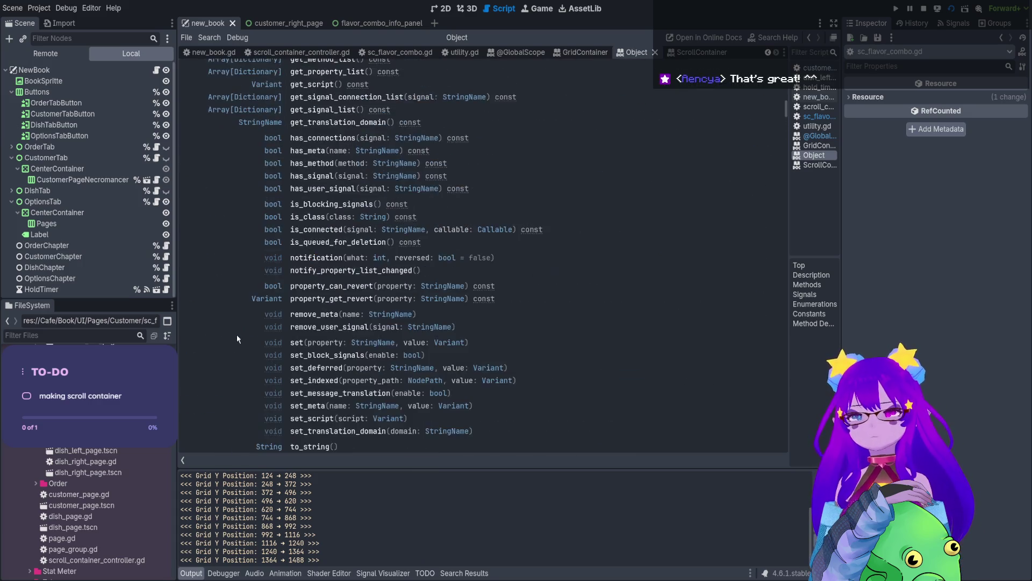
scroll(239, 339, up, 10)
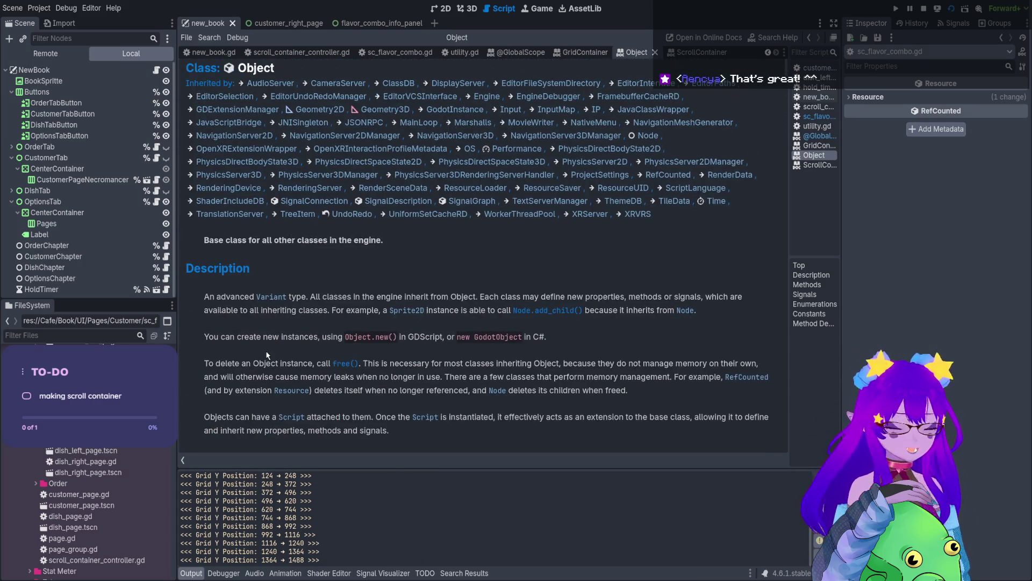
click(655, 52)
click(623, 54)
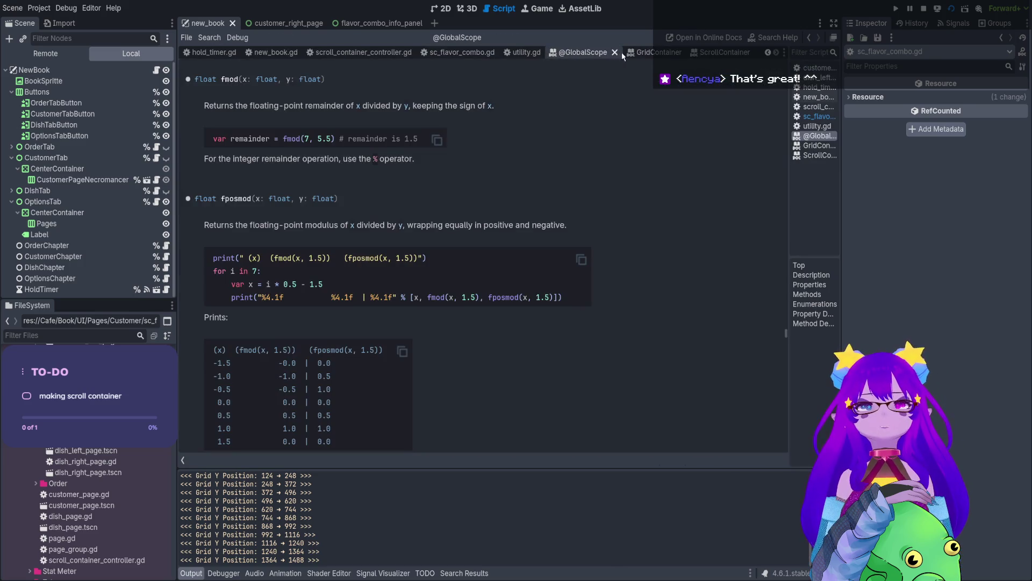
click(614, 53)
click(662, 53)
click(687, 52)
click(672, 52)
click(691, 52)
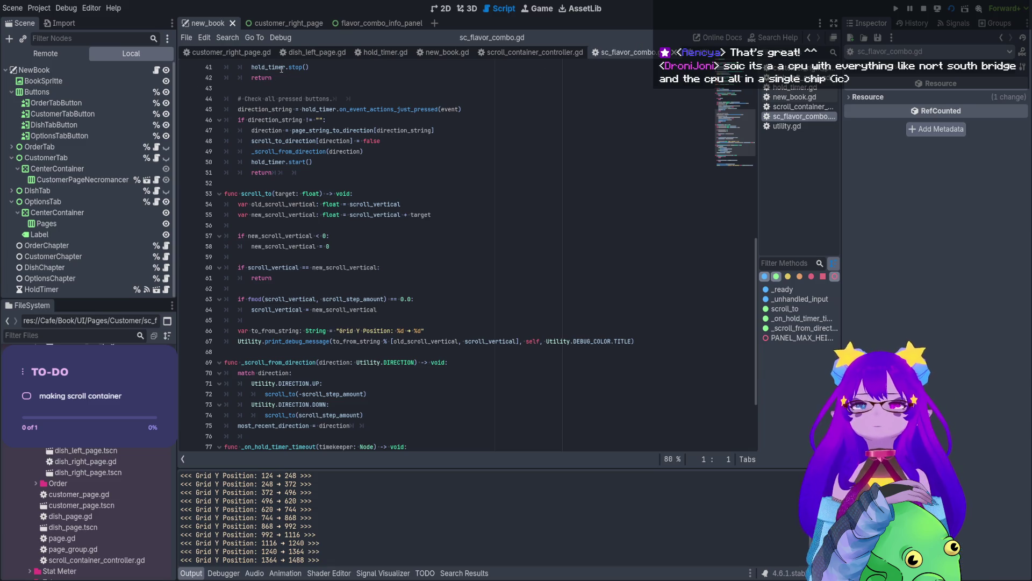
Close the hold_timer.gd, dish_left_page.gd and utility.gd script tabs, then show the Game view.
click(266, 54)
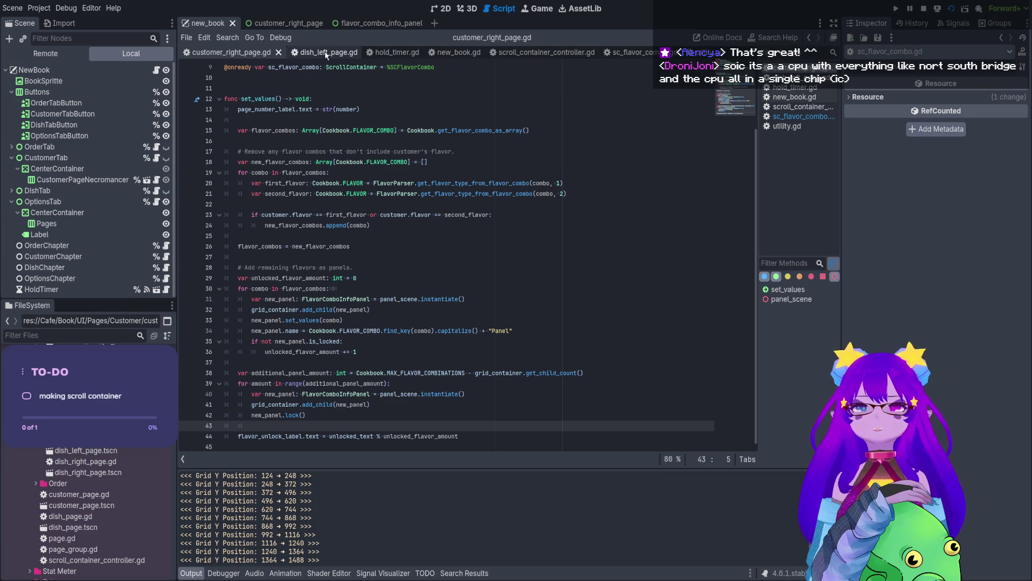
click(393, 53)
click(426, 52)
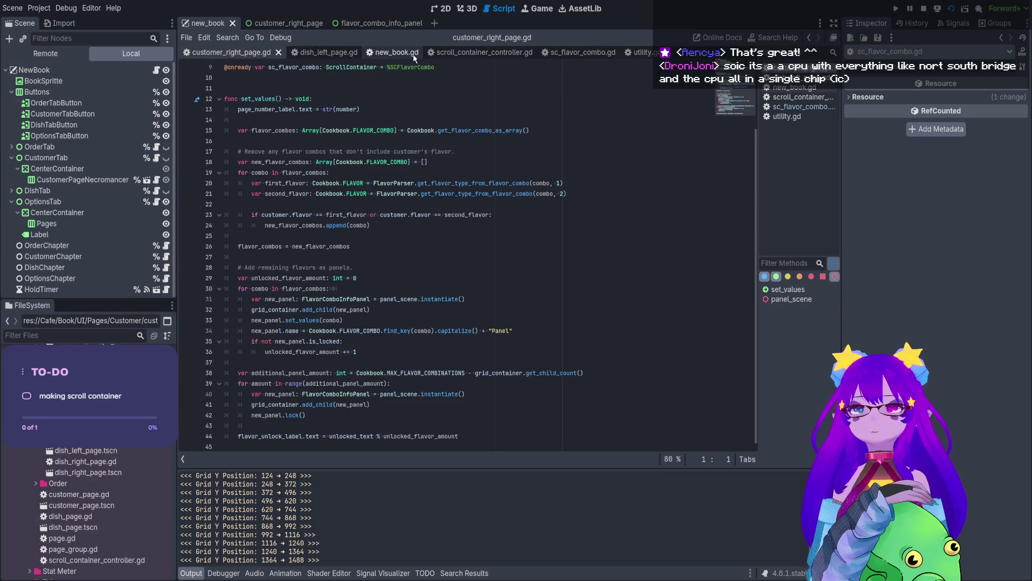
click(318, 52)
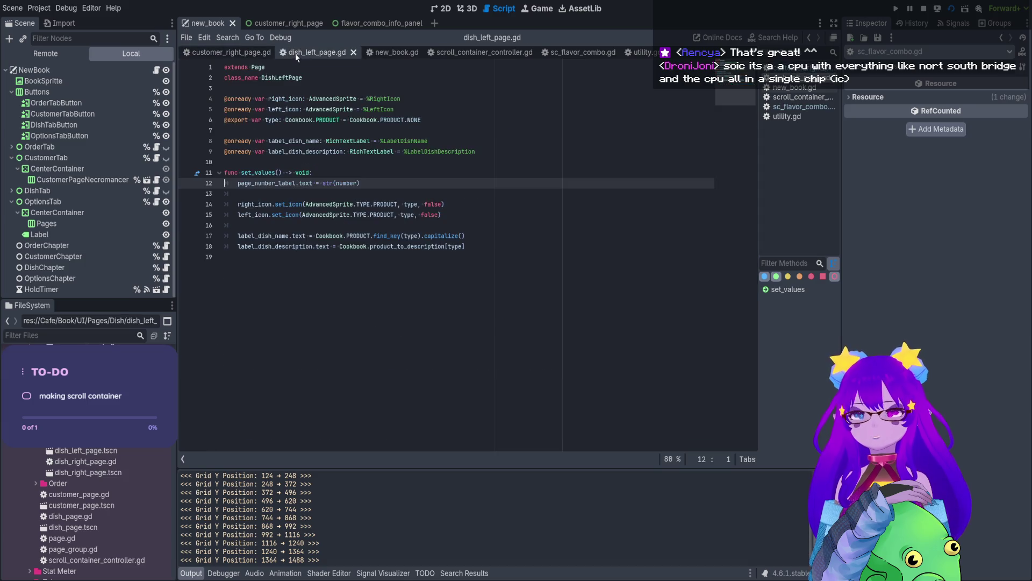
click(353, 53)
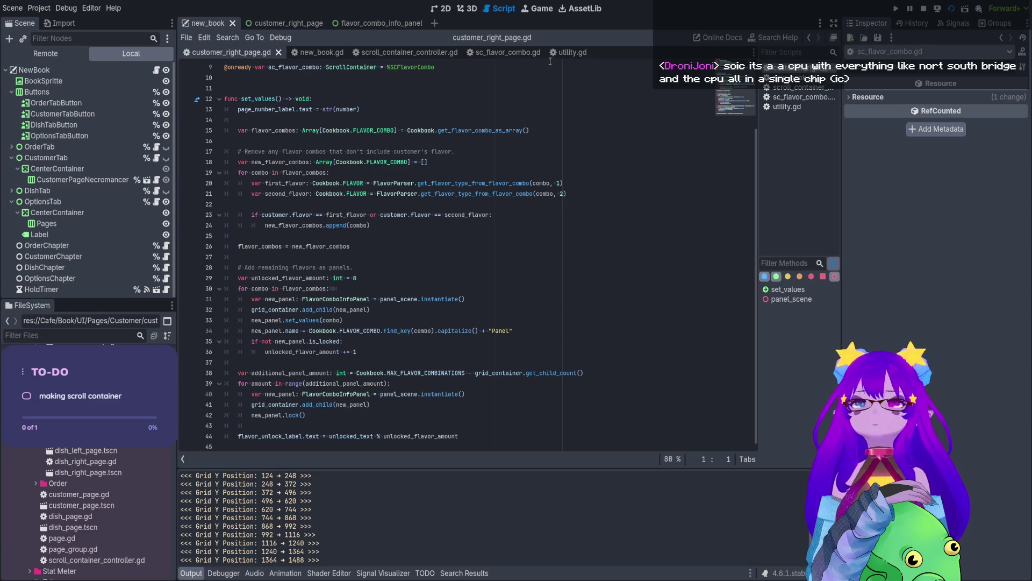
click(573, 52)
click(585, 53)
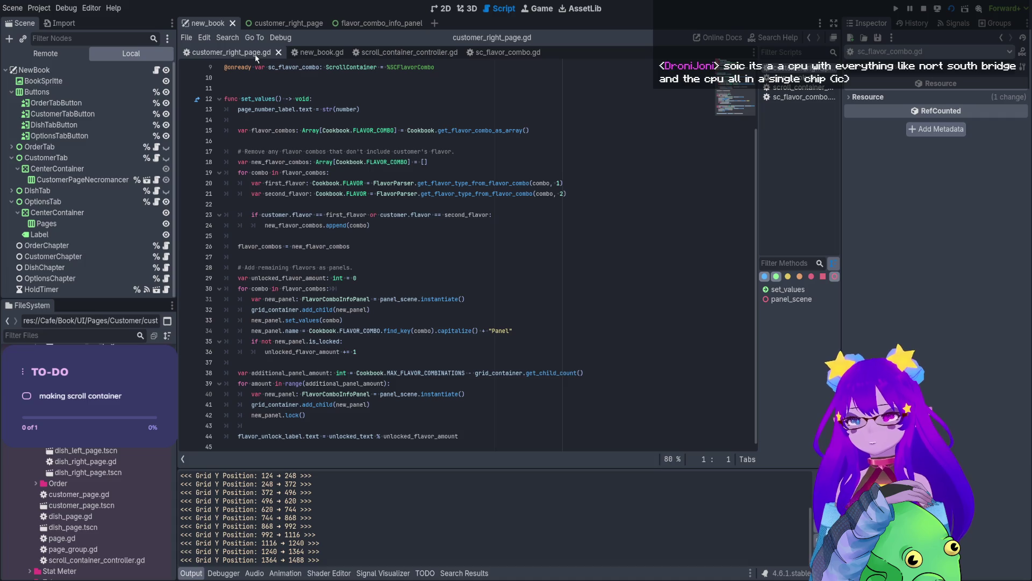
click(538, 9)
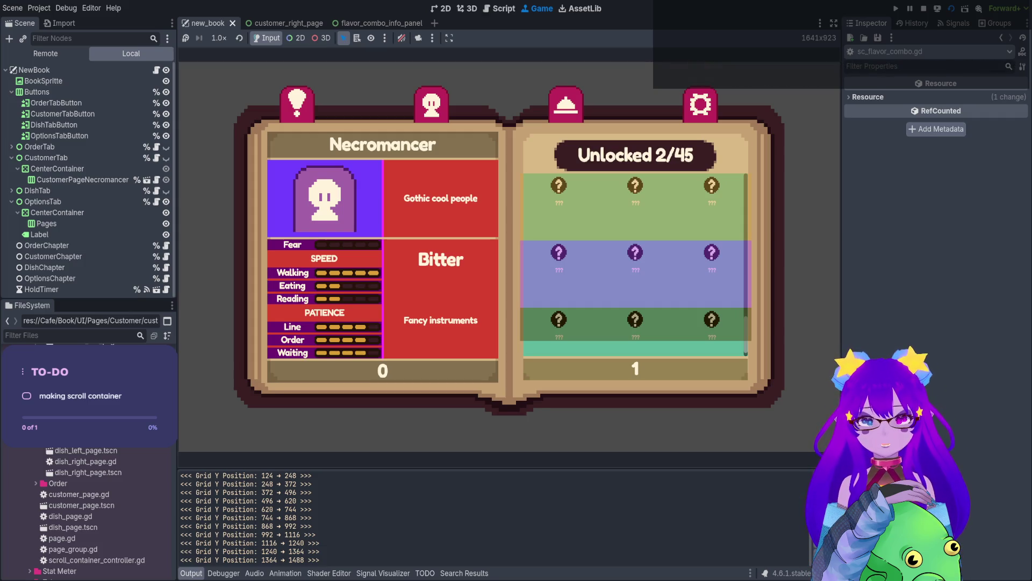
Scroll the Necromancer grid down until it stops at 1522, then stop the game.
scroll(636, 258, down, 1)
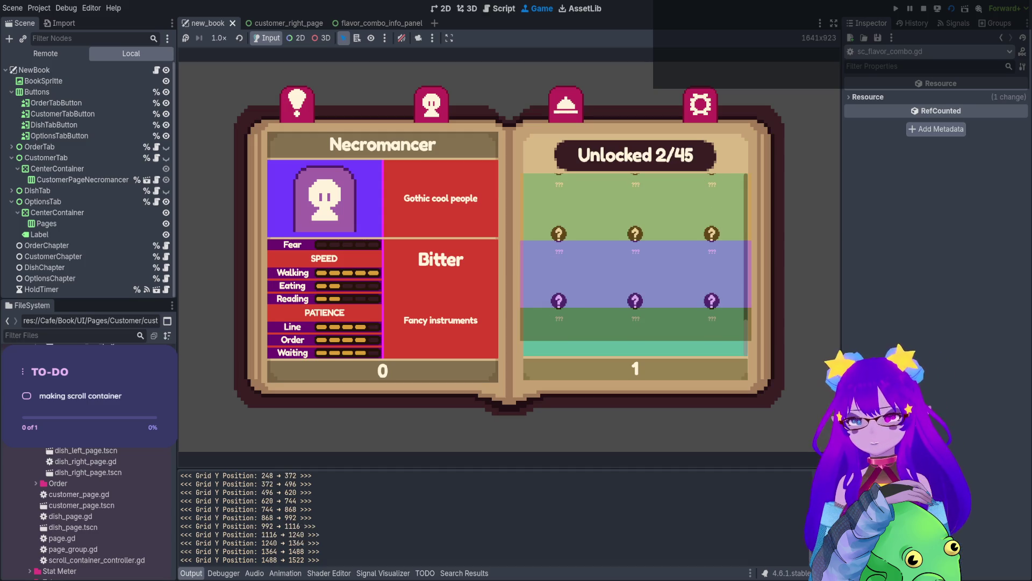
scroll(635, 258, down, 7)
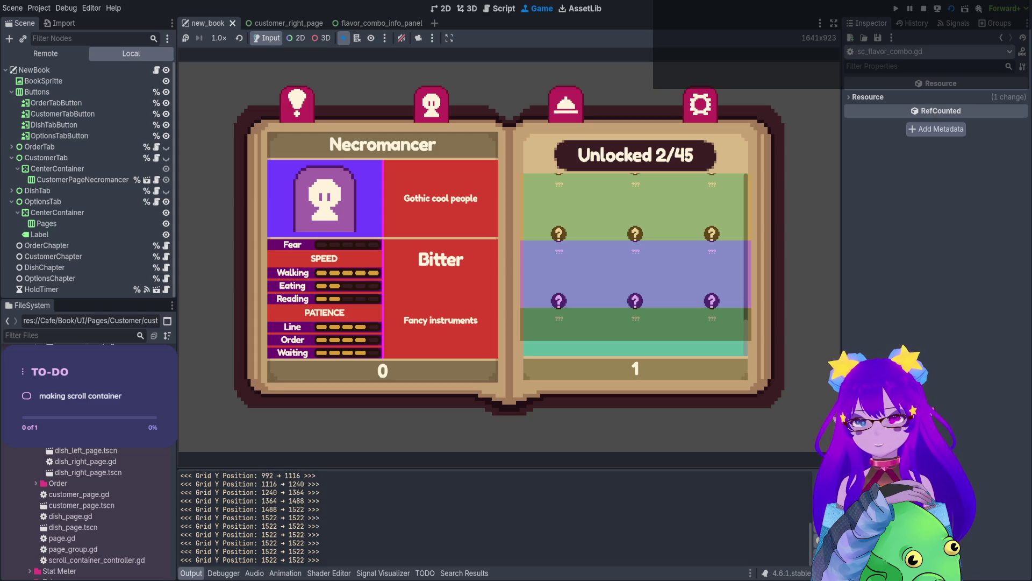
scroll(635, 258, down, 3)
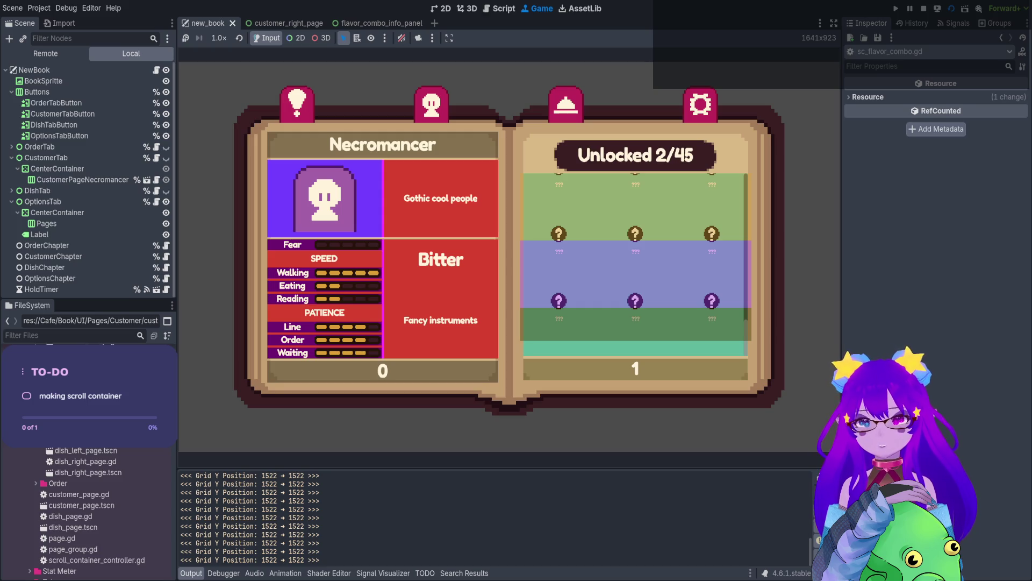
click(924, 9)
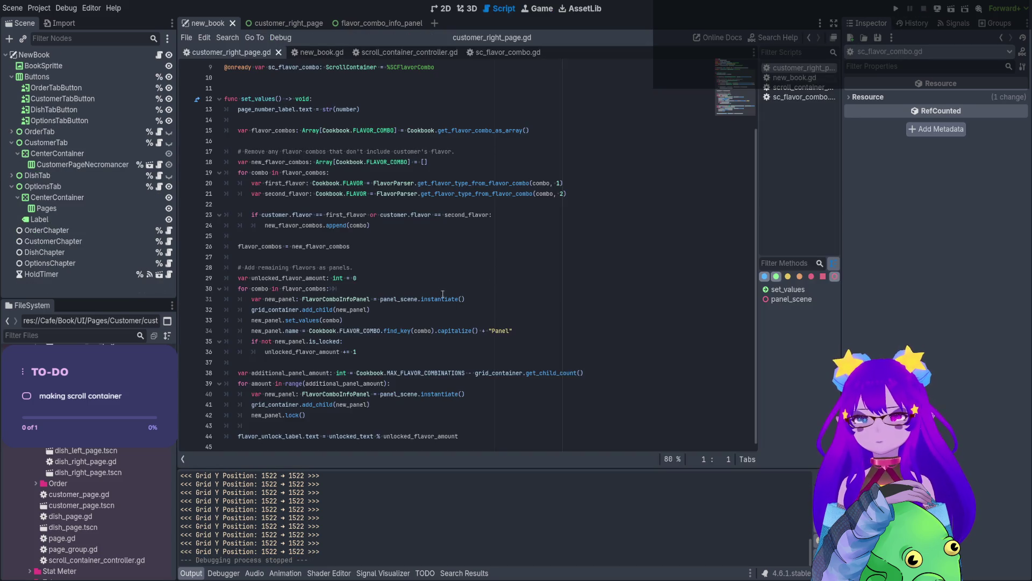
Open the SCFlavorCombo node's script from customer_right_page and locate the fmod check in scroll_to.
click(277, 23)
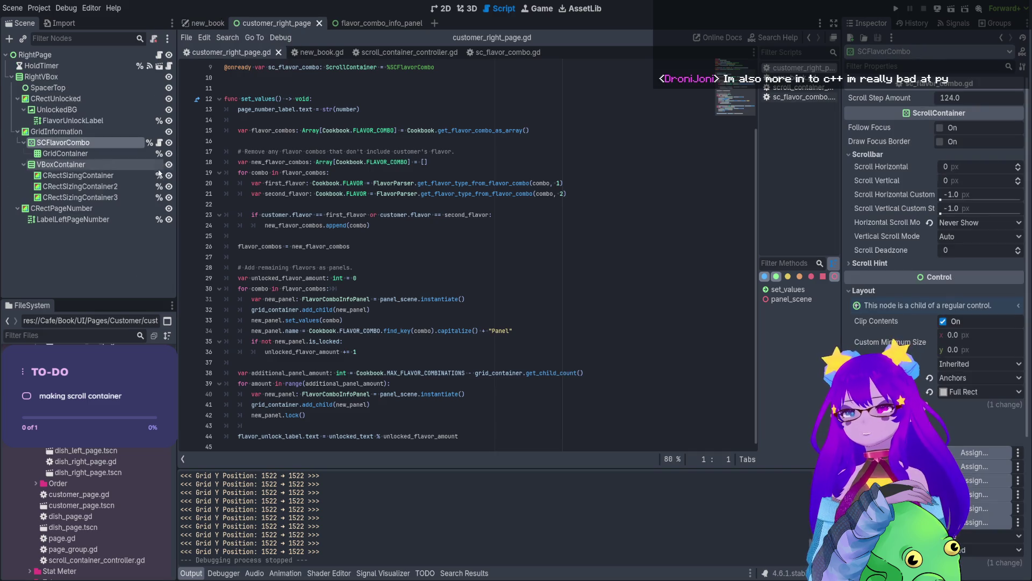
click(160, 142)
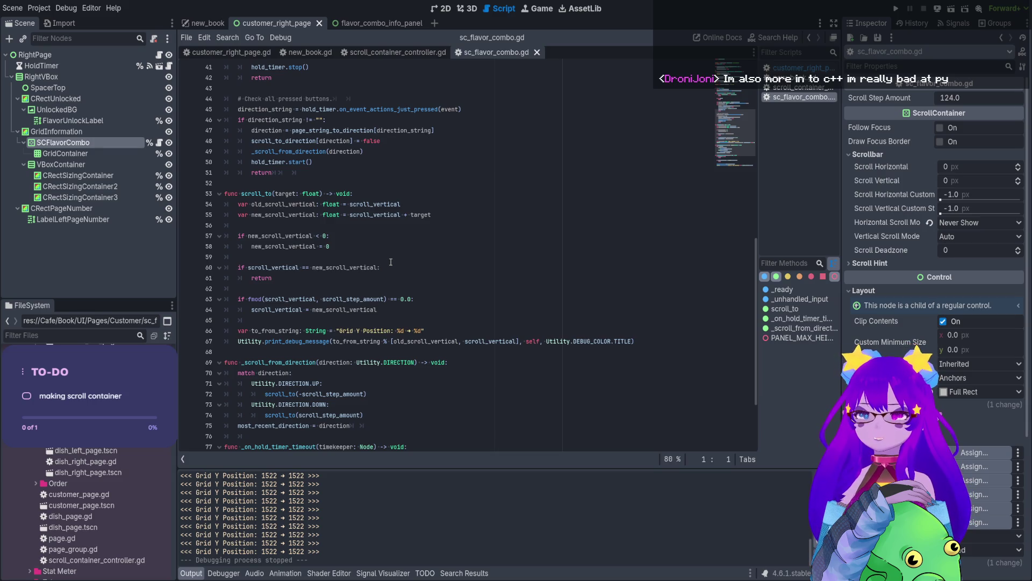
click(362, 275)
double_click(356, 267)
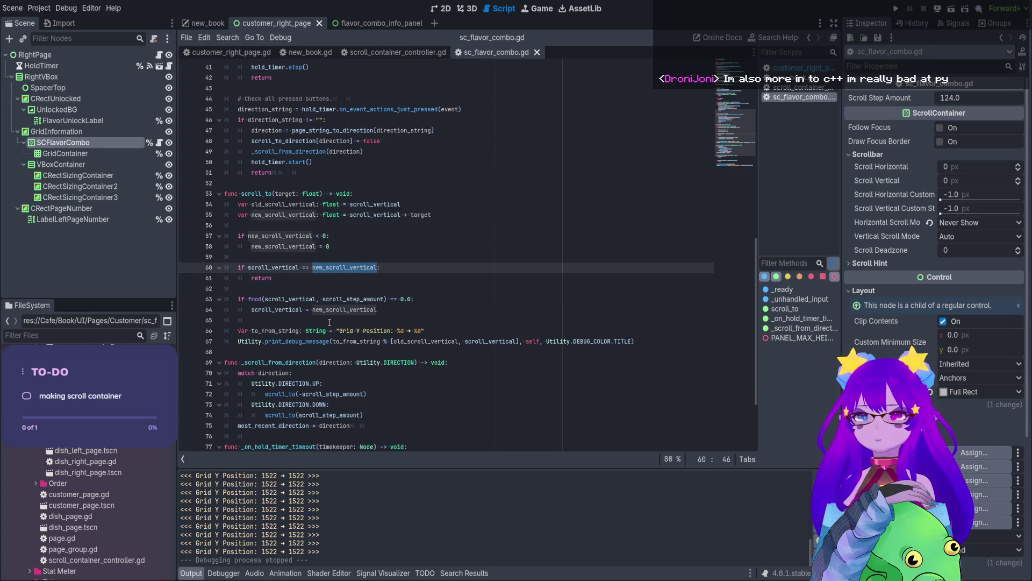
click(334, 244)
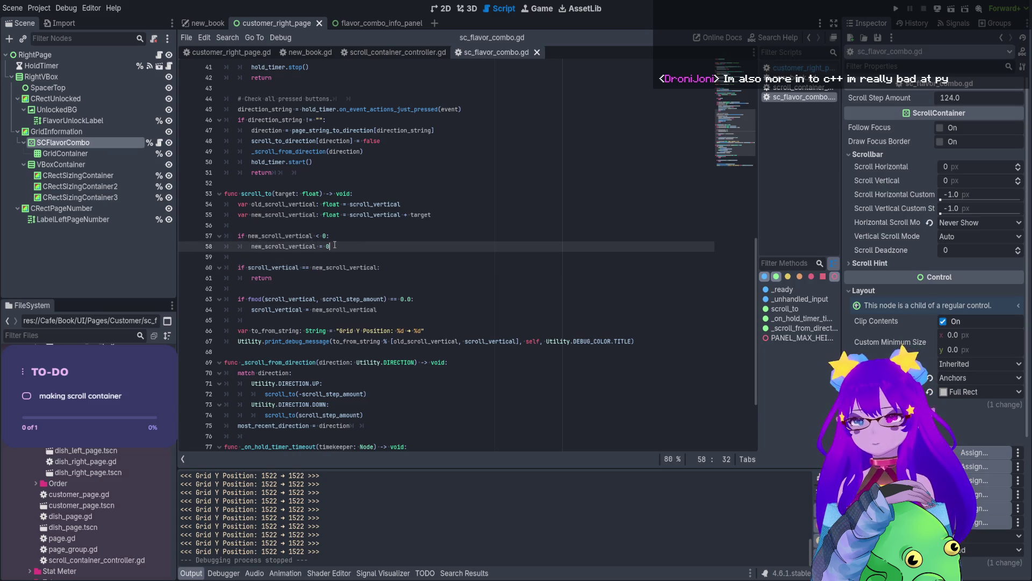
scroll(334, 245, down, 1)
click(348, 267)
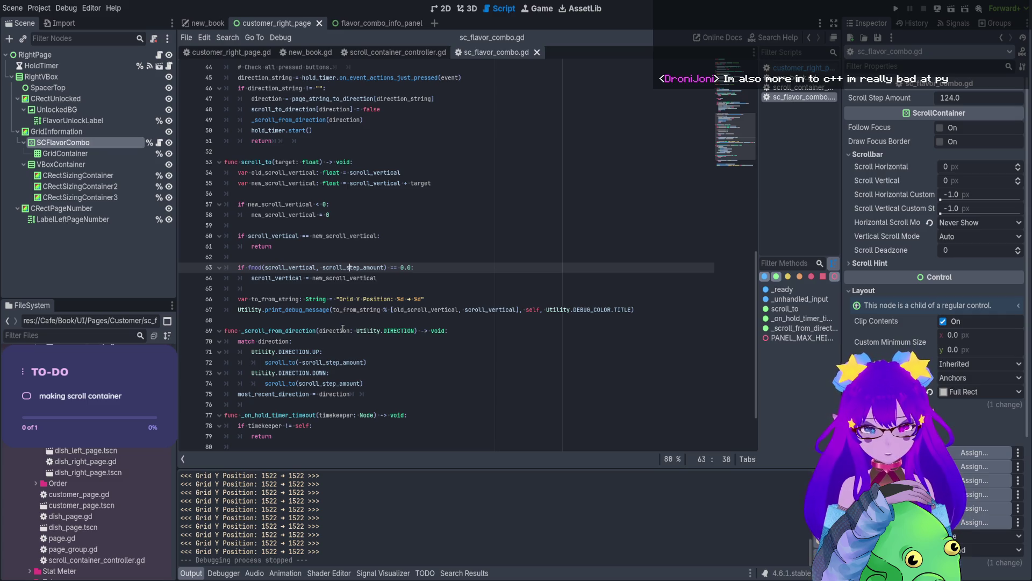
Insert print(fmod(scroll_vertical, scroll_step_amount)) above the fmod check, save, and relaunch the game.
click(258, 260)
key(Return)
text(pri)
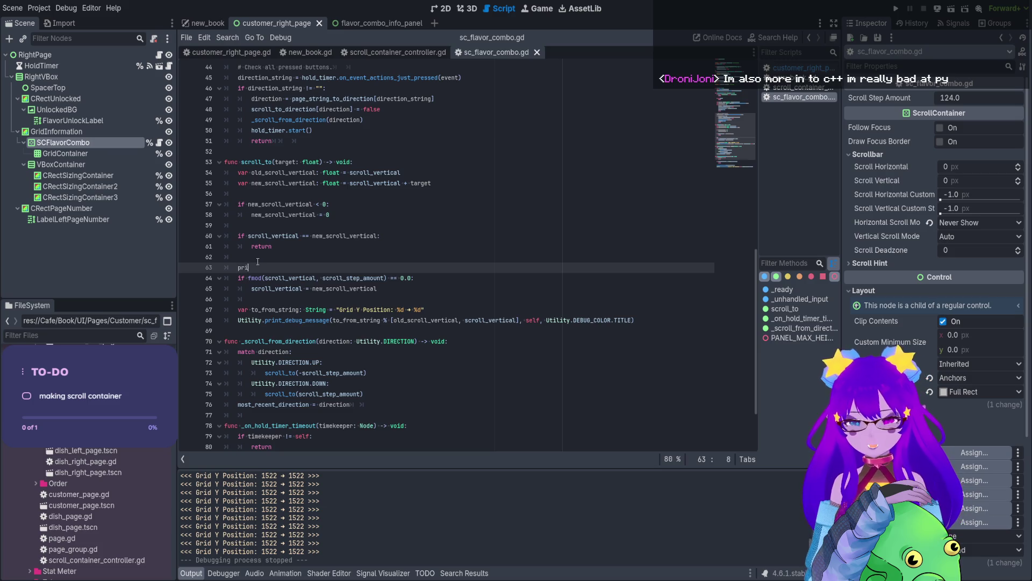
text(nt()
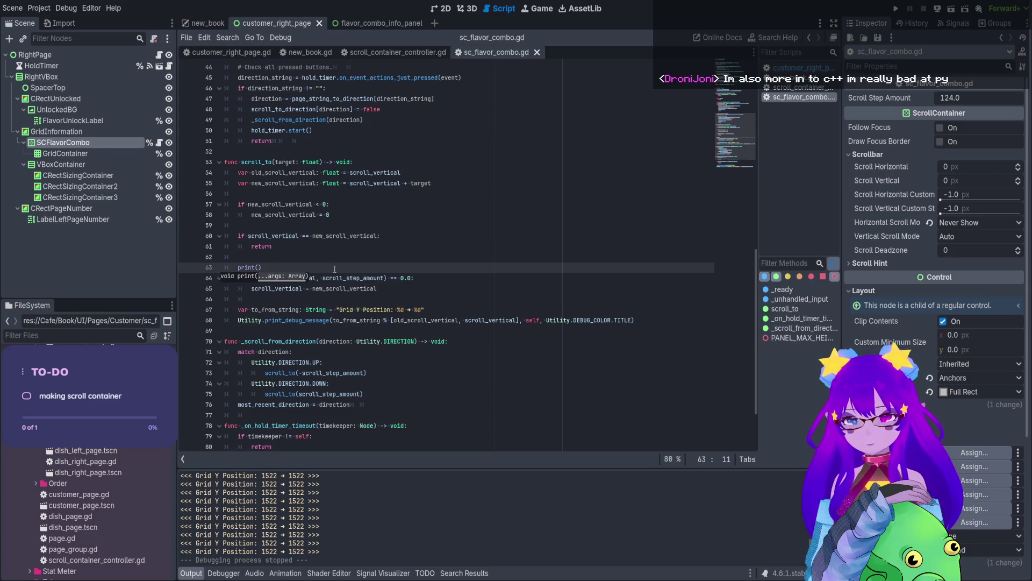
drag(387, 278, 249, 279)
key(ctrl+c)
click(259, 267)
key(ctrl+v)
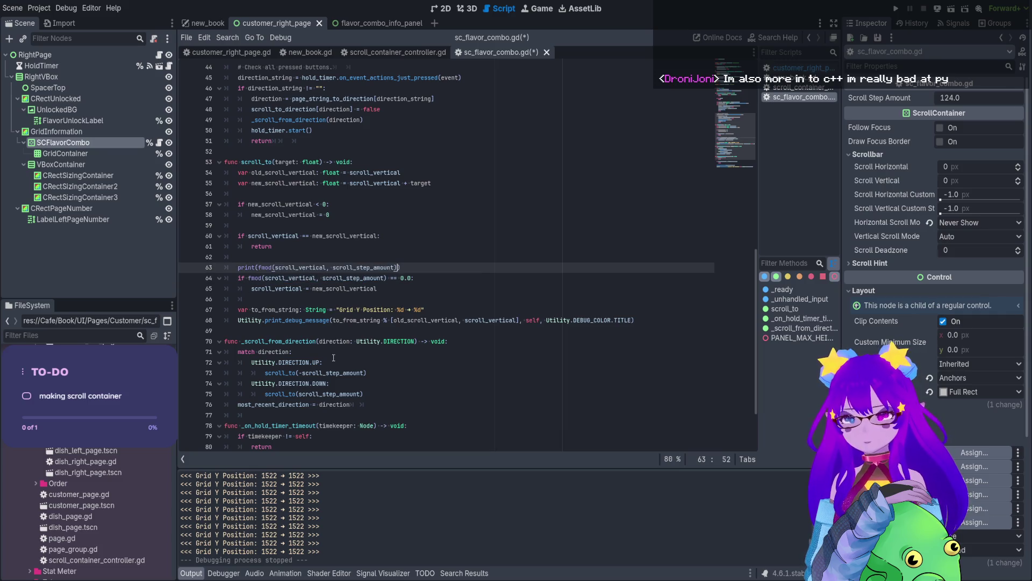
key(ctrl+s)
click(950, 13)
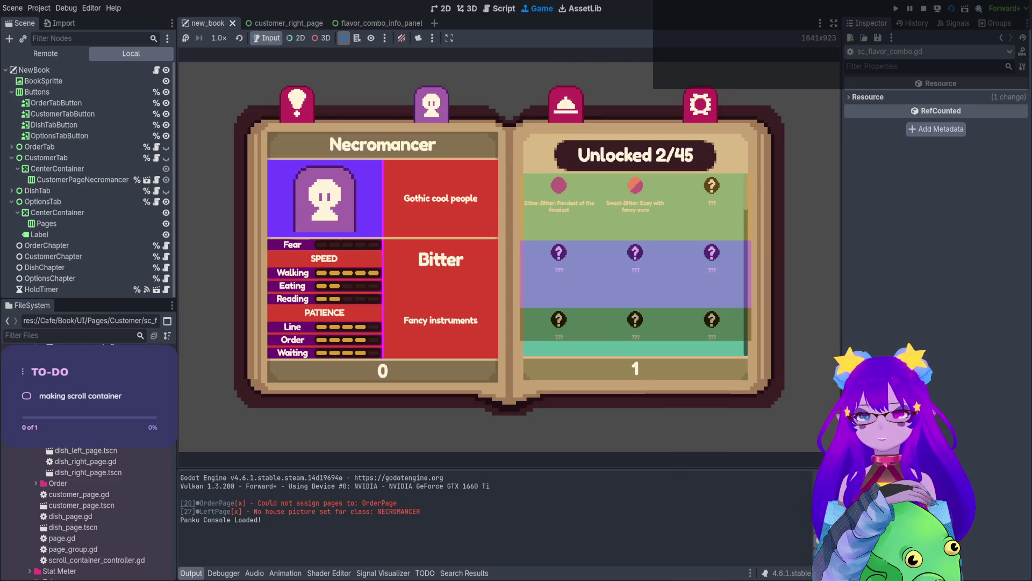
Scroll the grid in the running game, with the print logging 0.0, then stop it.
scroll(635, 264, down, 1)
scroll(636, 264, down, 7)
scroll(636, 263, down, 4)
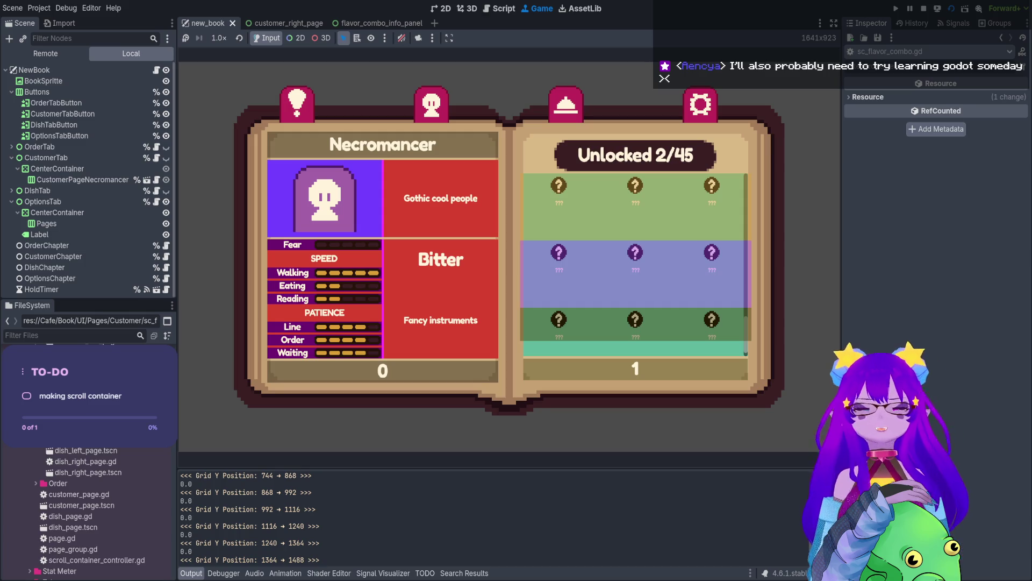
scroll(635, 258, down, 1)
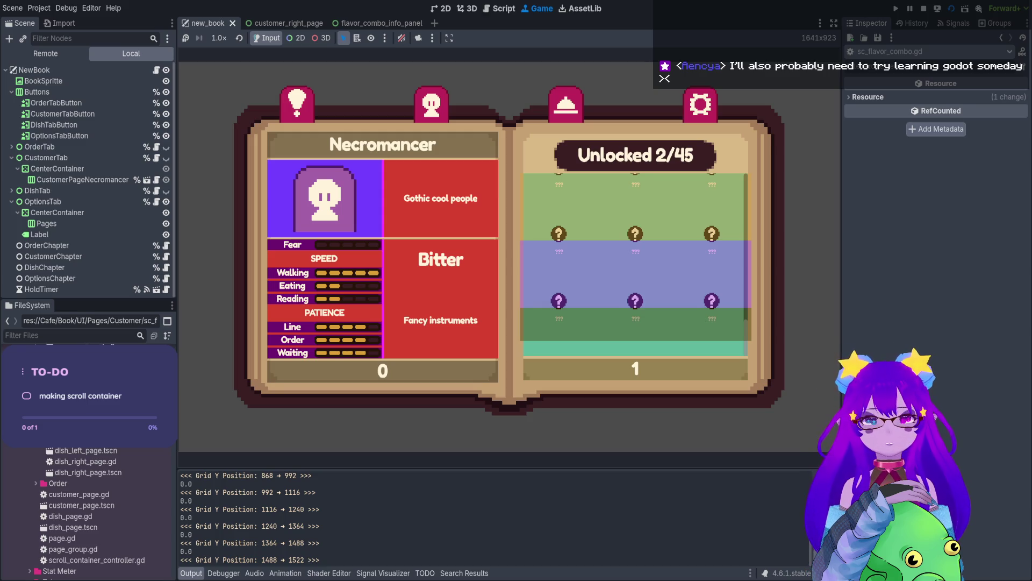
click(923, 9)
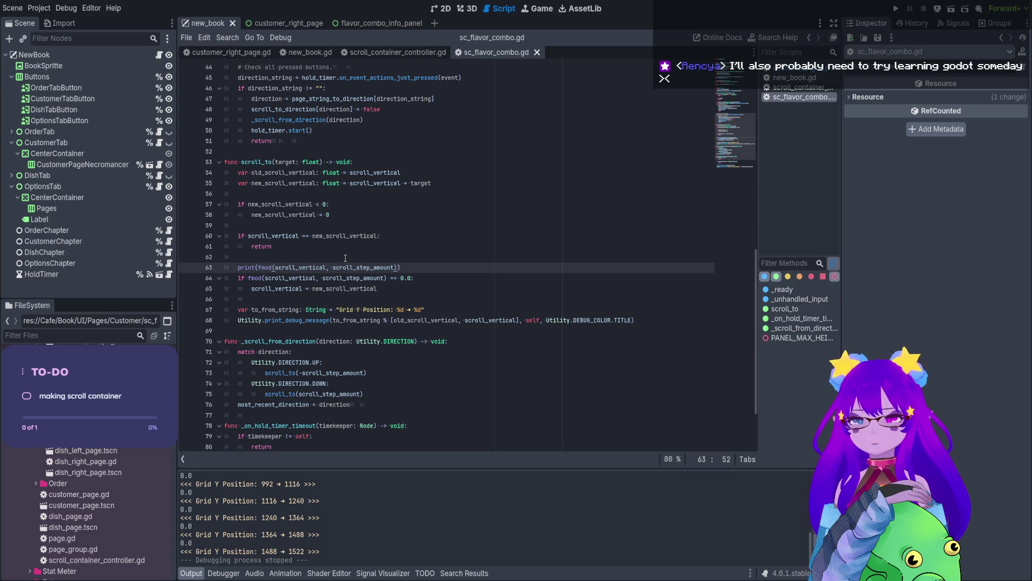
Replace scroll_vertical with new_scroll_vertical in the line 63 print and save to relaunch.
double_click(372, 268)
double_click(296, 182)
key(ctrl+c)
double_click(296, 268)
key(ctrl+v)
key(ctrl+s)
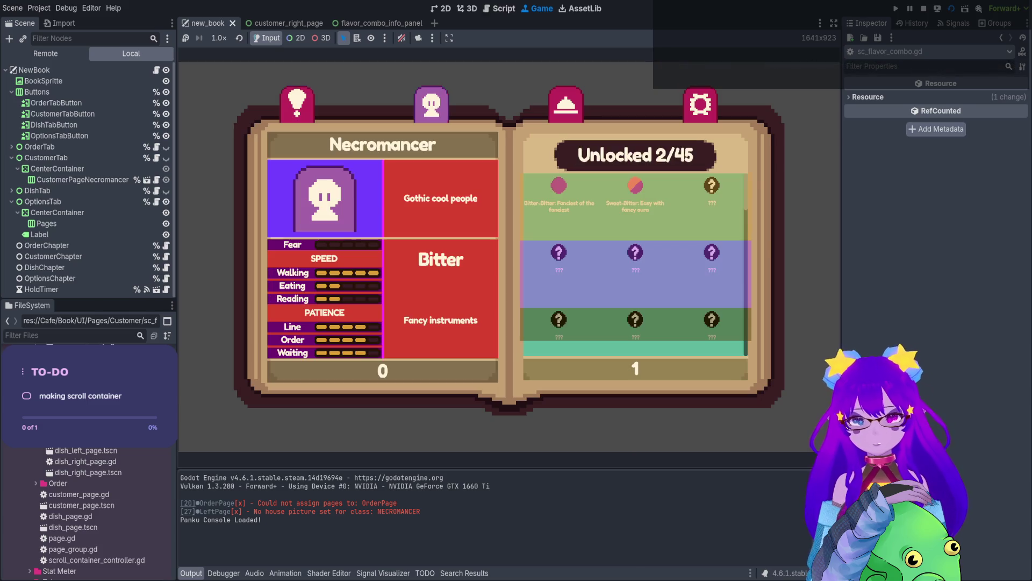
Scroll the grid down to 1522, each step logging 0.0, and stop the game with F8.
scroll(636, 263, down, 10)
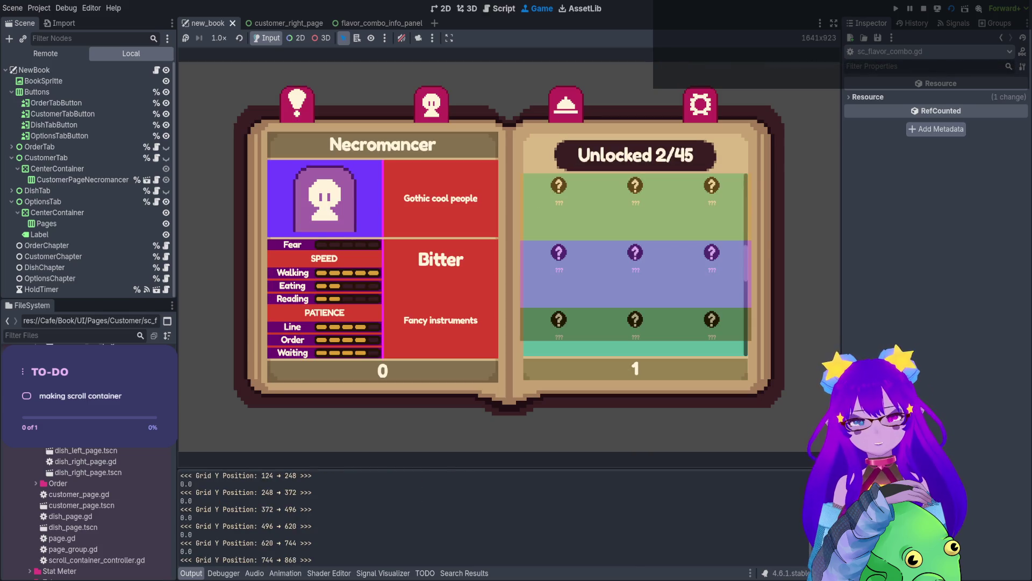
scroll(636, 263, down, 2)
scroll(636, 263, down, 1)
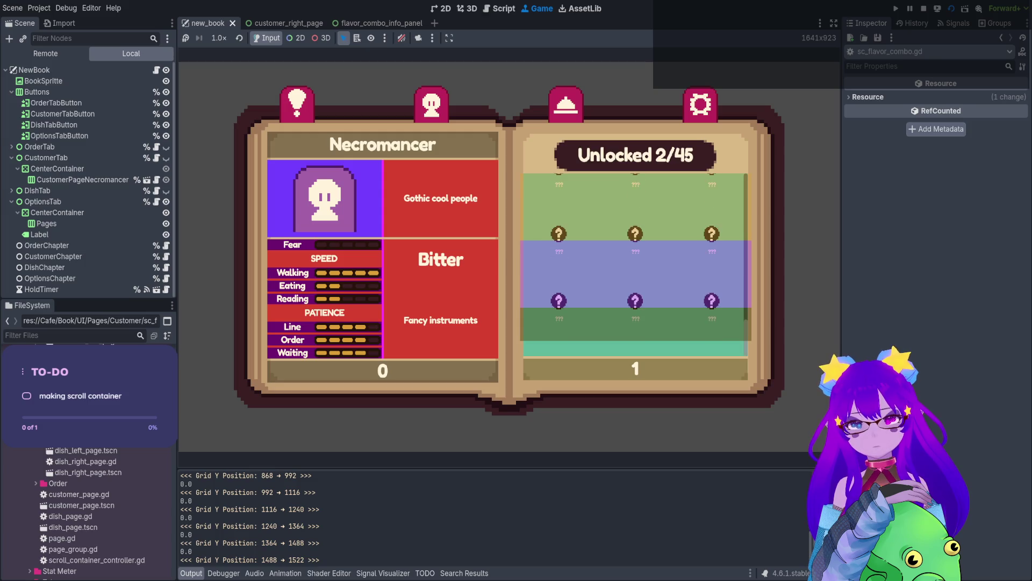
key(F8)
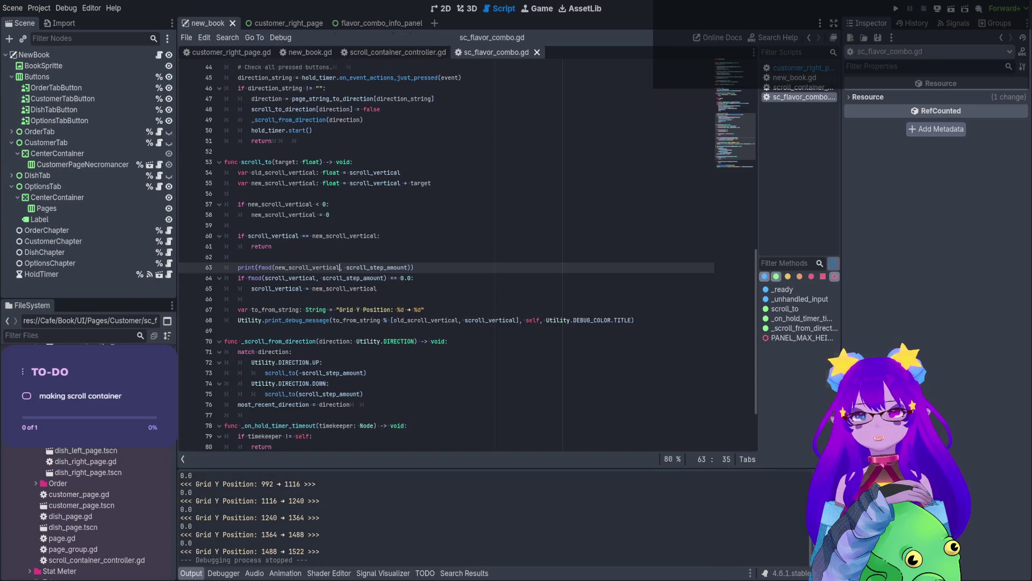
double_click(309, 267)
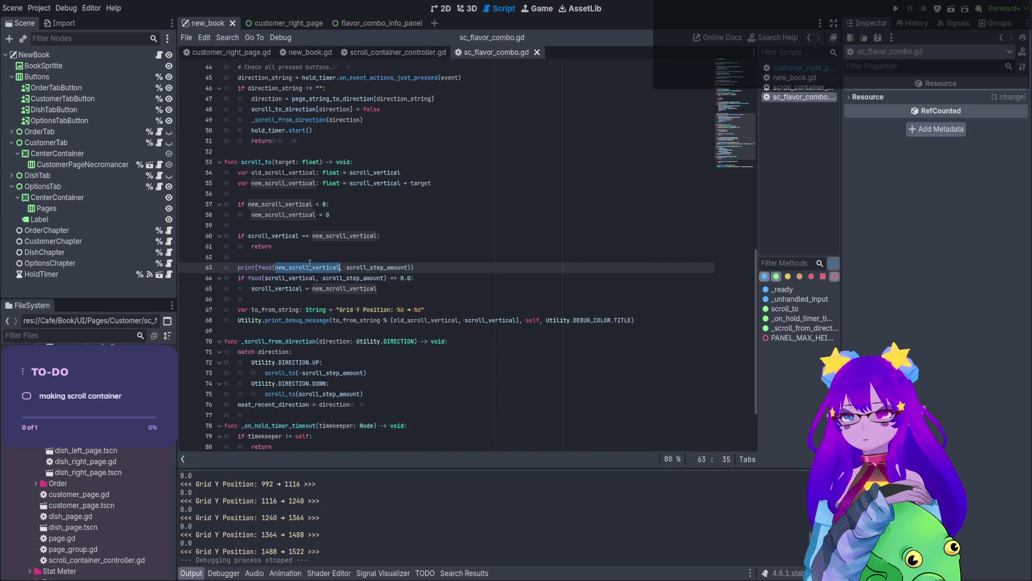
double_click(366, 268)
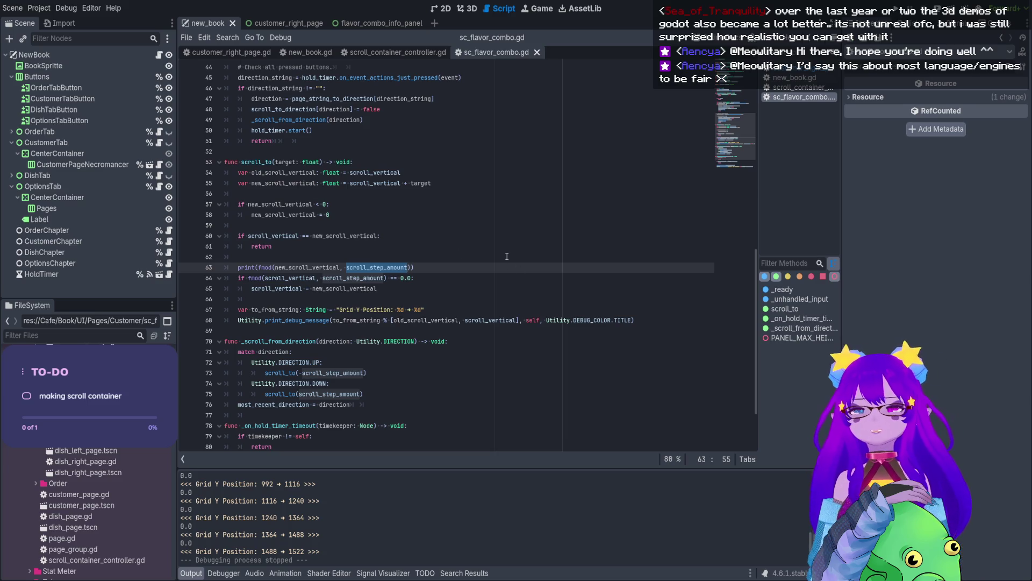
click(402, 268)
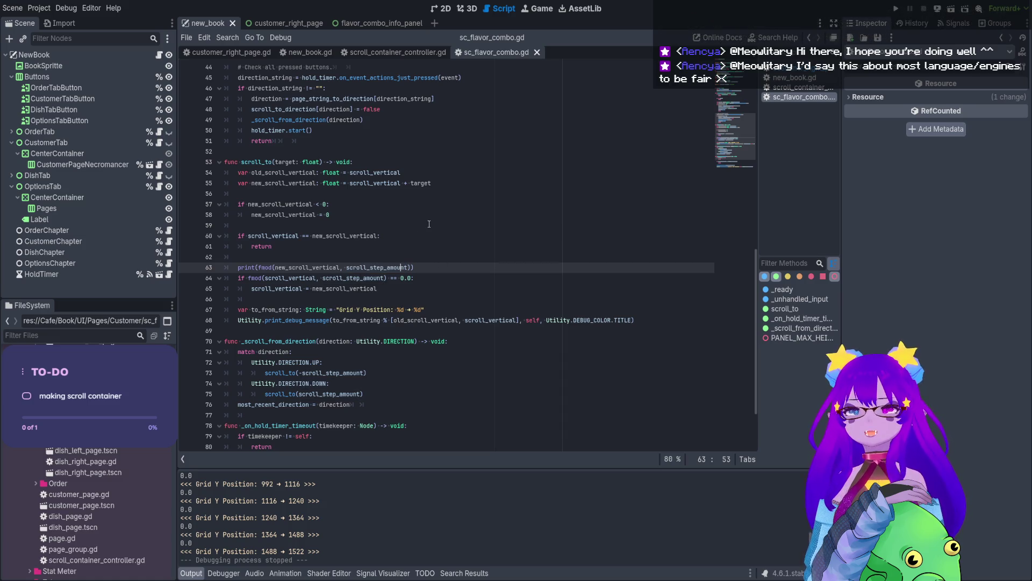
double_click(291, 173)
double_click(291, 183)
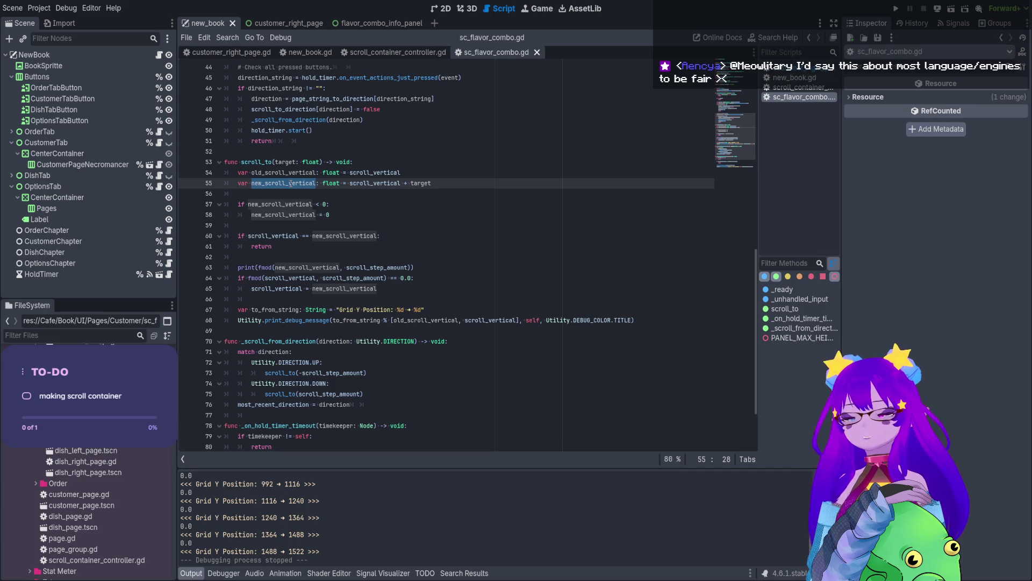
Restore line 63 to a print of fmod(new_scroll_vertical, scroll_step_amount) and save.
click(276, 268)
key(BackSpace)
key(BackSpace)
key(BackSpace)
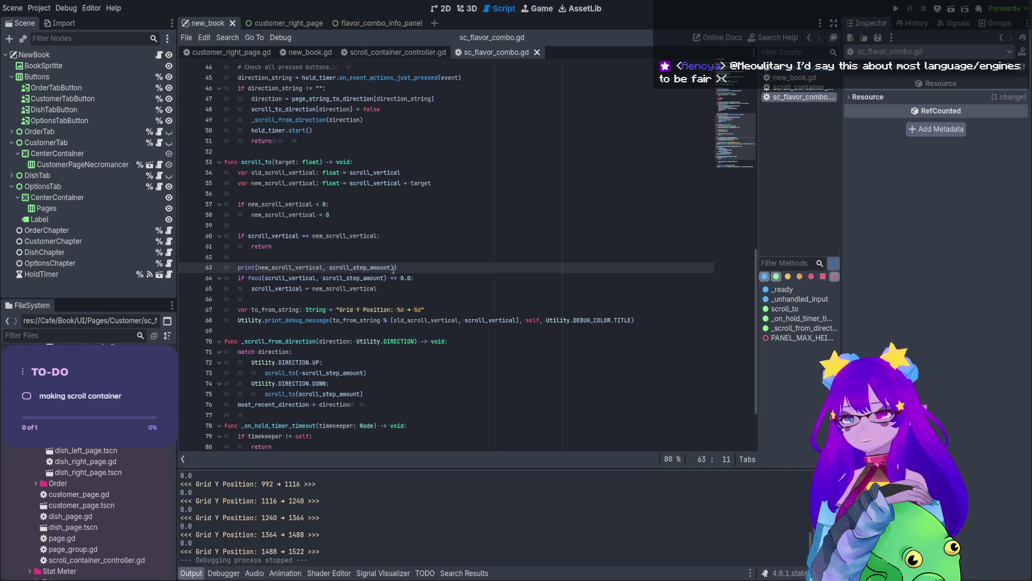
key(BackSpace)
click(327, 268)
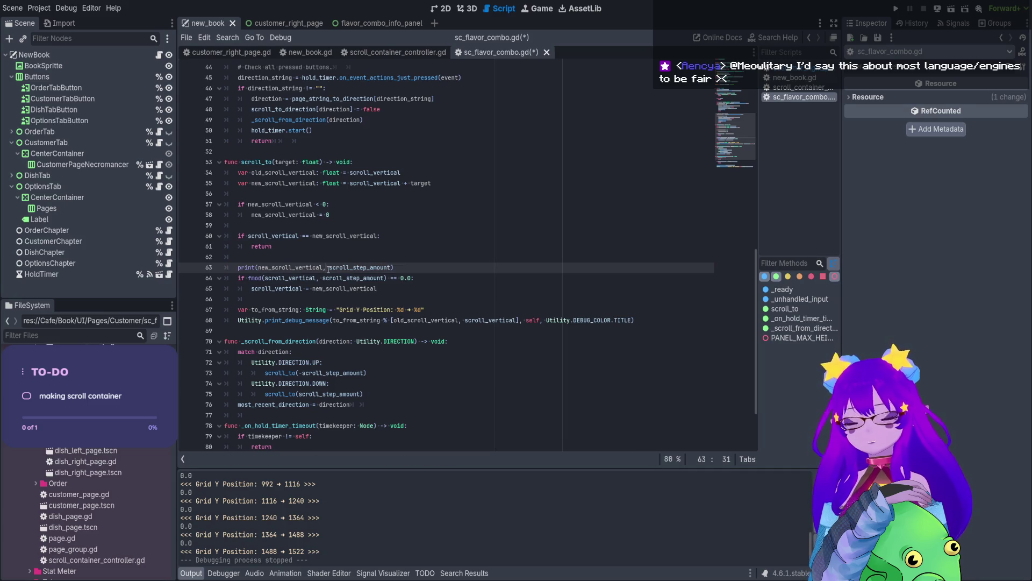
key(BackSpace)
text(%)
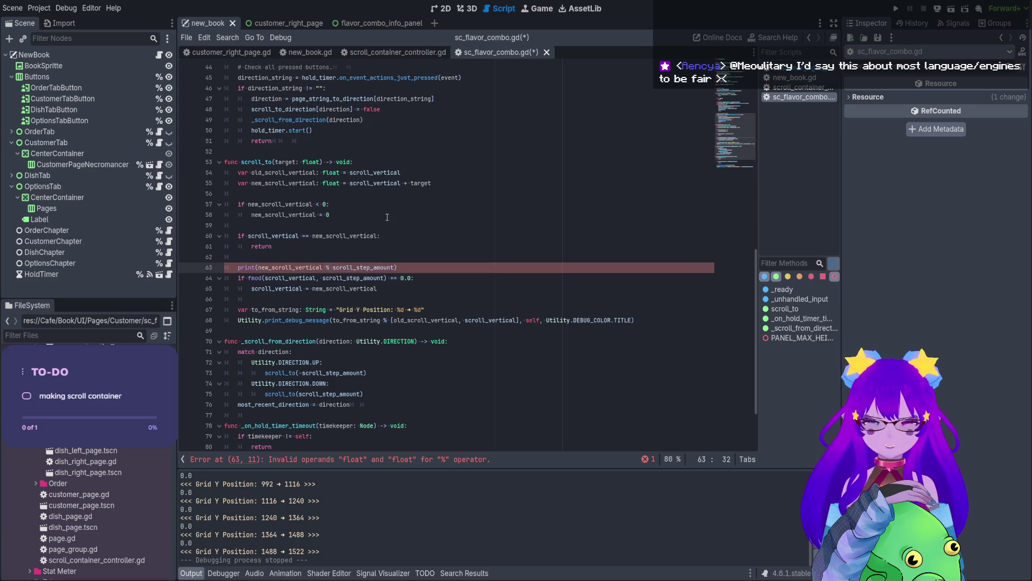
key(BackSpace)
text(,)
key(End)
text()fmod()
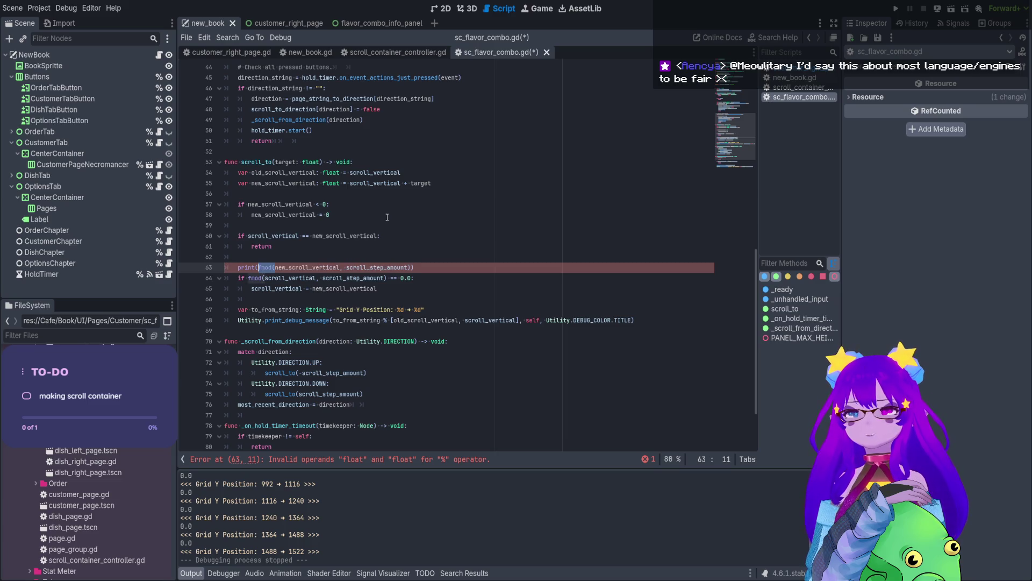
key(ctrl+s)
Paste a copy of the fmod print line after the direction match in _scroll_from_direction.
drag(436, 267, 237, 269)
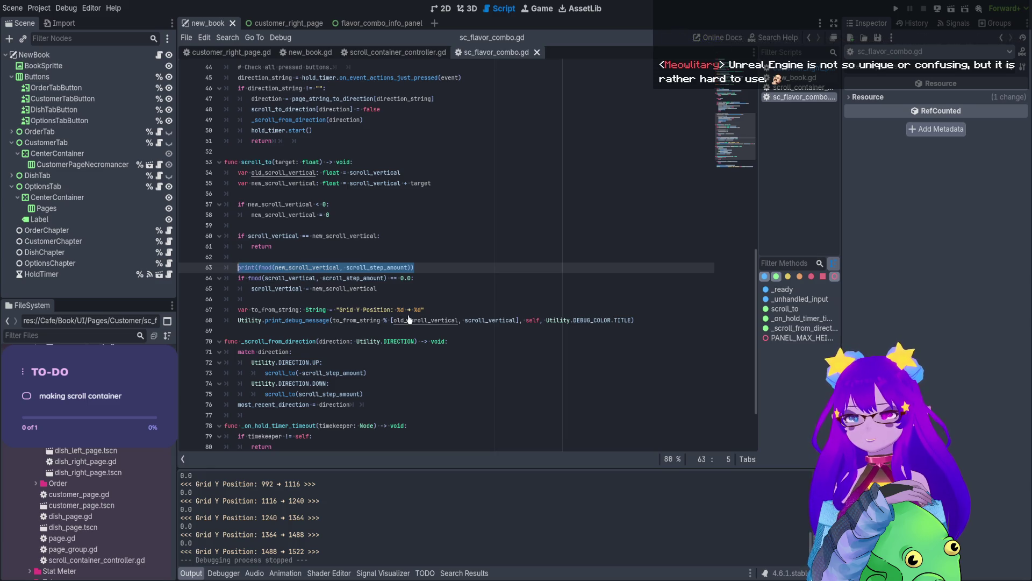
scroll(402, 339, down, 2)
click(403, 338)
scroll(402, 342, down, 1)
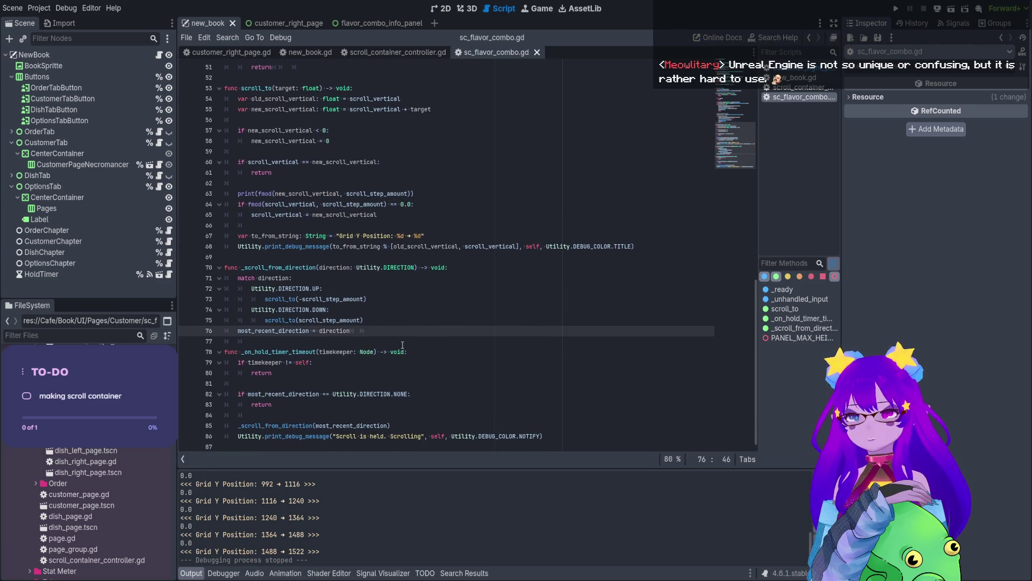
click(393, 226)
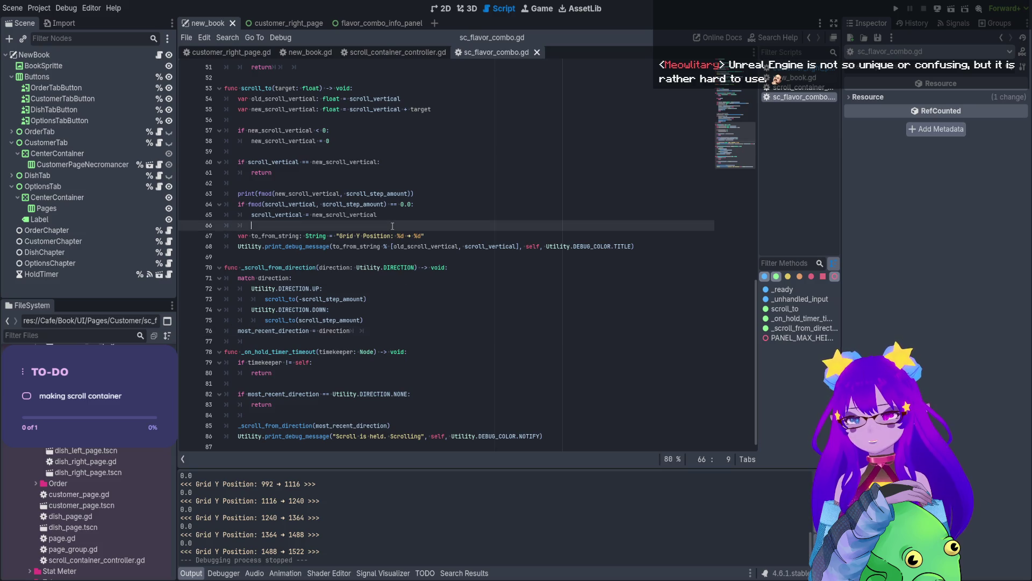
click(395, 330)
key(Return)
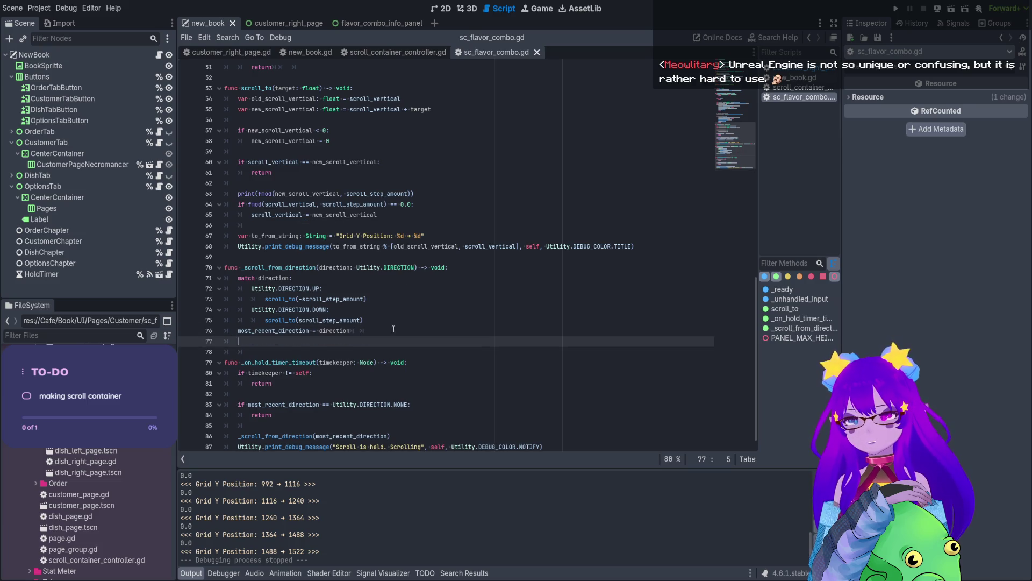
key(Return)
key(ctrl+v)
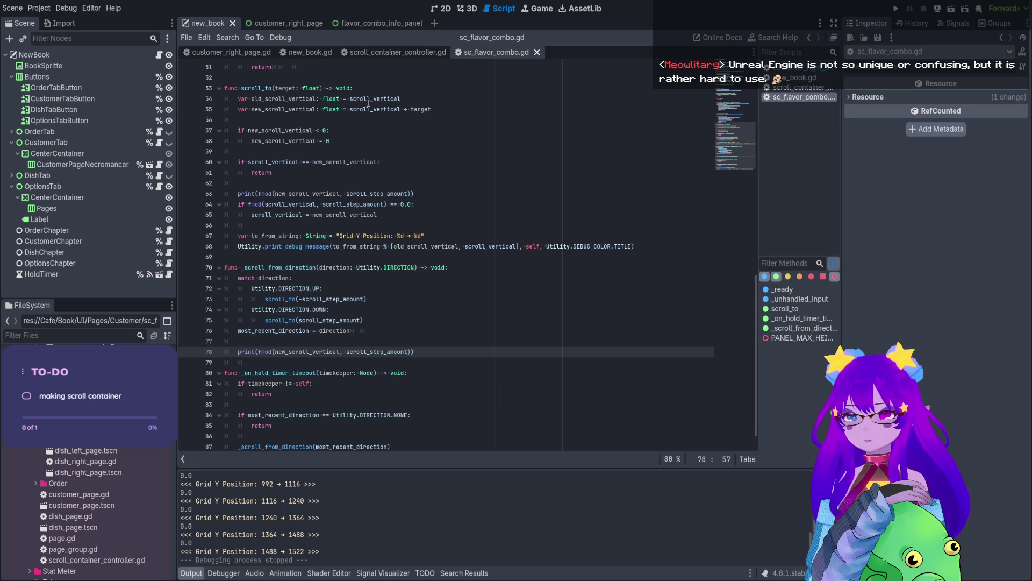
Make the new print use scroll_vertical, delete a temporary old_scroll_vertical line, and run the game.
drag(401, 99, 235, 100)
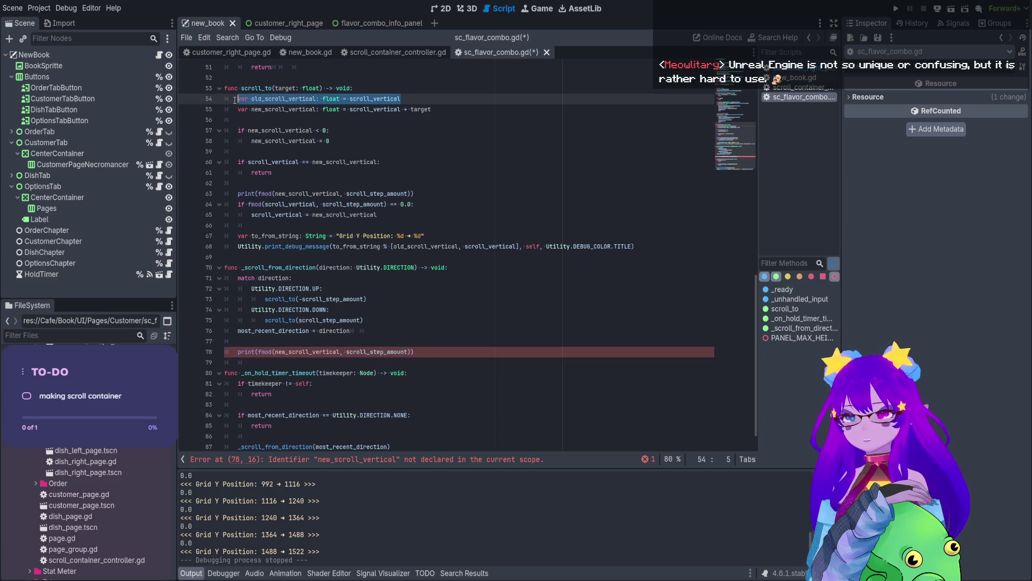
key(ctrl+c)
click(465, 270)
key(Return)
key(ctrl+v)
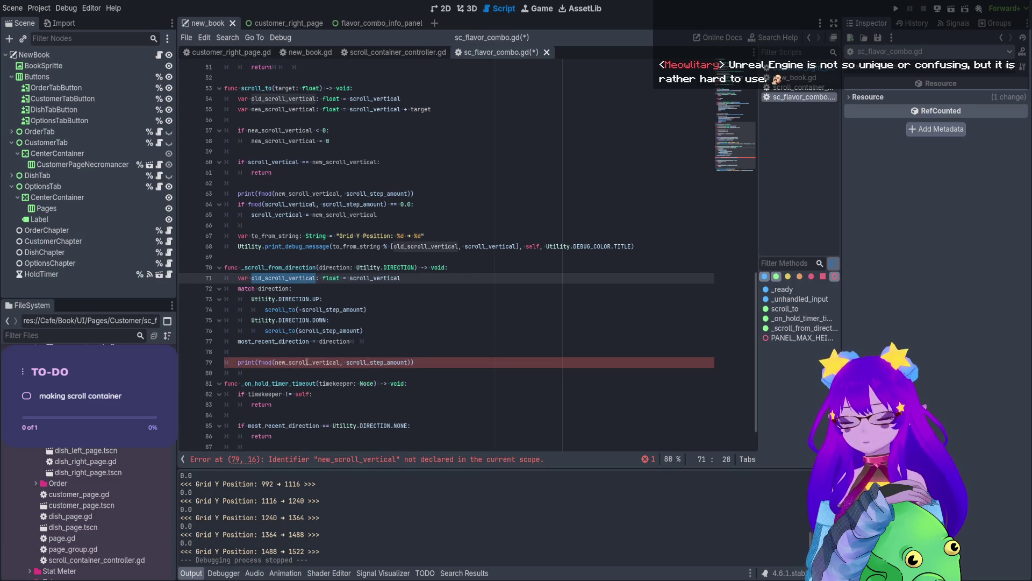
double_click(307, 363)
text(scr)
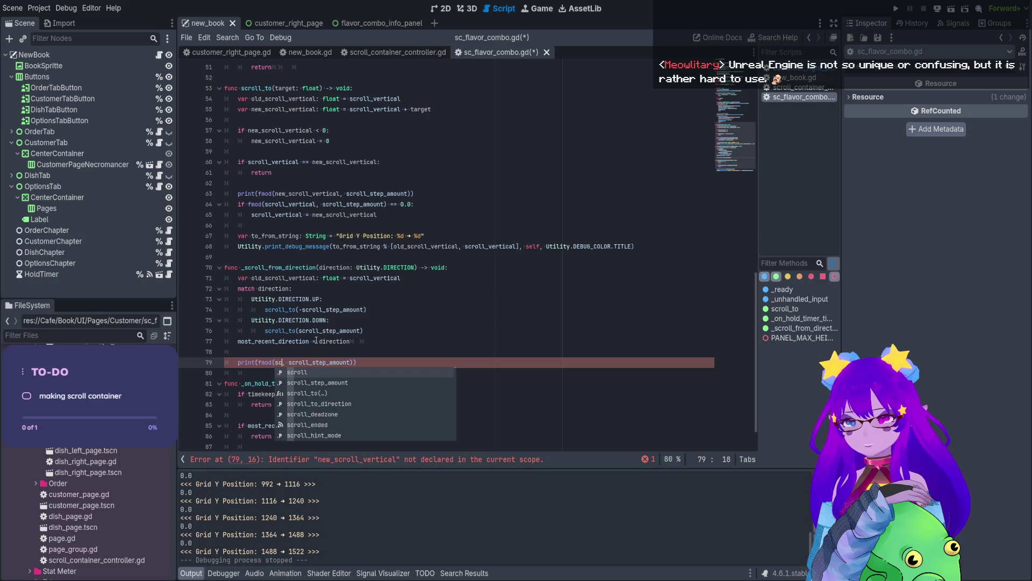
text(oll_v)
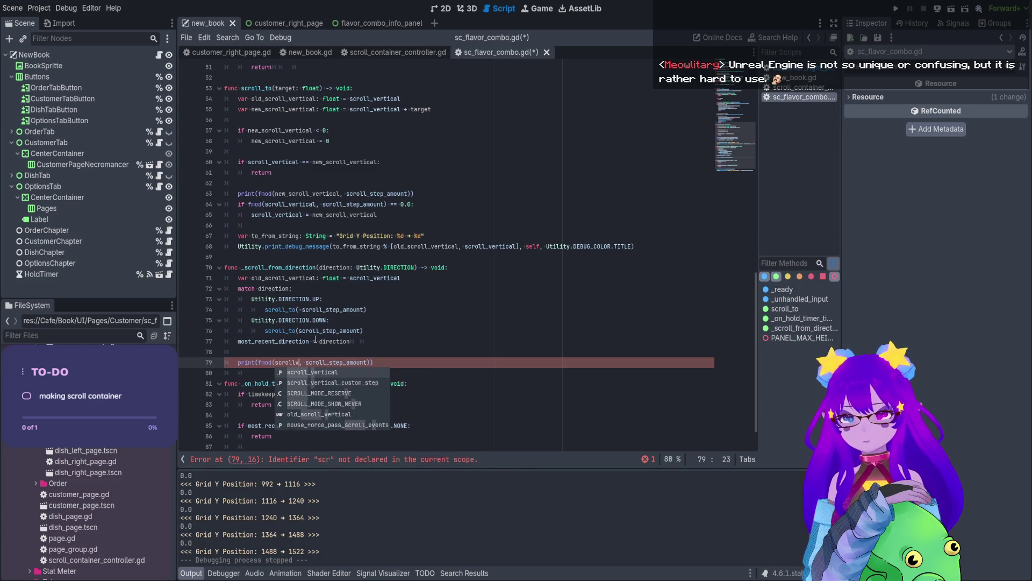
key(Return)
drag(206, 280, 205, 285)
key(BackSpace)
key(BackSpace)
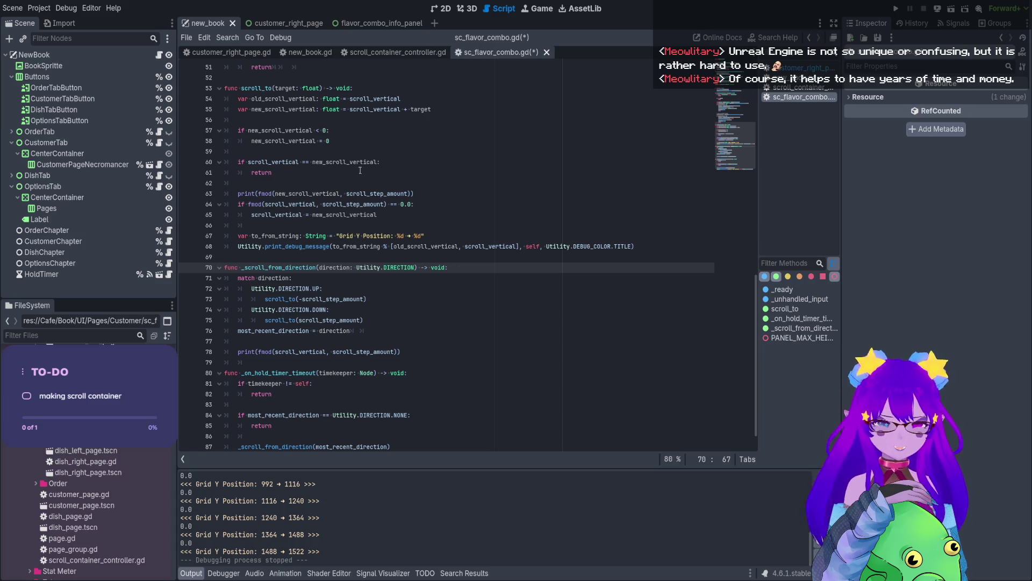
click(952, 9)
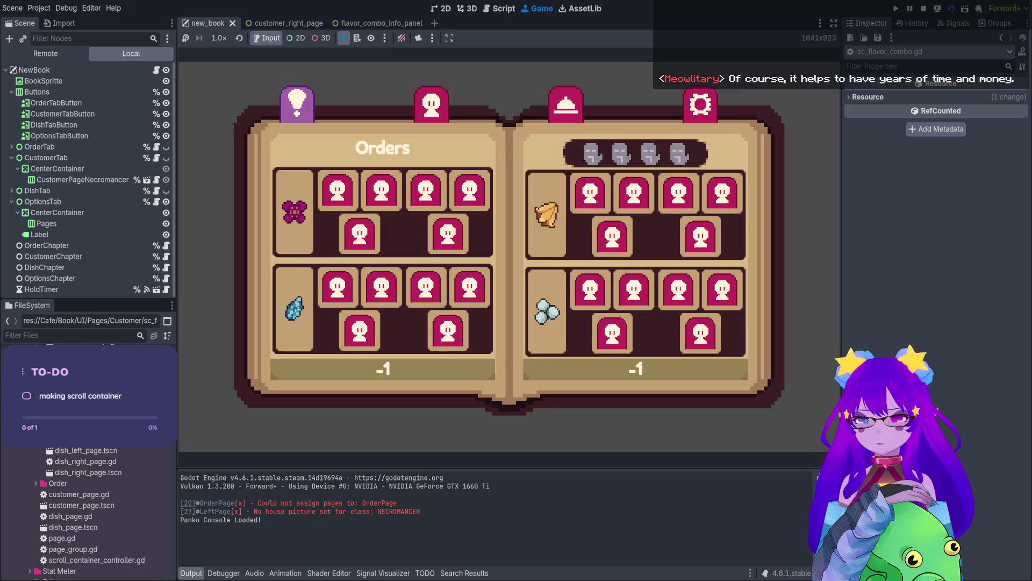
Switch to the Necromancer customer page, mark the printed 34.0 remainder in Output, and stop the game.
key(Right)
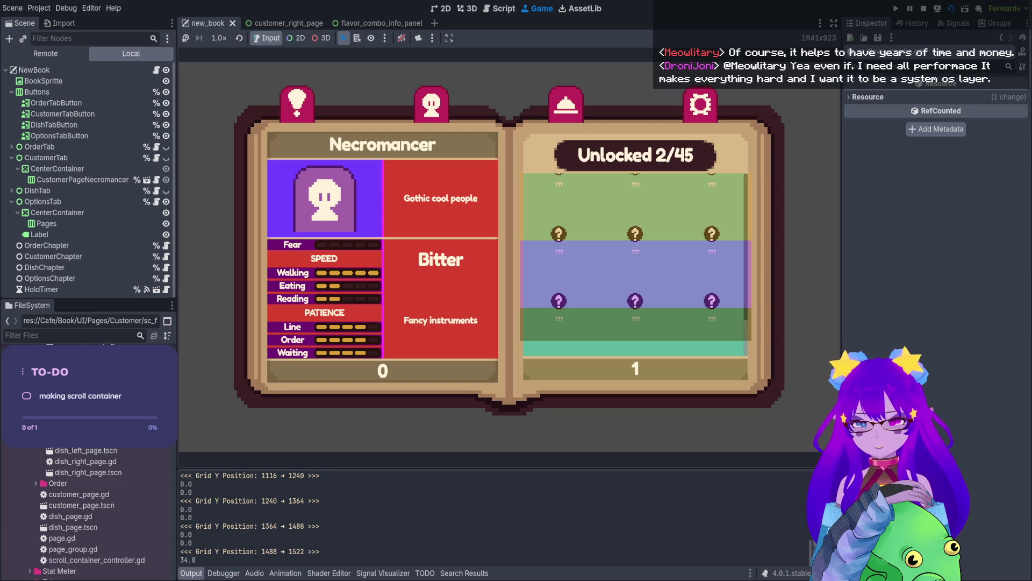
double_click(188, 560)
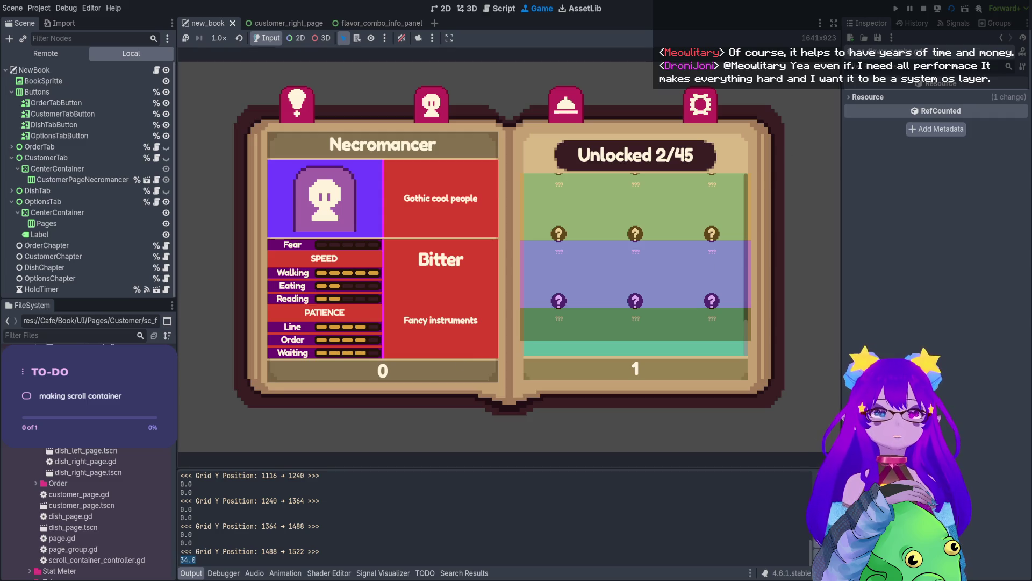
key(F8)
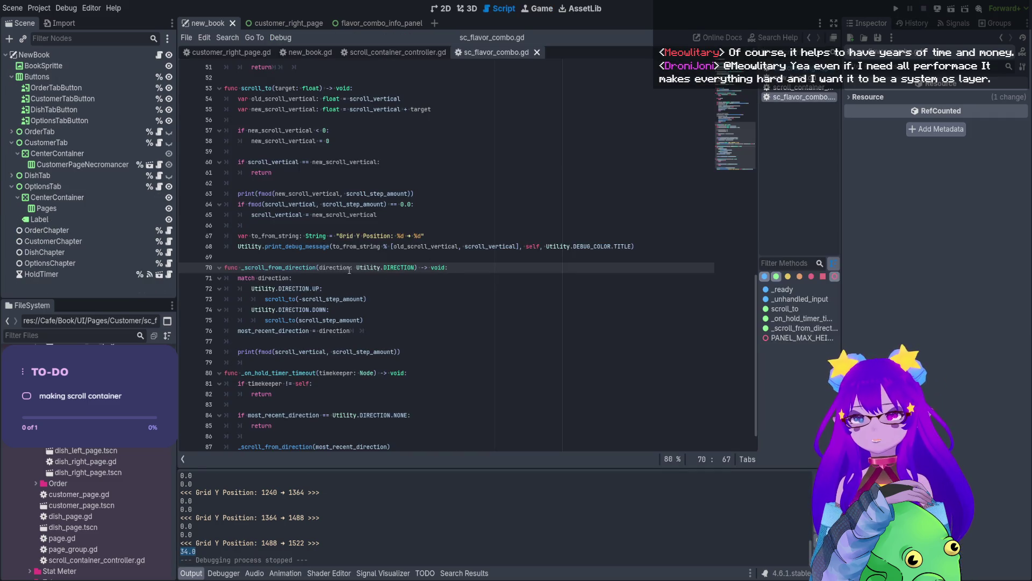
Review where scroll_to, scroll_vertical, new_scroll_vertical and scroll_step_amount are used in the script.
drag(289, 351, 353, 352)
double_click(365, 352)
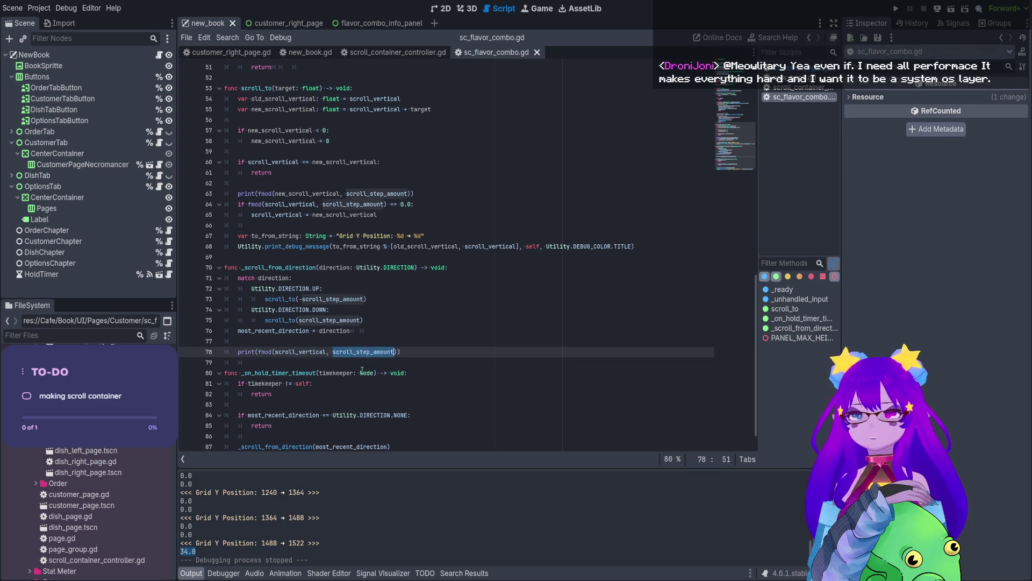
click(406, 353)
click(421, 193)
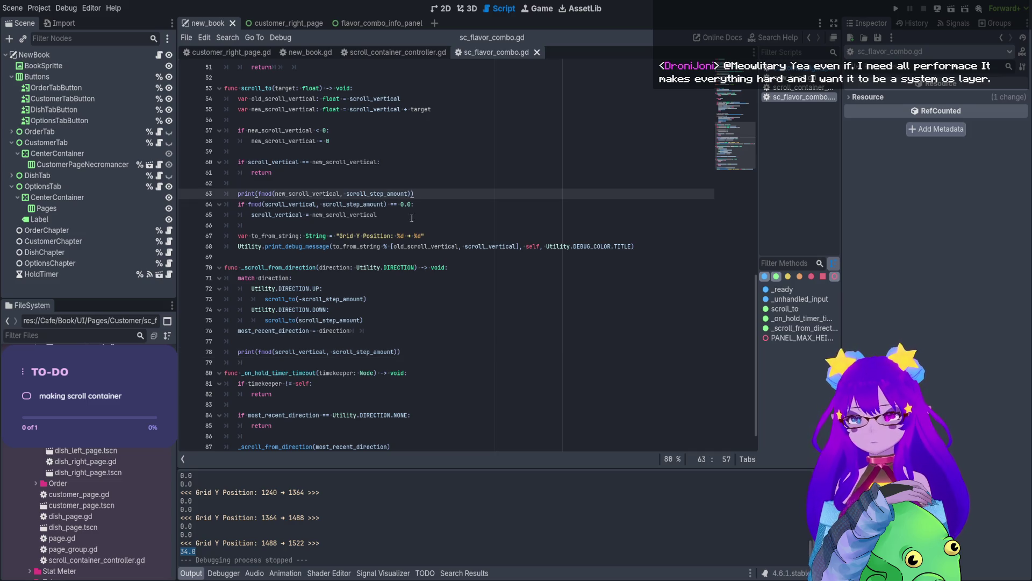
scroll(415, 214, up, 1)
double_click(283, 351)
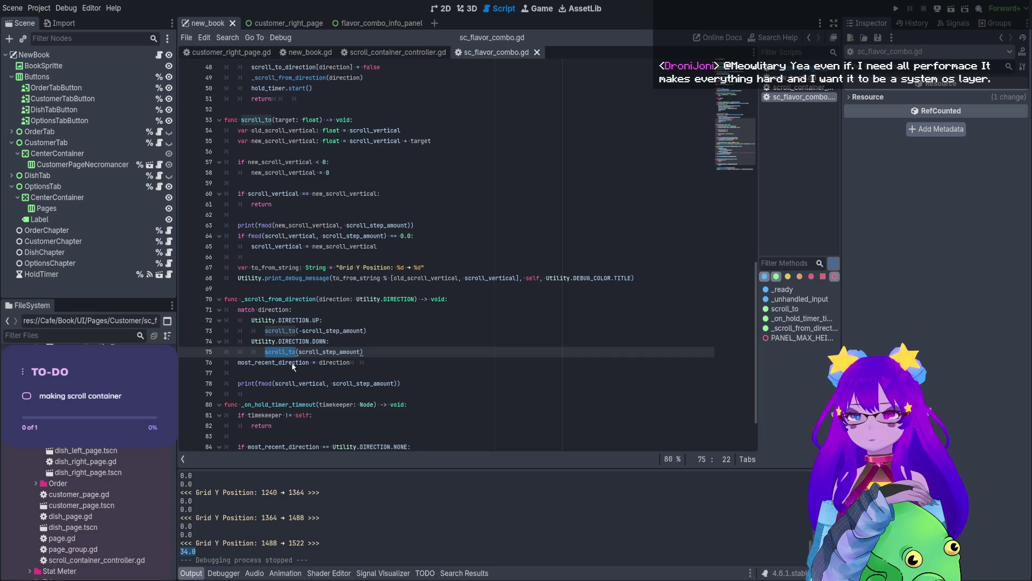
double_click(275, 383)
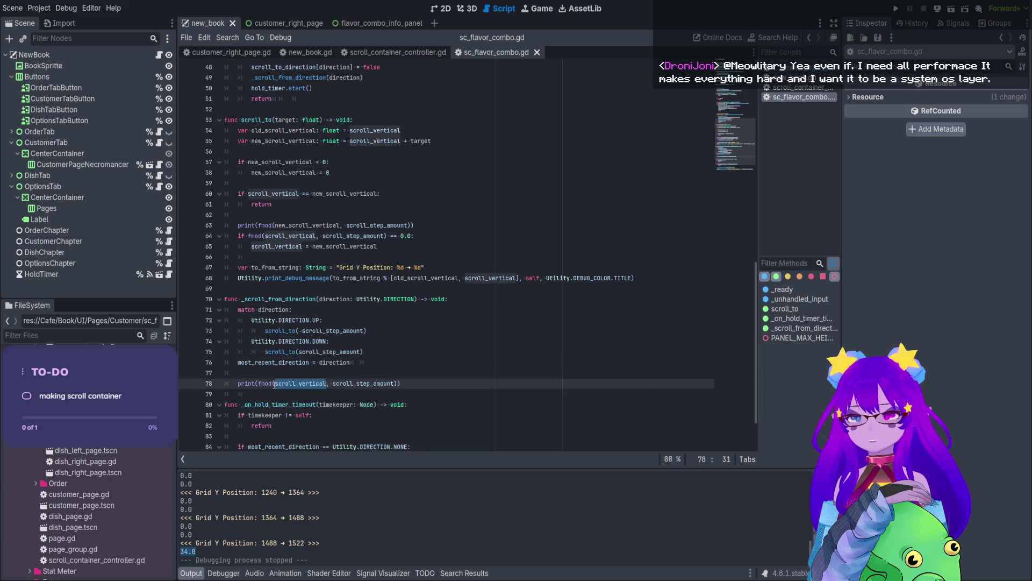
double_click(256, 120)
double_click(377, 130)
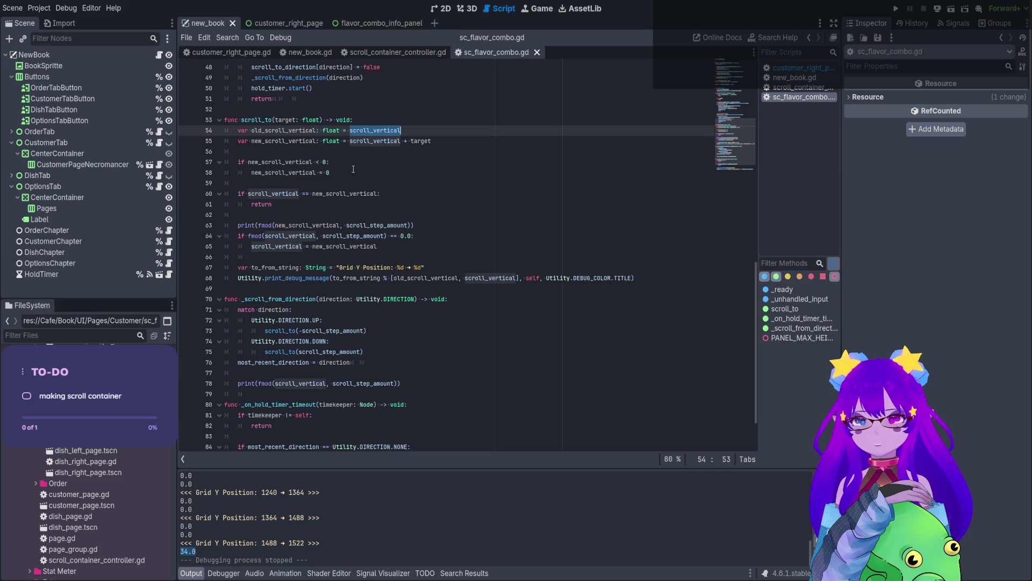
double_click(317, 226)
double_click(383, 226)
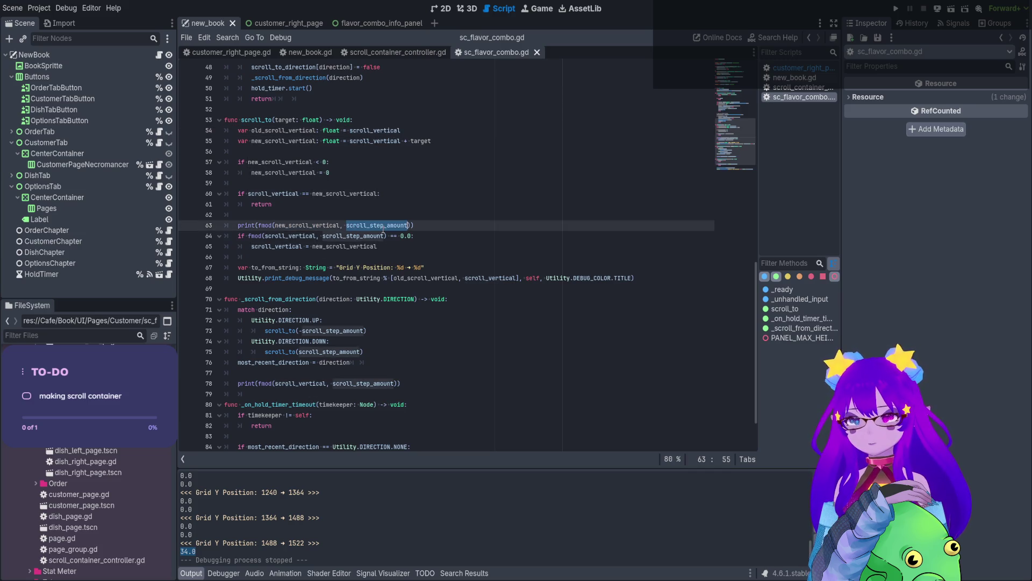
click(415, 227)
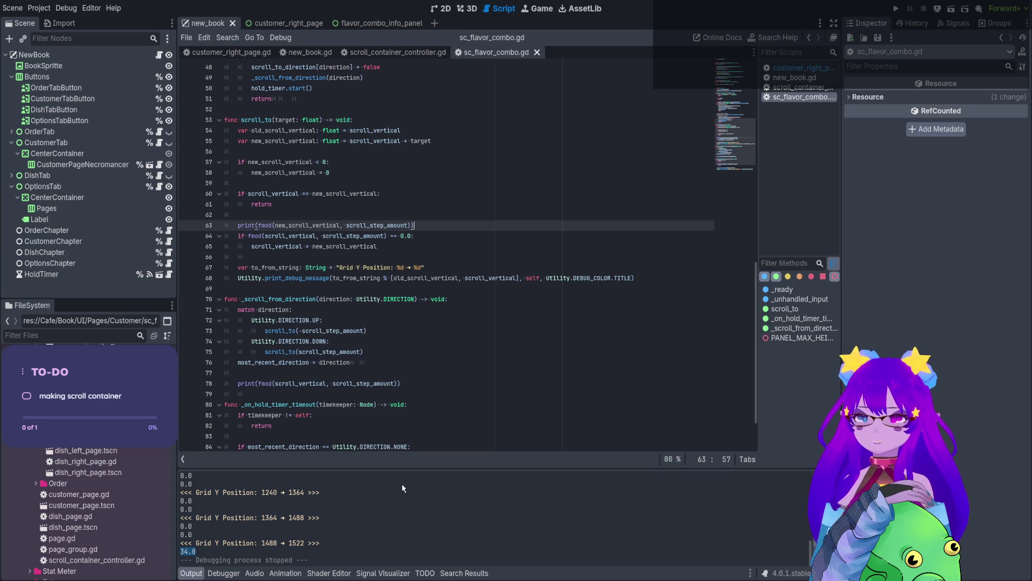
Move the scroll_vertical remainder print from line 78 to below line 63 and save.
drag(411, 387, 238, 383)
key(ctrl+c)
key(BackSpace)
key(BackSpace)
key(BackSpace)
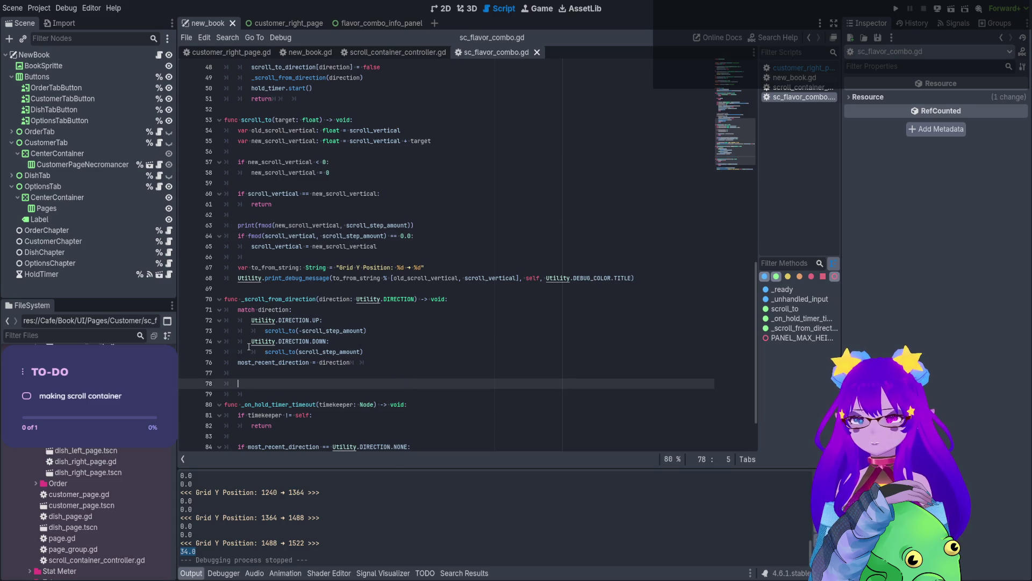
click(430, 225)
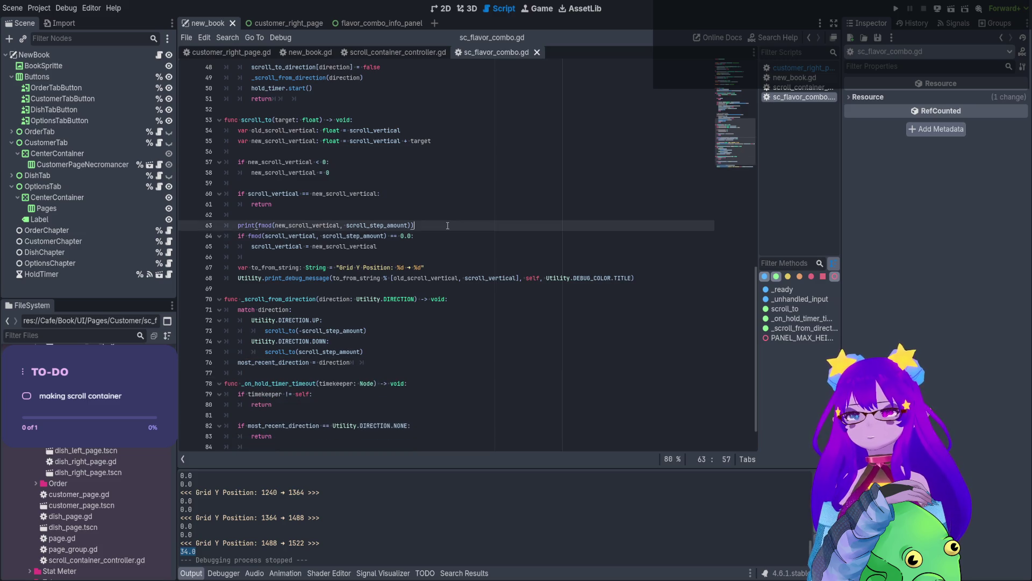
key(Return)
key(ctrl+v)
key(ctrl+s)
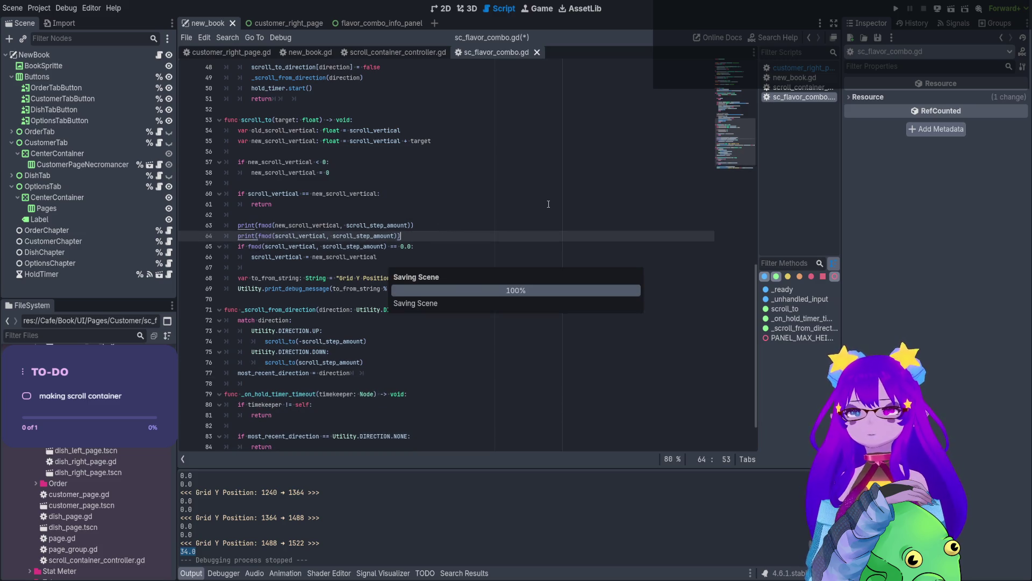
Add a blank line after the remainder prints and run the game to test scrolling.
double_click(315, 237)
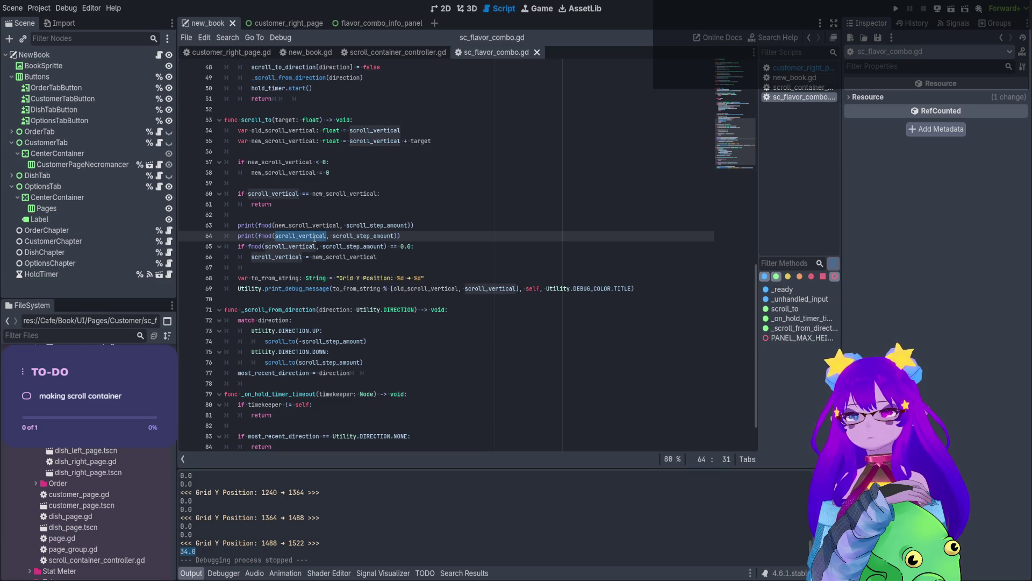
key(End)
key(Return)
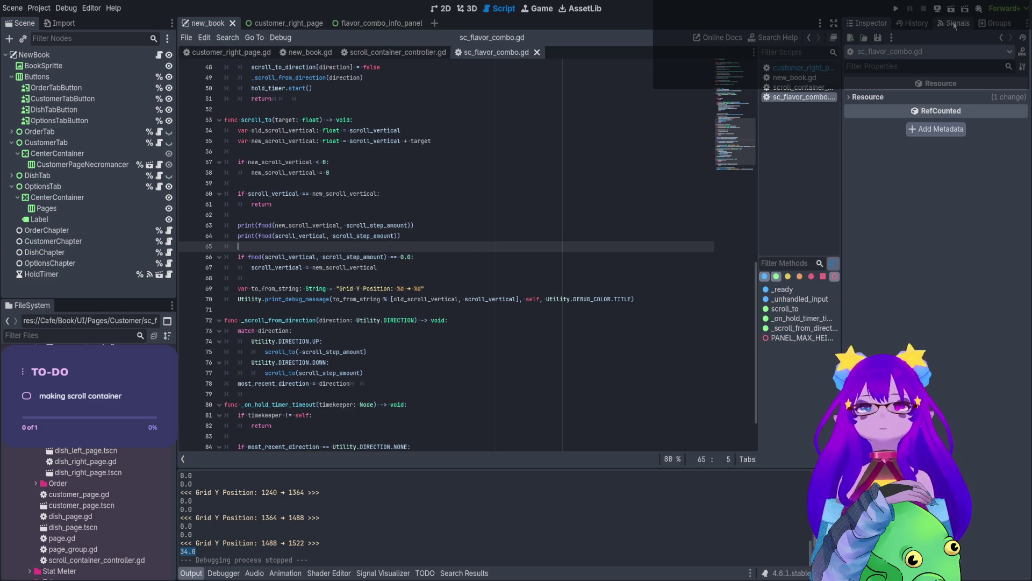
click(953, 9)
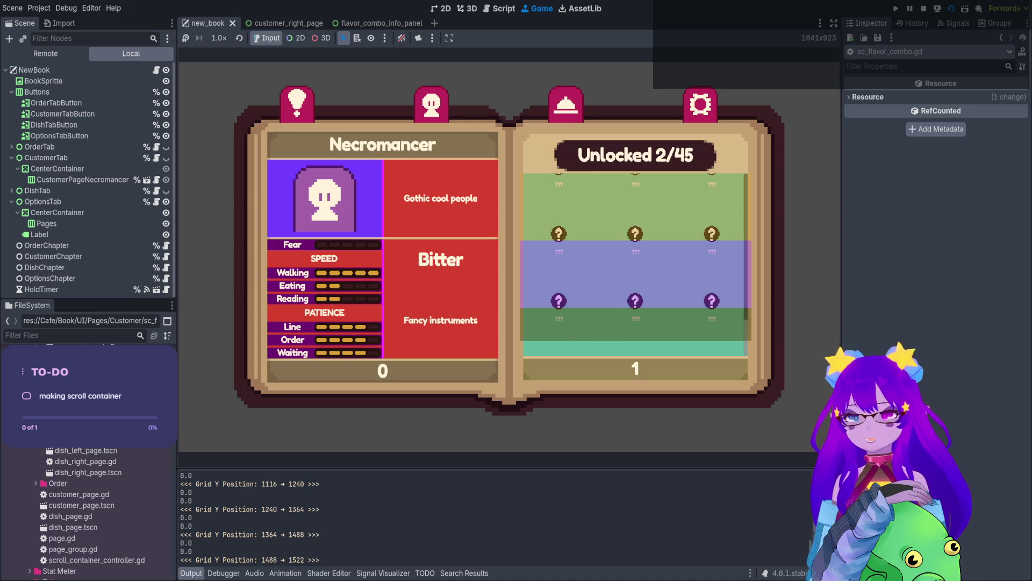
Stop the game and cut the scroll_vertical remainder print out of scroll_to.
key(F8)
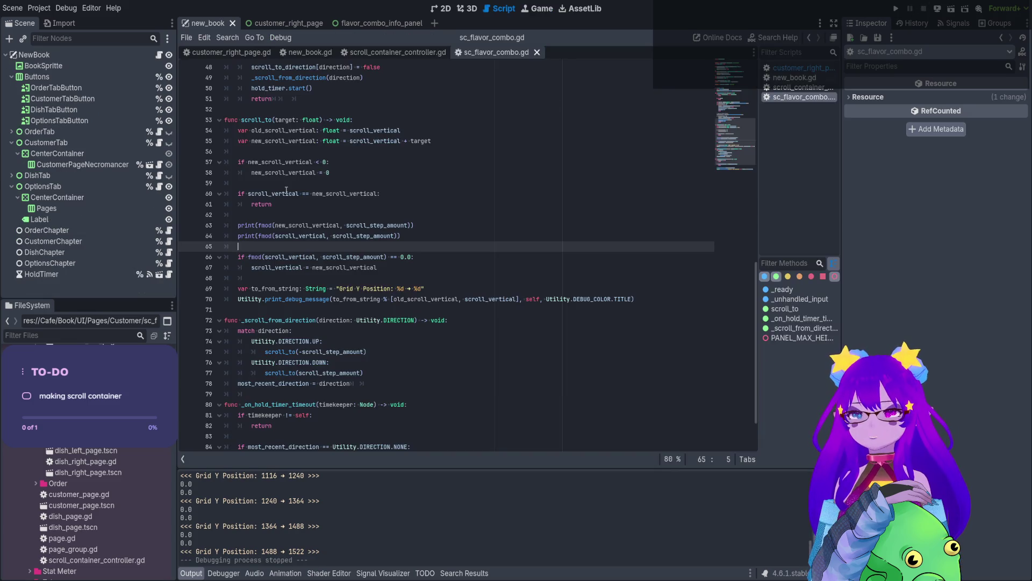
double_click(279, 142)
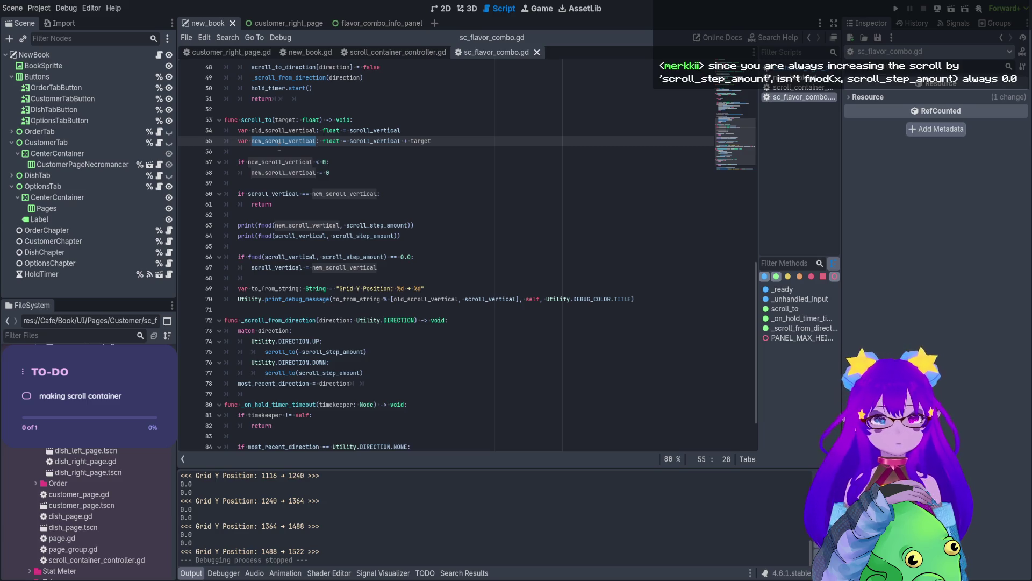
click(420, 222)
key(Down)
key(shift+Home)
key(shift+Home)
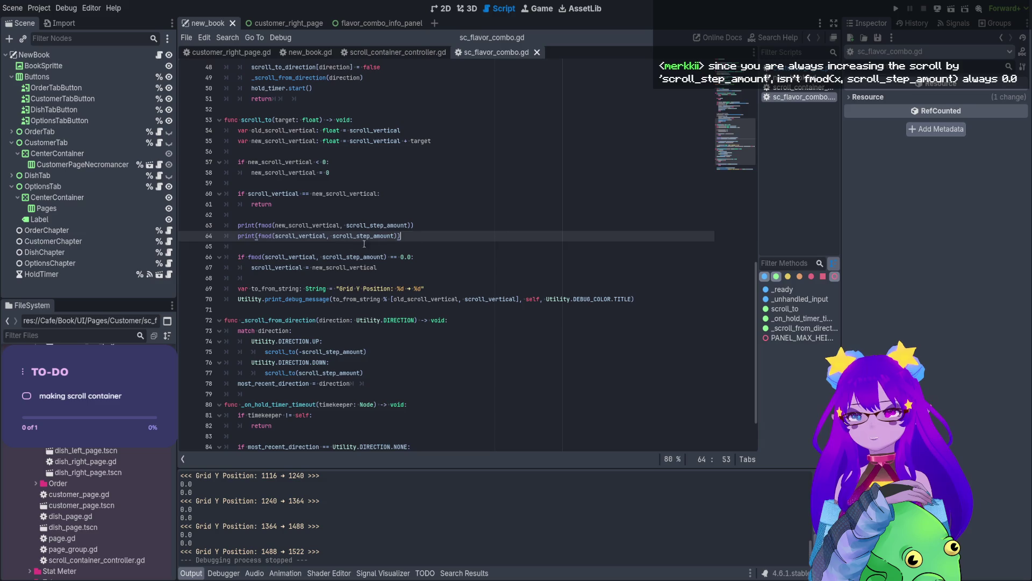
key(BackSpace)
key(BackSpace)
Paste the print after most_recent_direction in _scroll_from_direction, save, and relaunch the game.
click(345, 372)
key(Return)
key(Return)
key(ctrl+v)
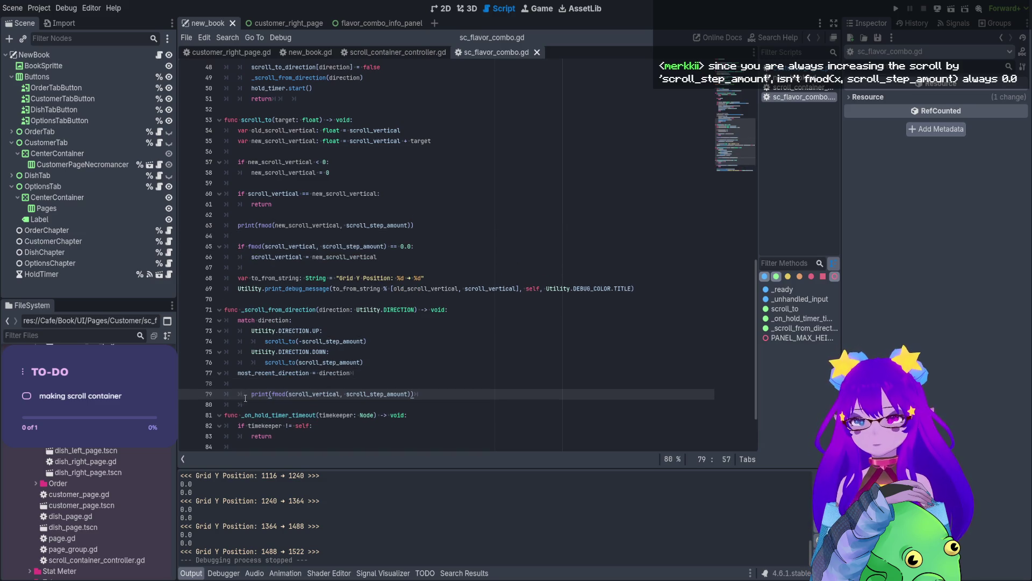
click(258, 383)
key(ctrl+s)
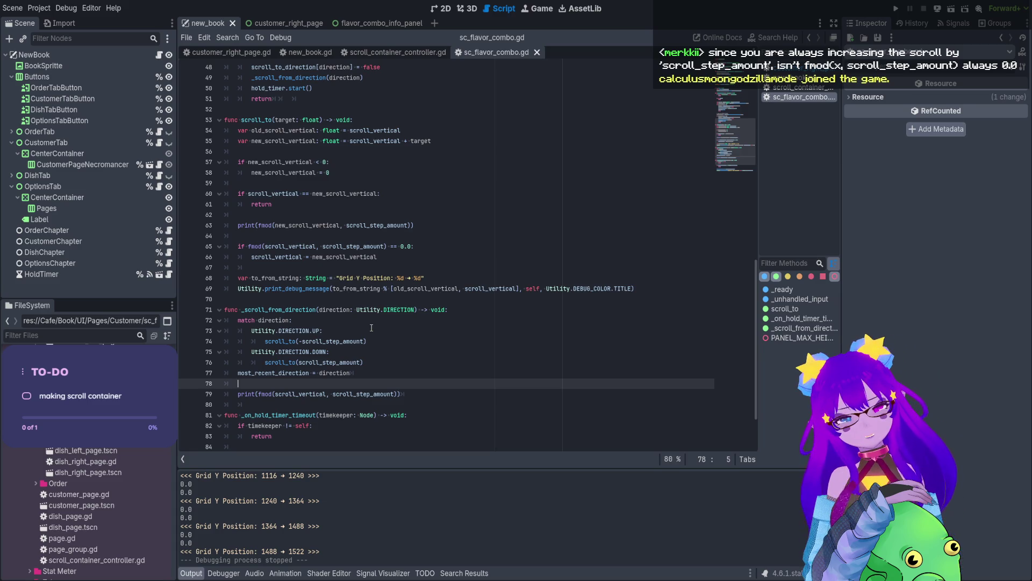
click(951, 9)
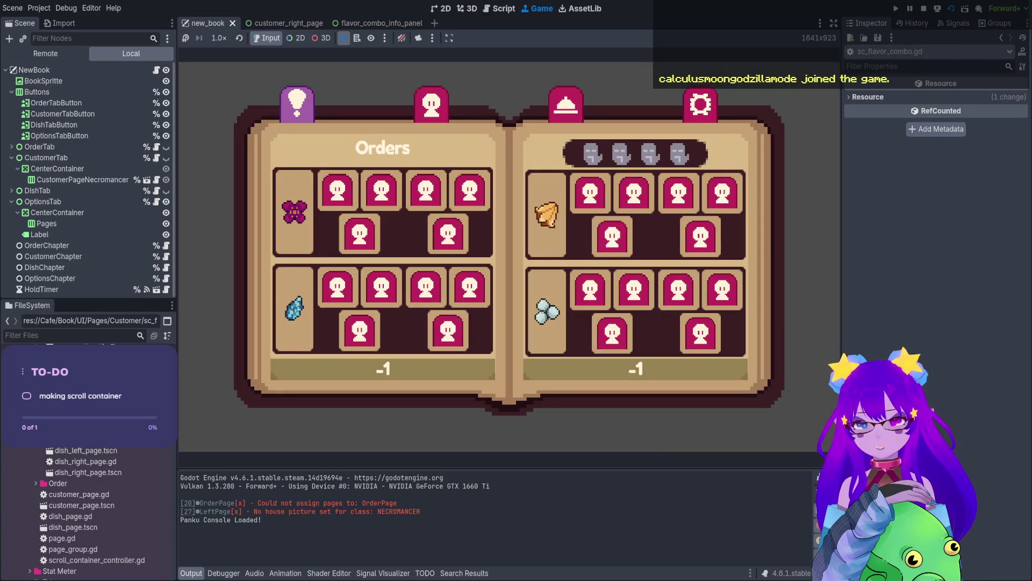
Open the Necromancer page, scroll its flavor grid to the bottom where the step is 34, then stop.
click(432, 103)
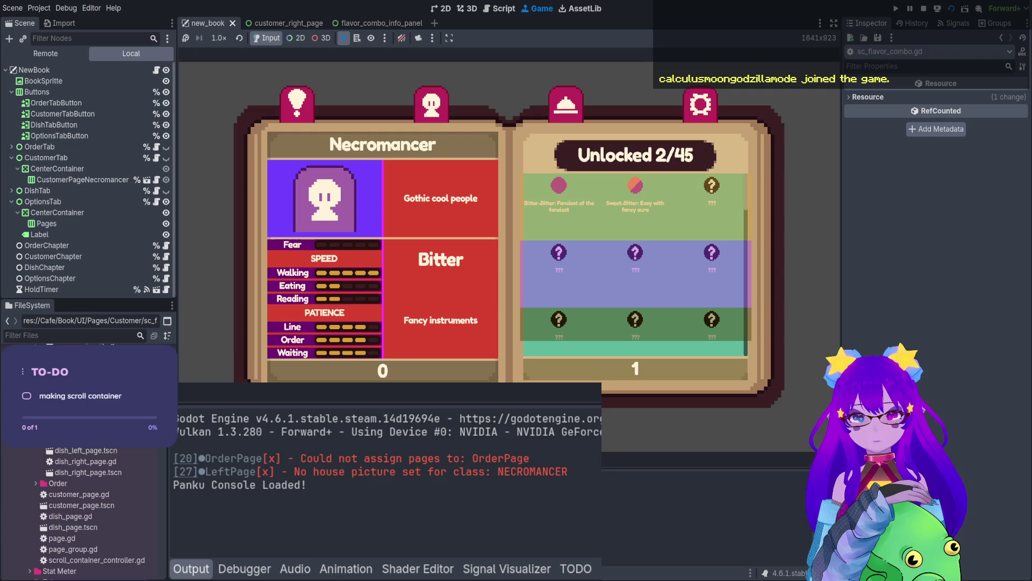
scroll(636, 264, down, 9)
scroll(636, 264, down, 2)
scroll(636, 264, down, 1)
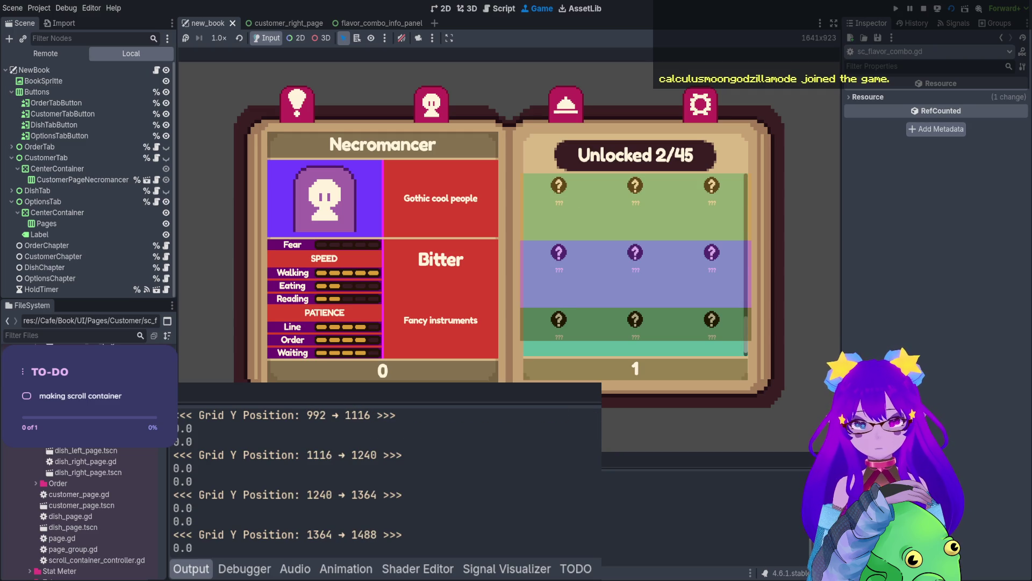
scroll(635, 257, down, 1)
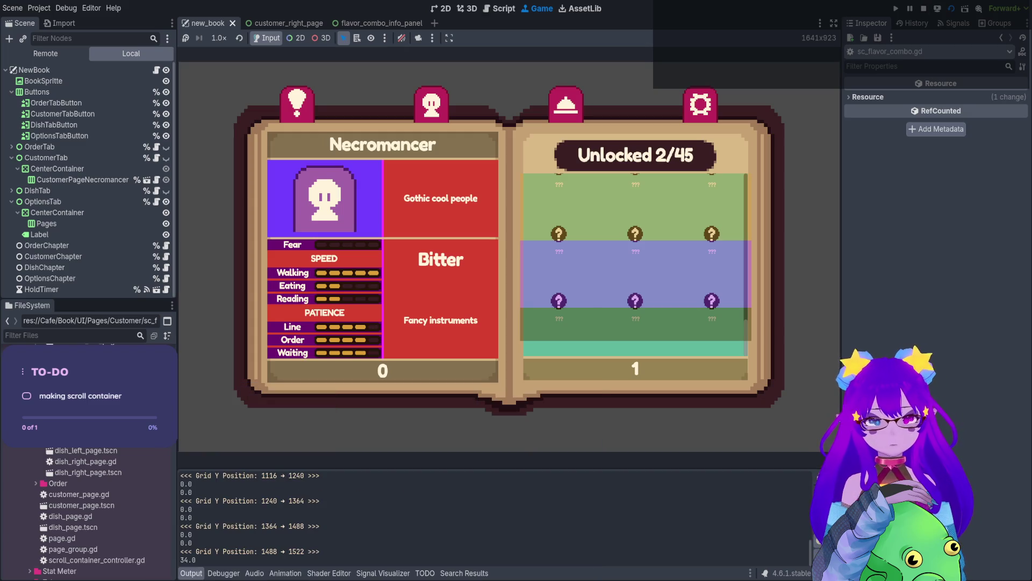
click(924, 9)
click(423, 396)
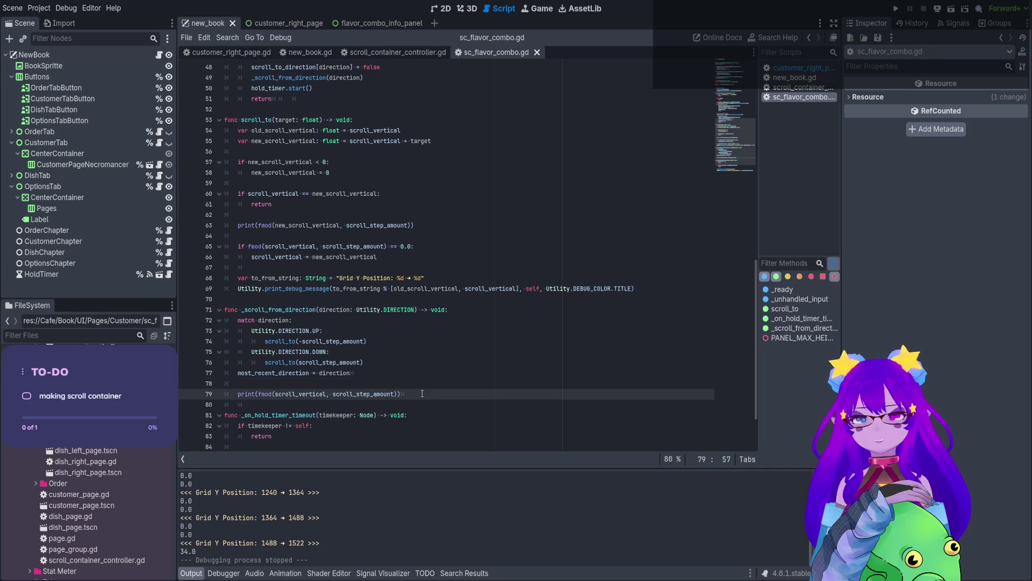
Delete the moved fmod(scroll_vertical, scroll_step_amount) print and its empty line from _scroll_from_direction.
click(296, 341)
click(416, 393)
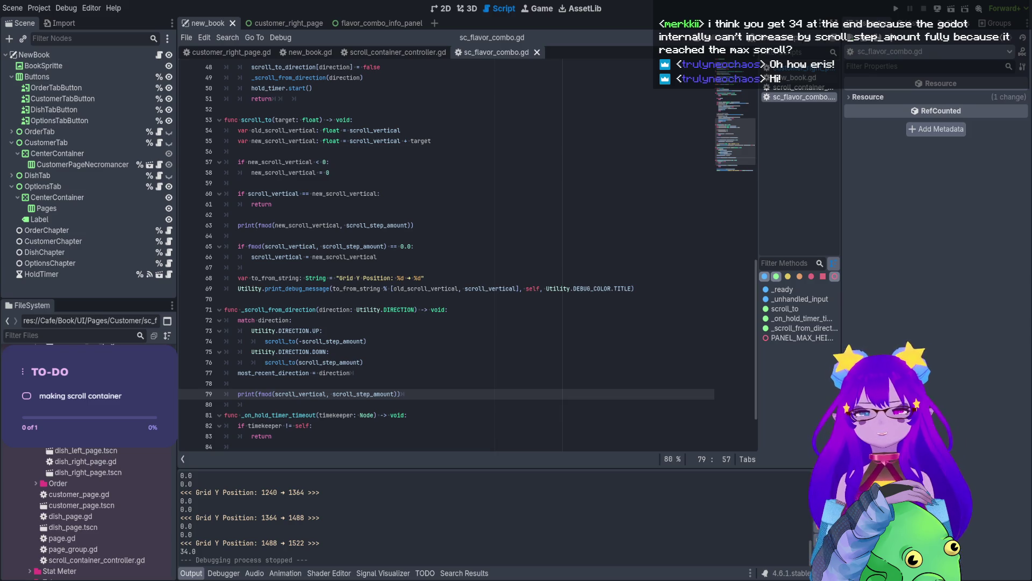
drag(418, 395, 220, 387)
key(ctrl+c)
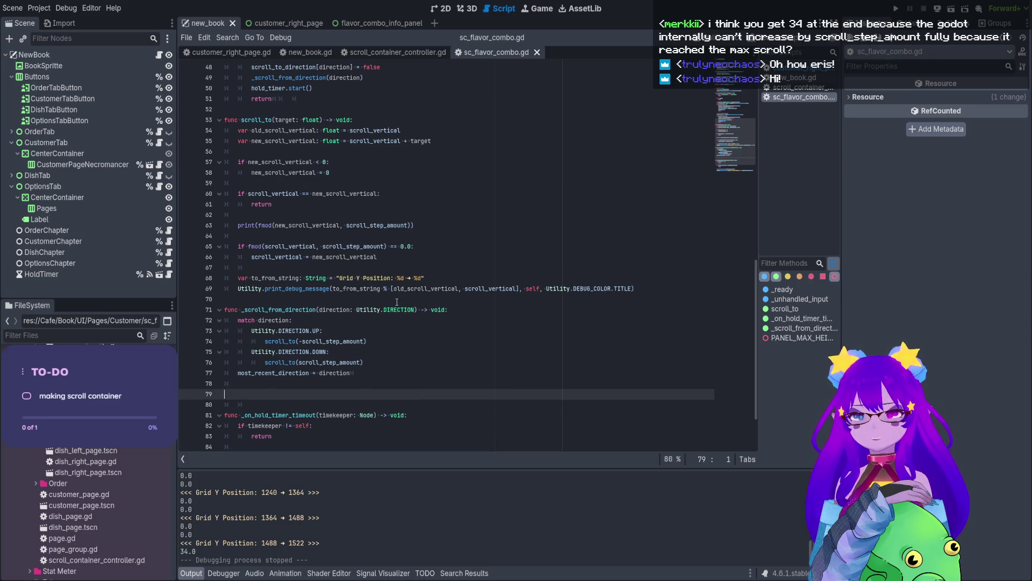
key(BackSpace)
key(Tab)
key(BackSpace)
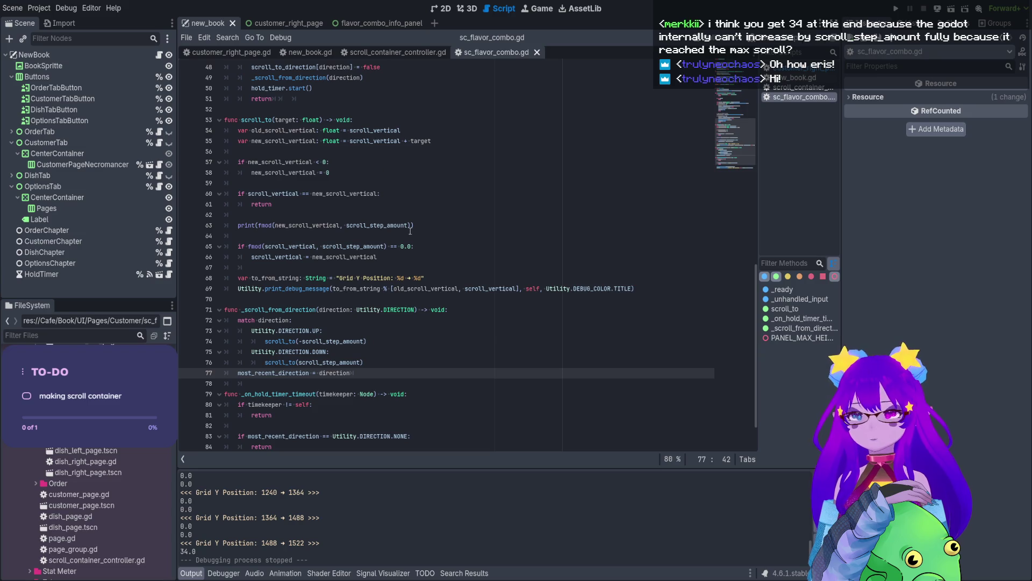
Review the scroll_to function and its scroll variable declarations.
mouse_move(413, 258)
mouse_down()
mouse_move(269, 100)
mouse_move(213, 122)
mouse_up()
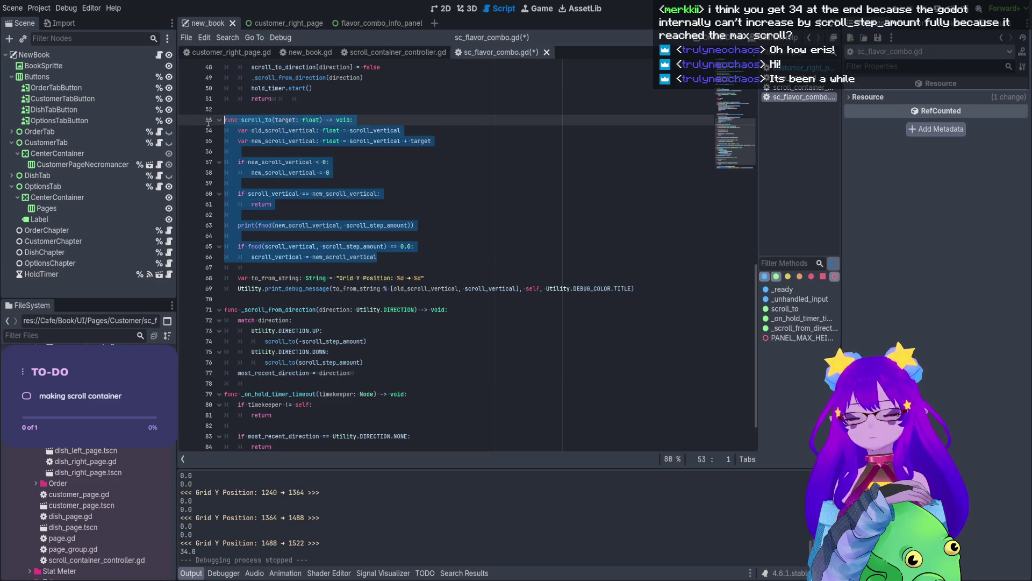
click(365, 238)
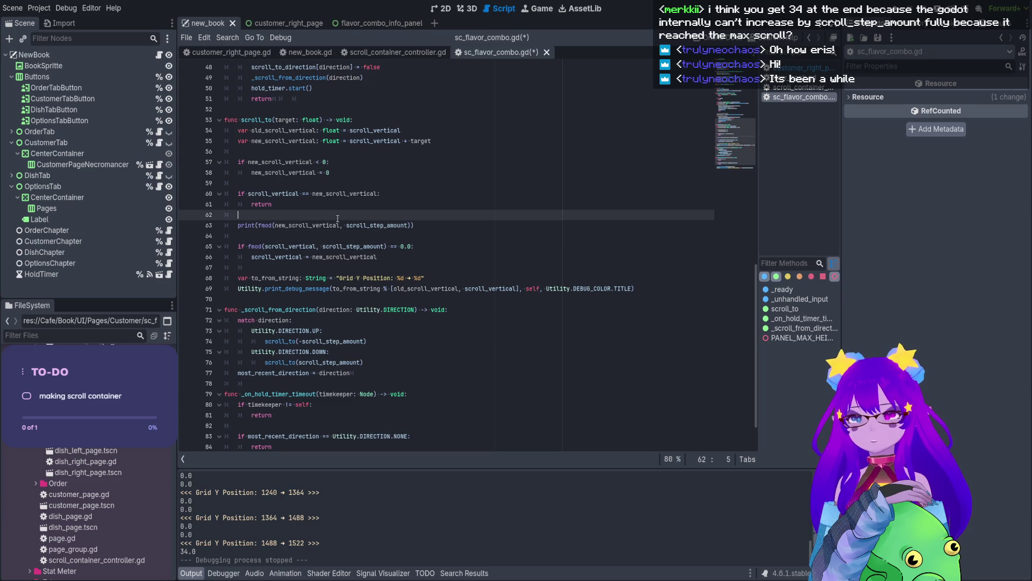
scroll(322, 188, up, 1)
click(282, 151)
drag(291, 162, 332, 182)
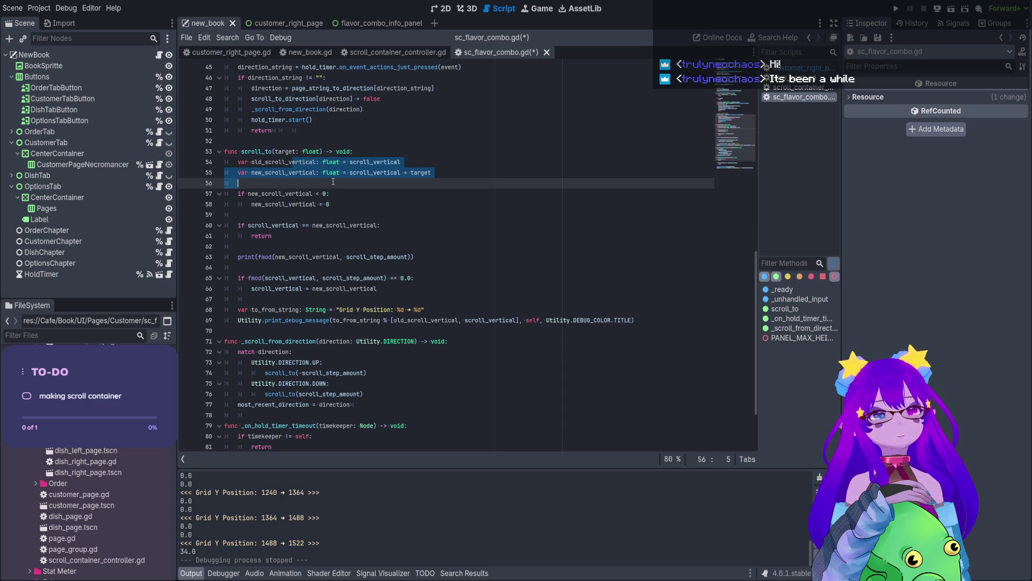
click(333, 182)
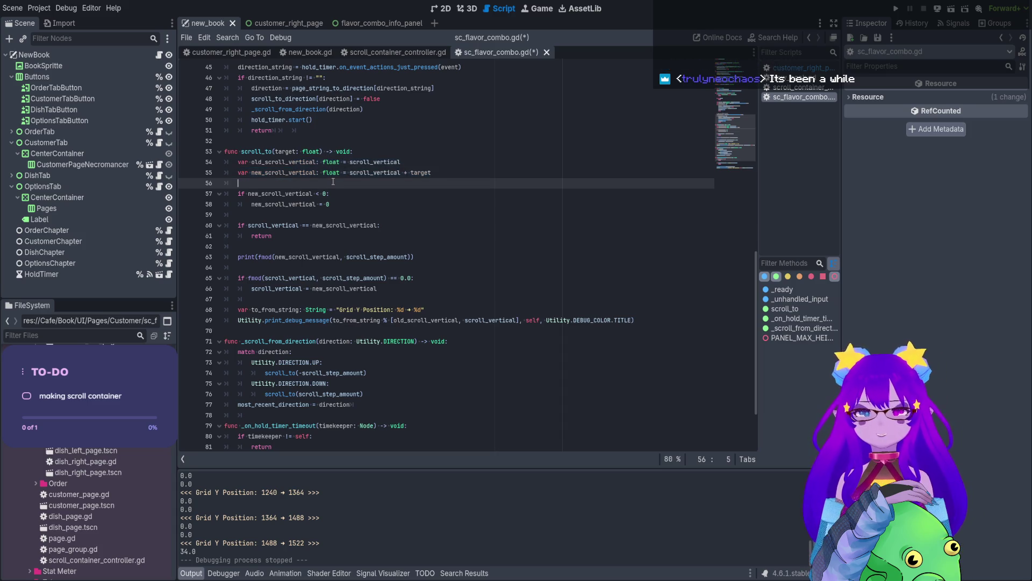
Try pasting the remainder print after the declarations, undo the pastes, and save.
key(Return)
key(ctrl+v)
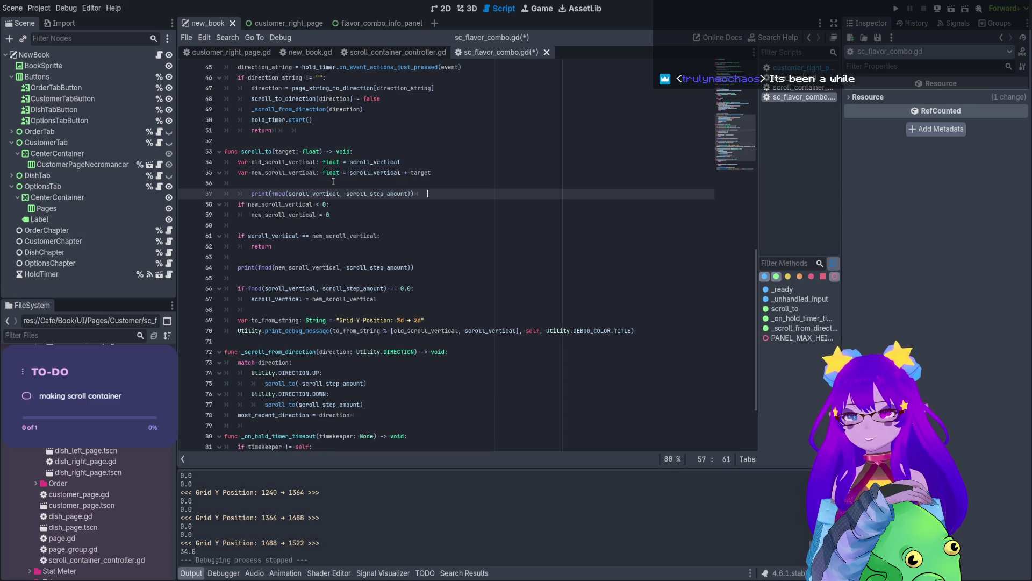
key(ctrl+z)
key(ctrl+z)
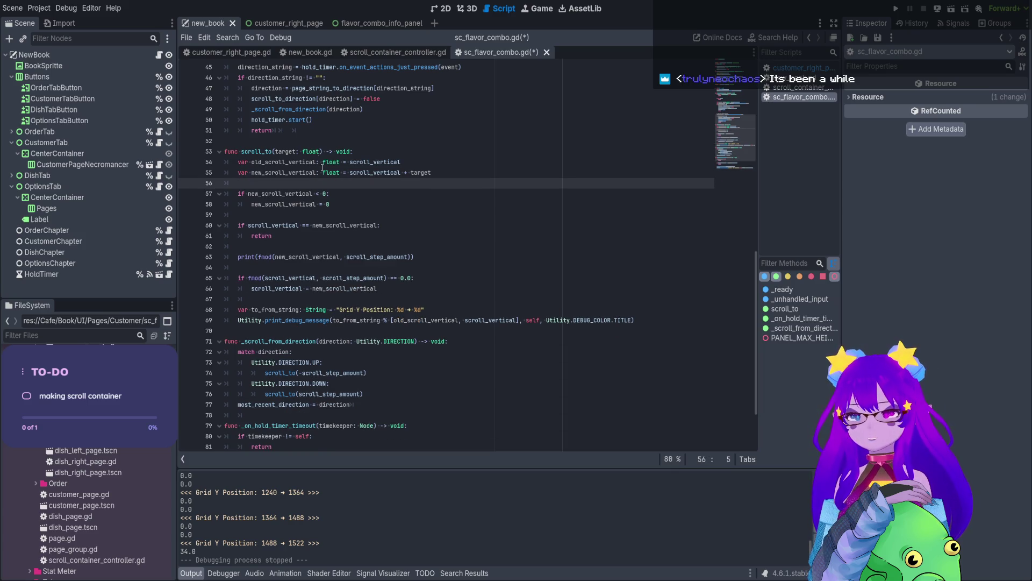
key(ctrl+s)
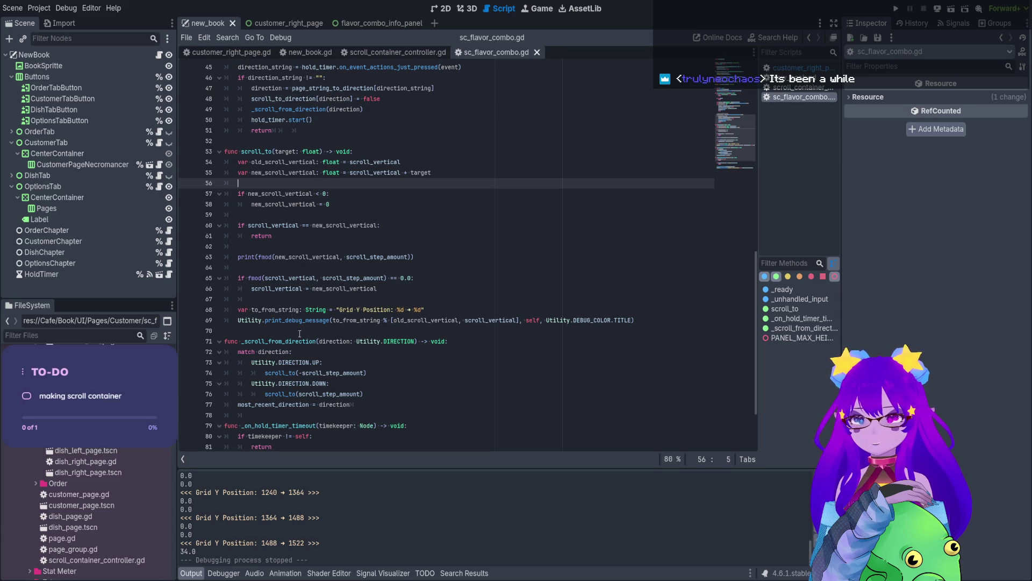
click(248, 269)
key(ctrl+v)
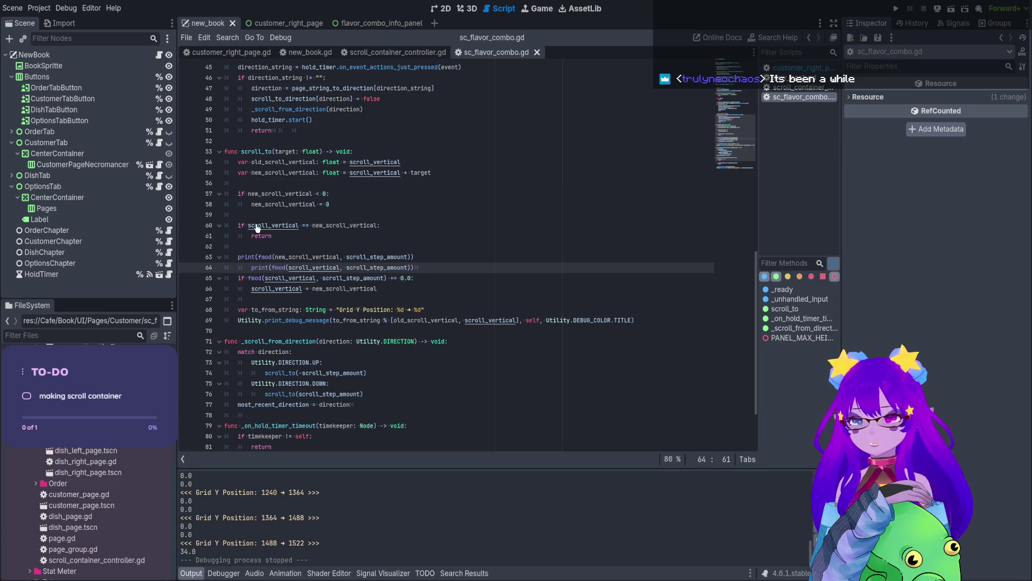
key(ctrl+z)
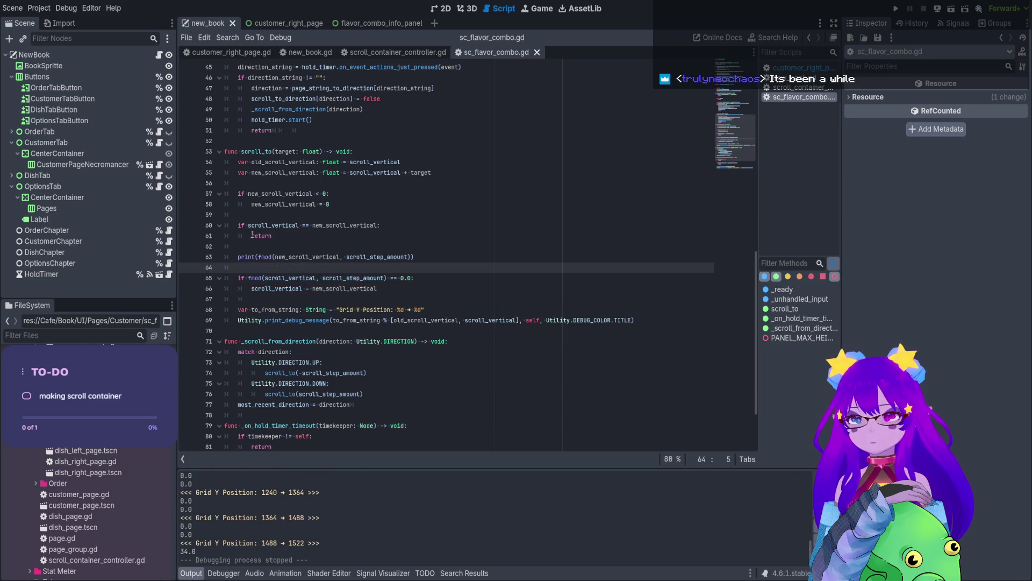
Paste the remainder print after the scroll_to declarations, switching its argument to new_scroll_vertical.
click(262, 183)
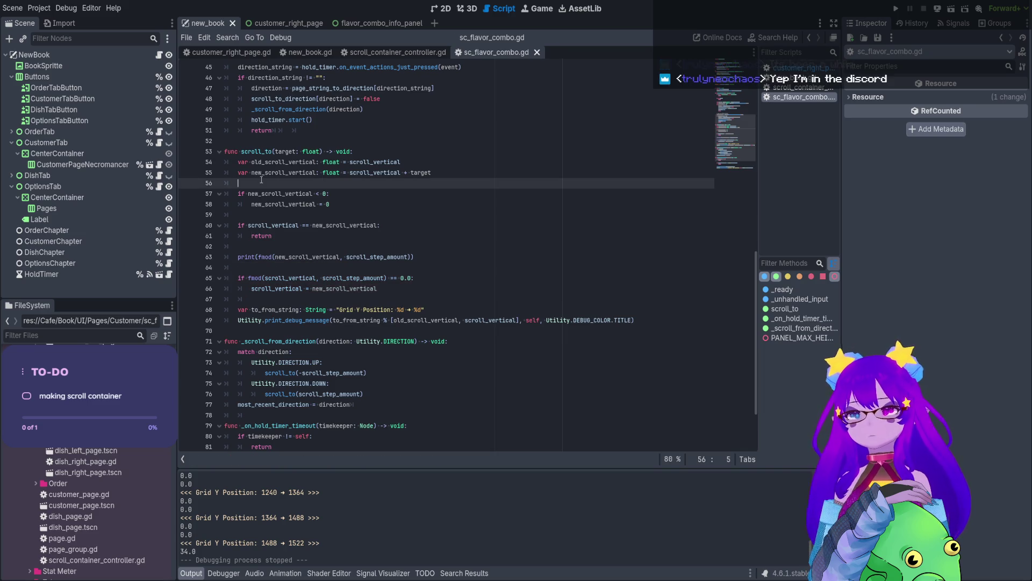
key(Return)
key(Return)
click(261, 183)
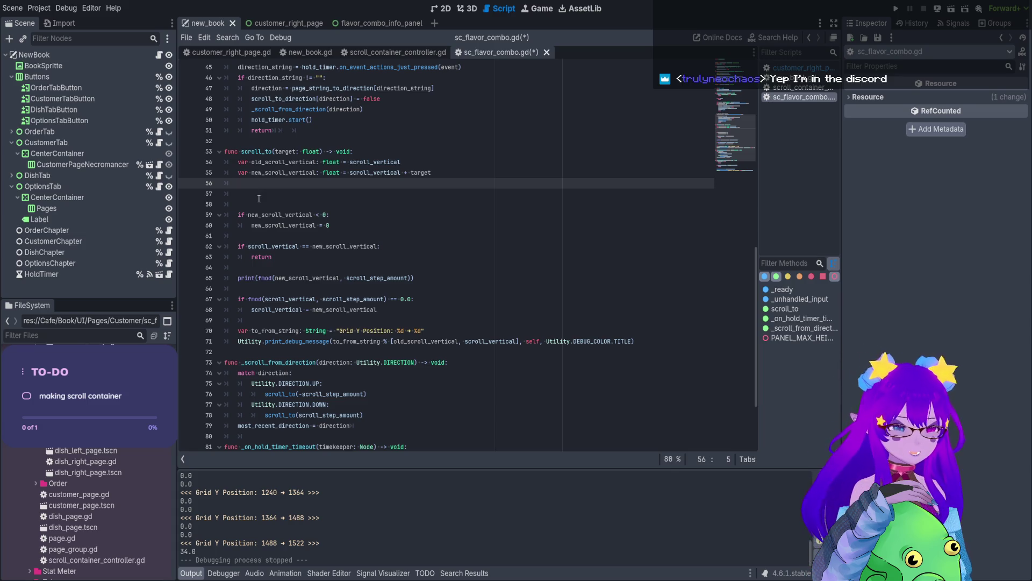
key(Down)
key(ctrl+v)
click(239, 192)
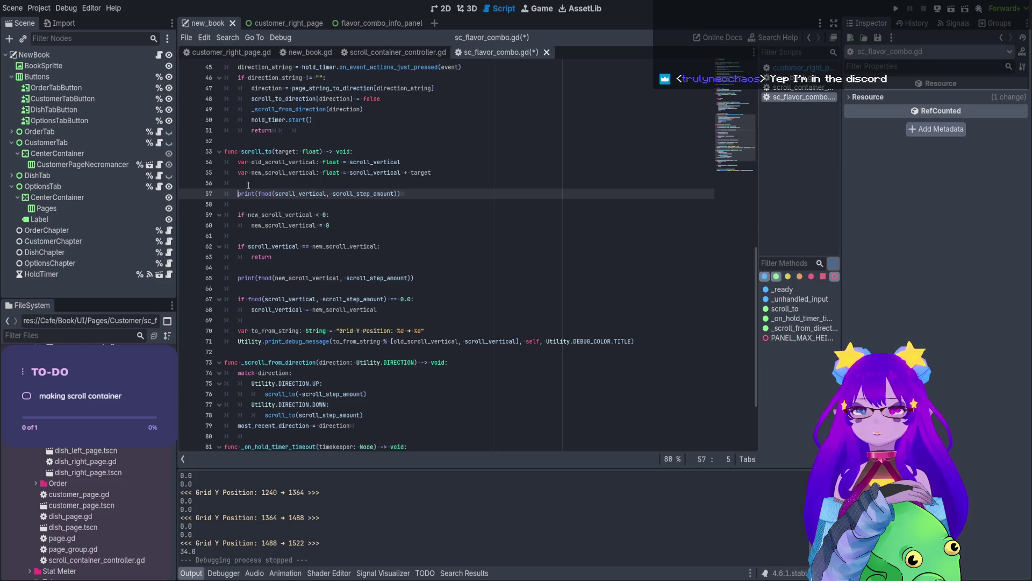
double_click(269, 172)
key(ctrl+c)
double_click(300, 194)
key(ctrl+v)
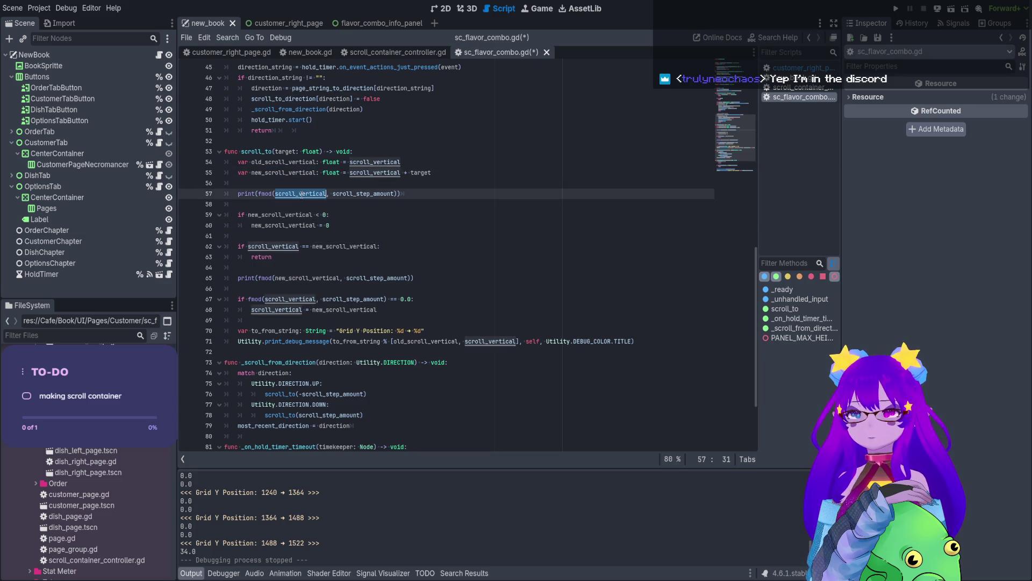
Delete the duplicate fmod print and its blank line, then run the game.
drag(414, 278, 217, 278)
key(BackSpace)
key(BackSpace)
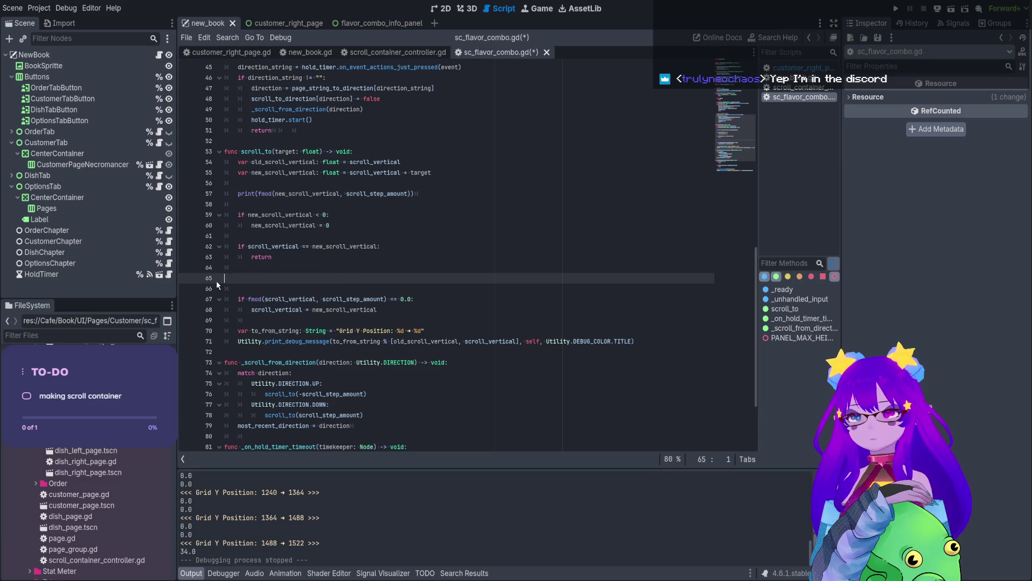
key(BackSpace)
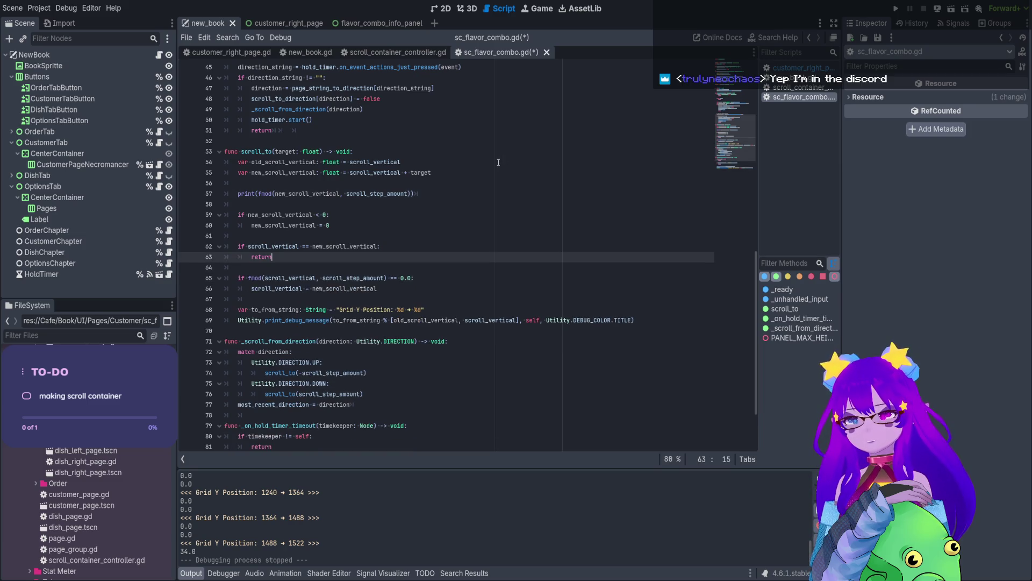
click(951, 10)
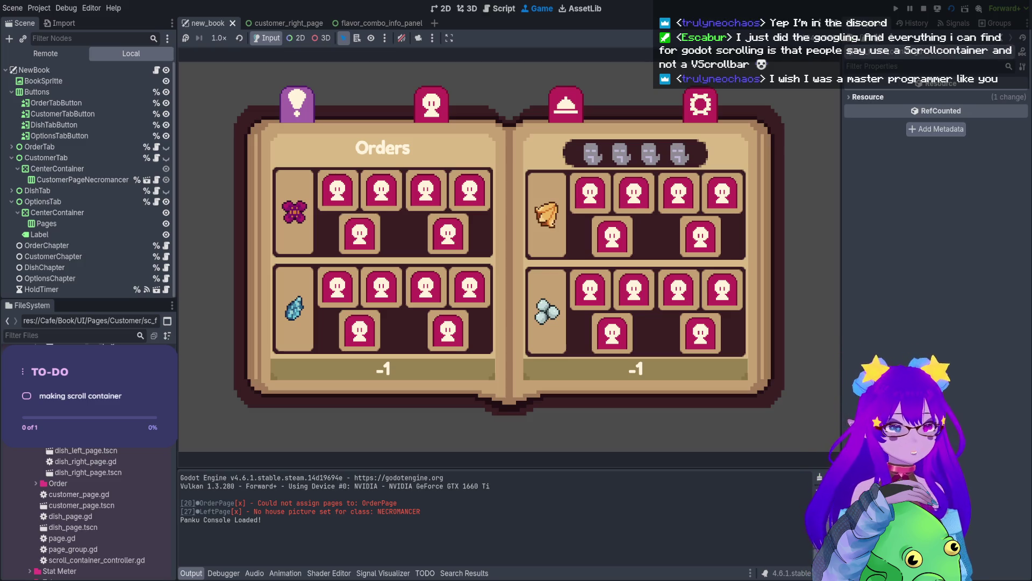
Stop the game and view the customer_right_page scene in the 2D editor.
click(924, 8)
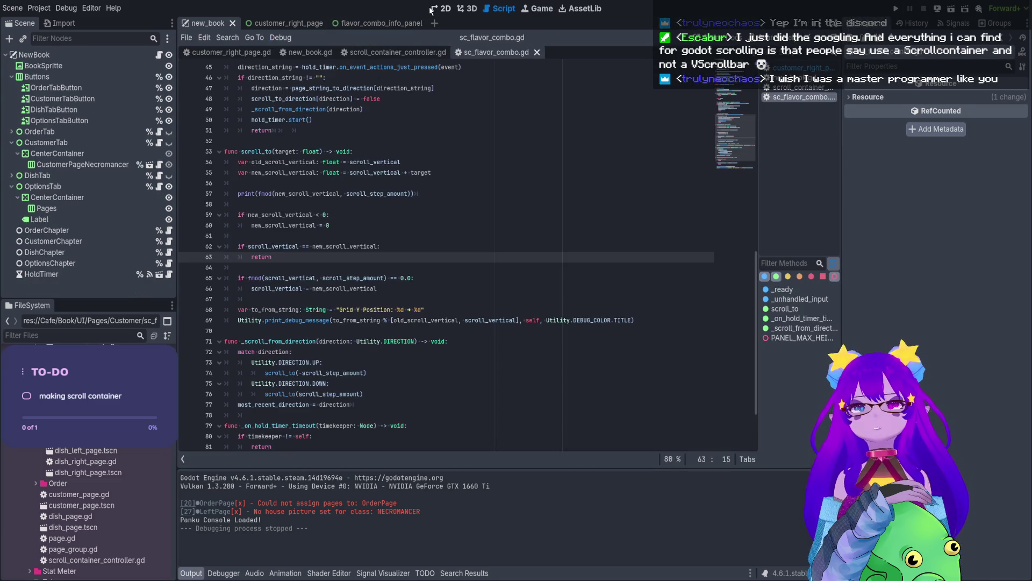
click(311, 23)
click(441, 8)
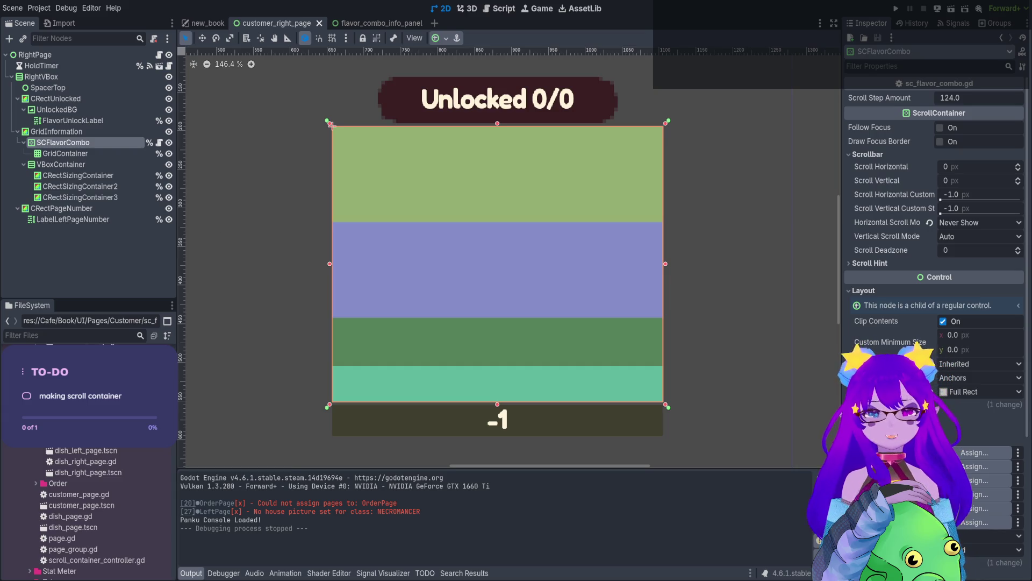
Return to the flavor combo script, then view the new_book scene on the 2D canvas.
click(503, 8)
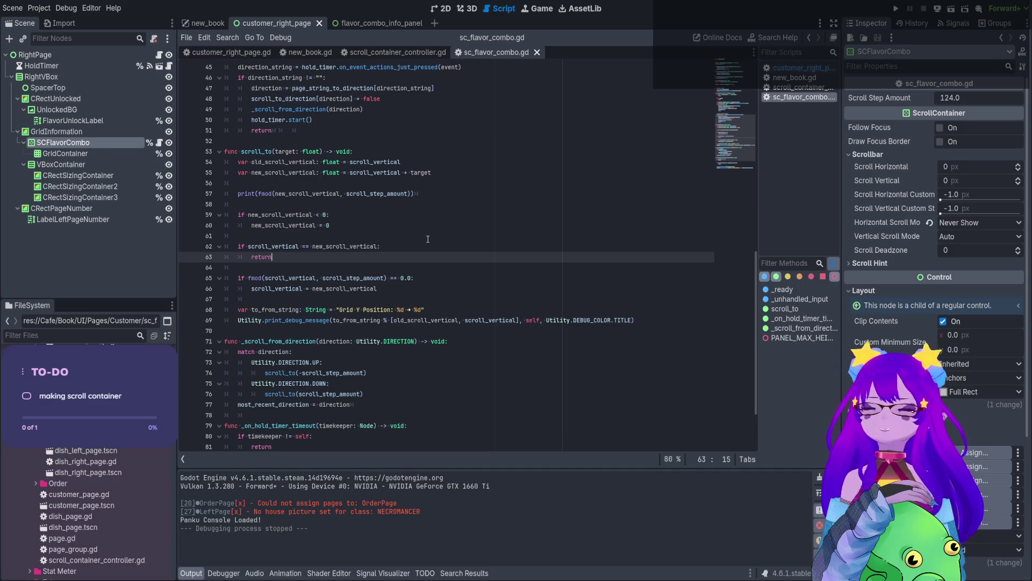
click(209, 23)
click(439, 9)
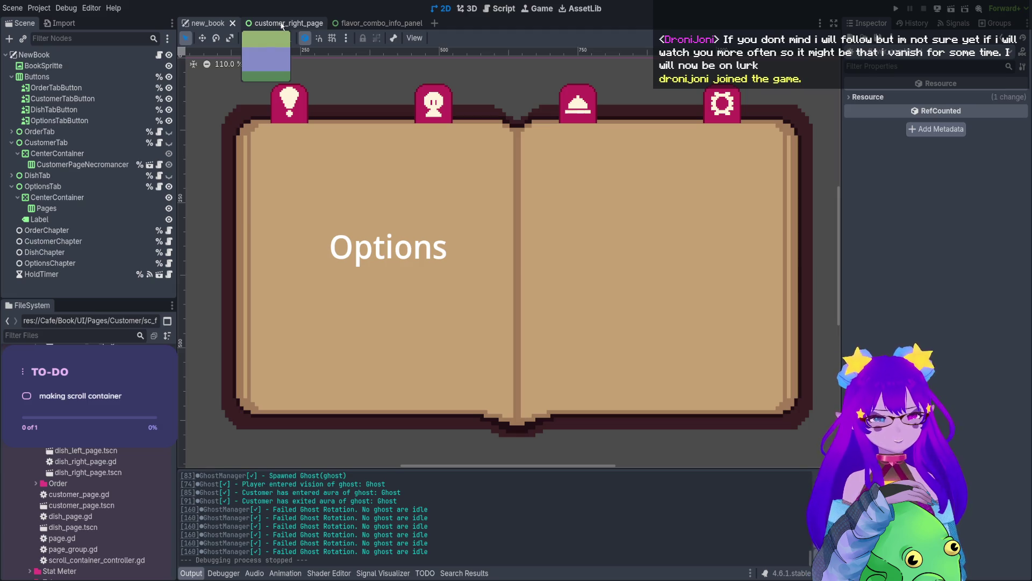
Select the Options page's CenterContainer, run the game from the Game view to test scrolling, then stop.
click(471, 210)
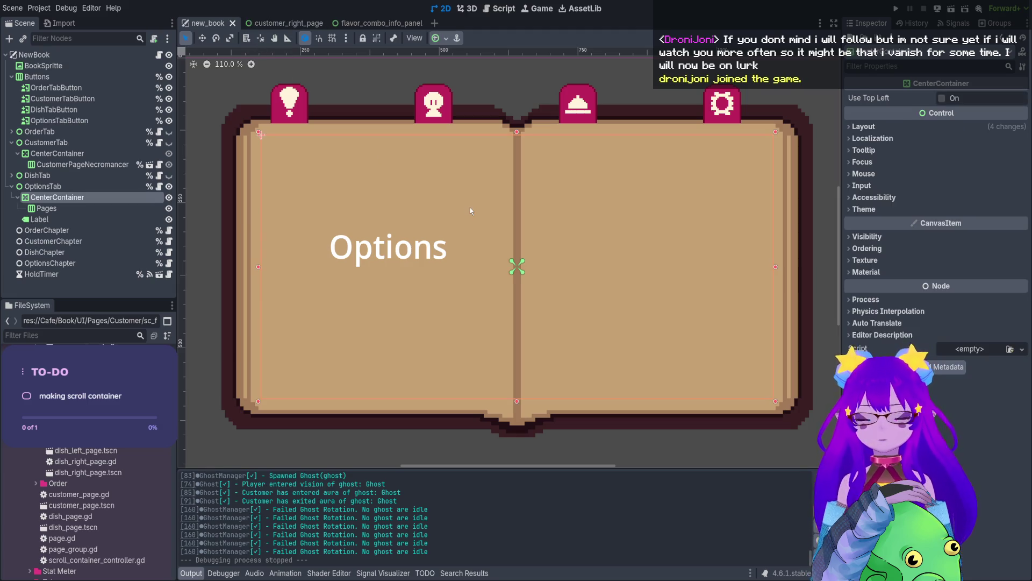
mouse_move(300, 25)
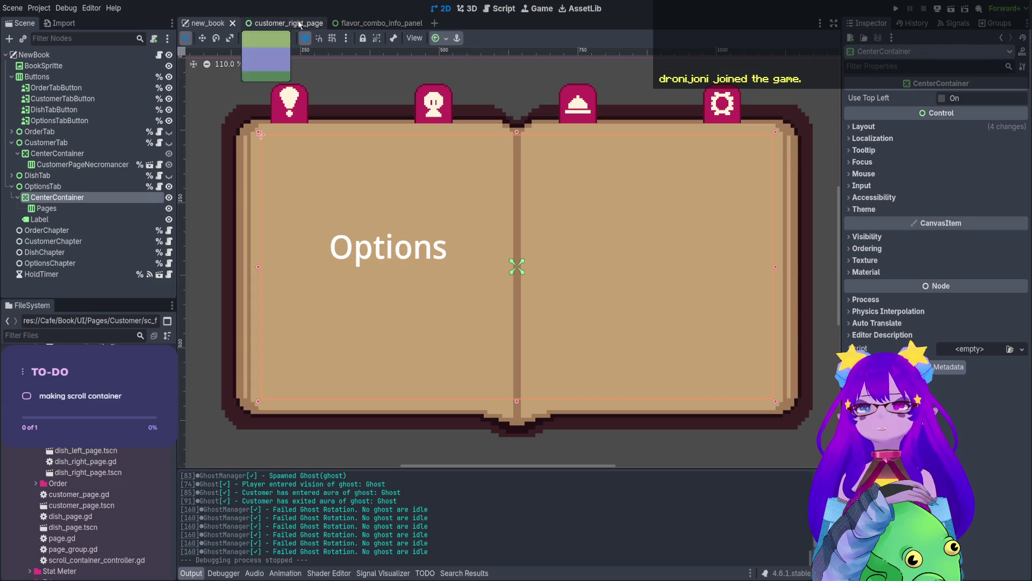
click(500, 9)
click(538, 8)
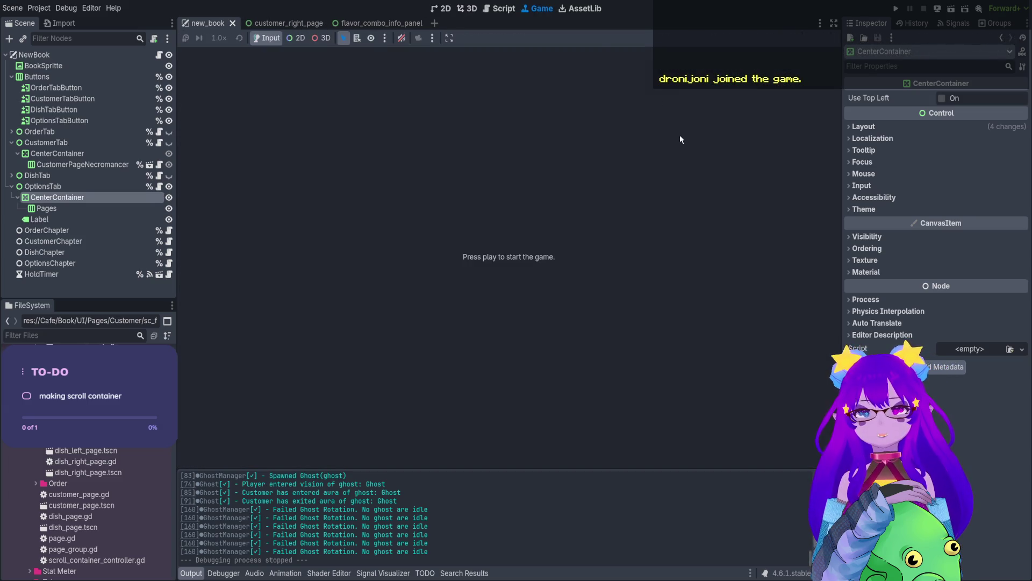
click(951, 8)
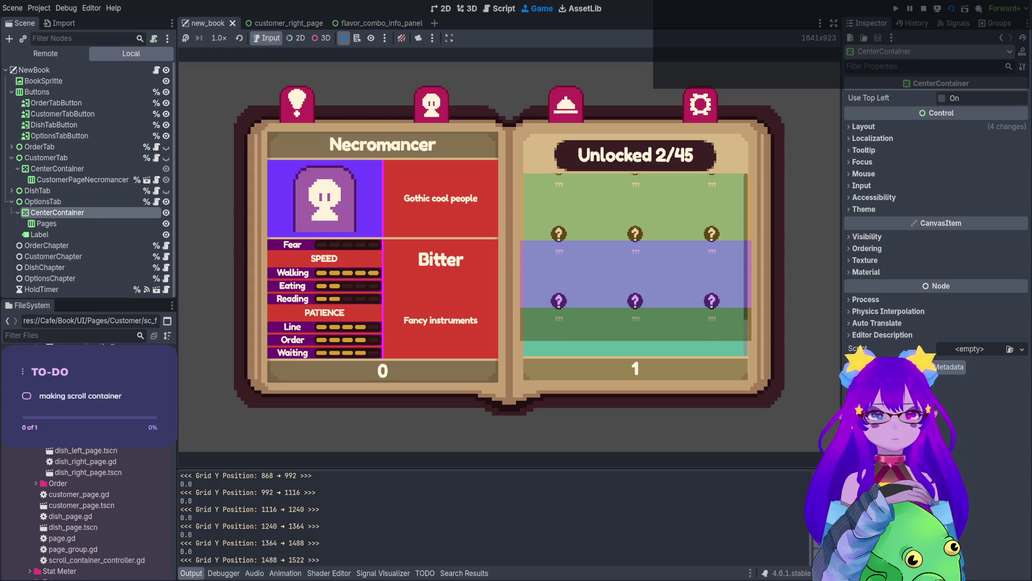
key(F8)
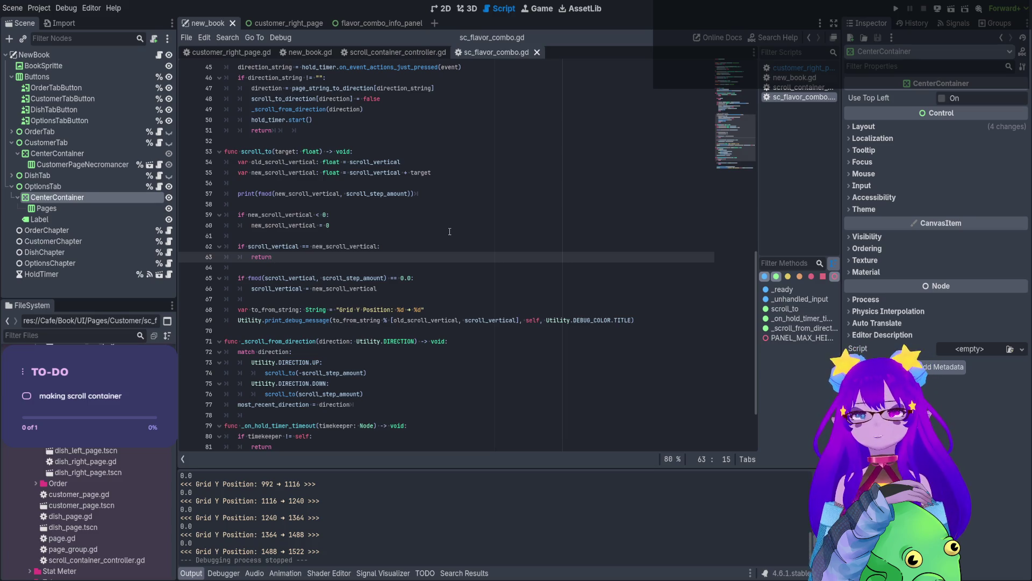
drag(426, 193, 212, 194)
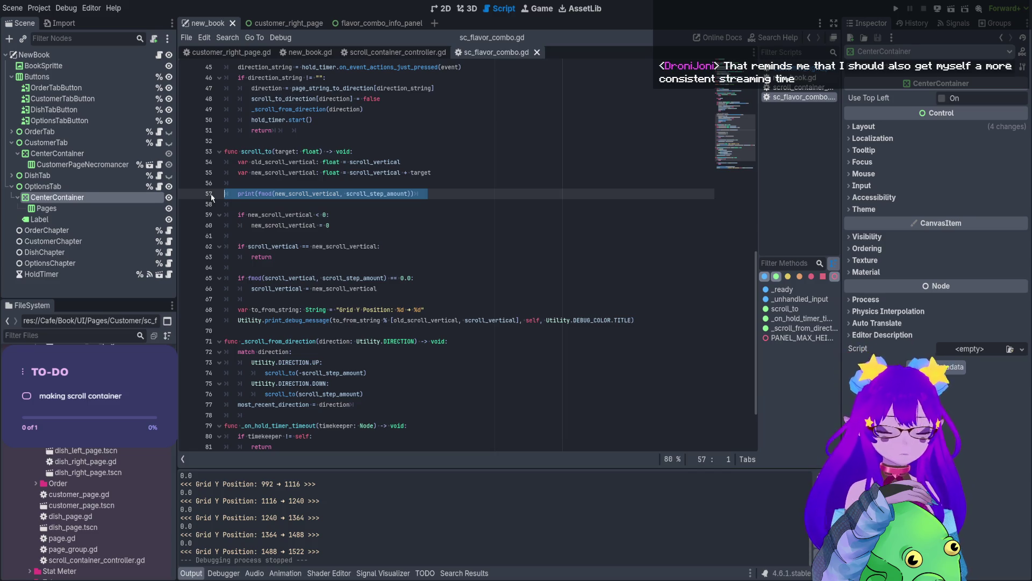
click(258, 214)
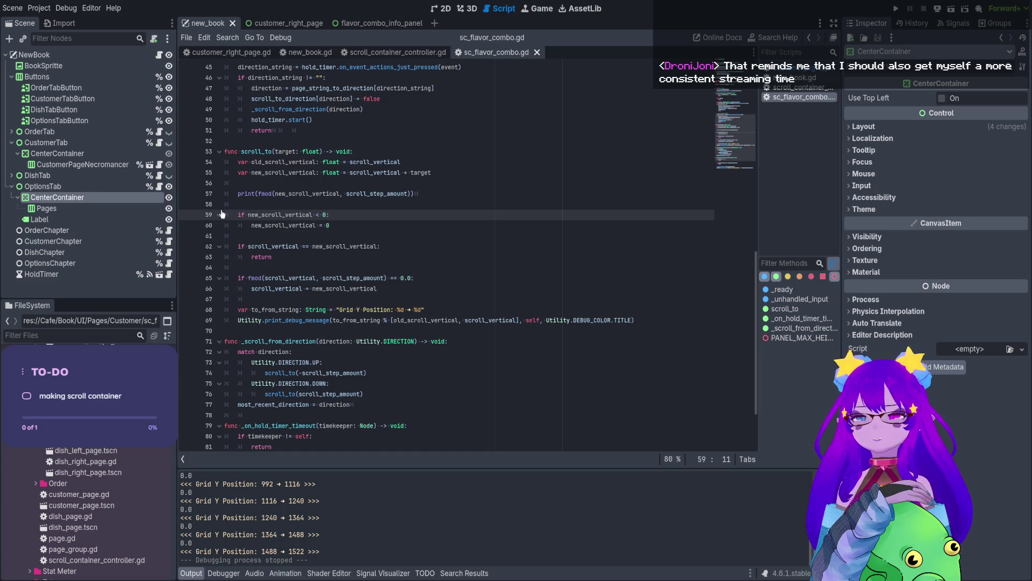
double_click(296, 172)
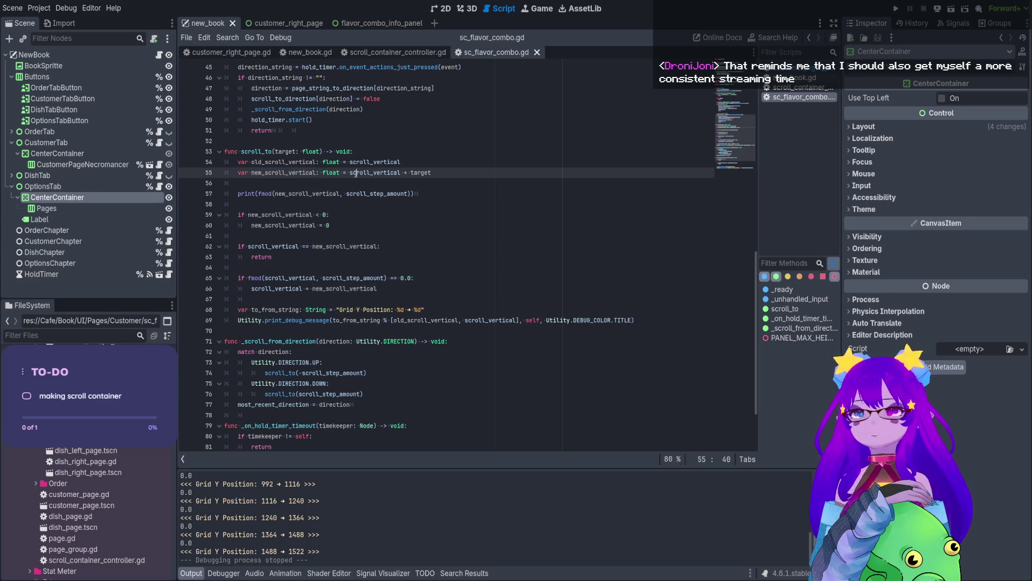
double_click(376, 172)
double_click(421, 172)
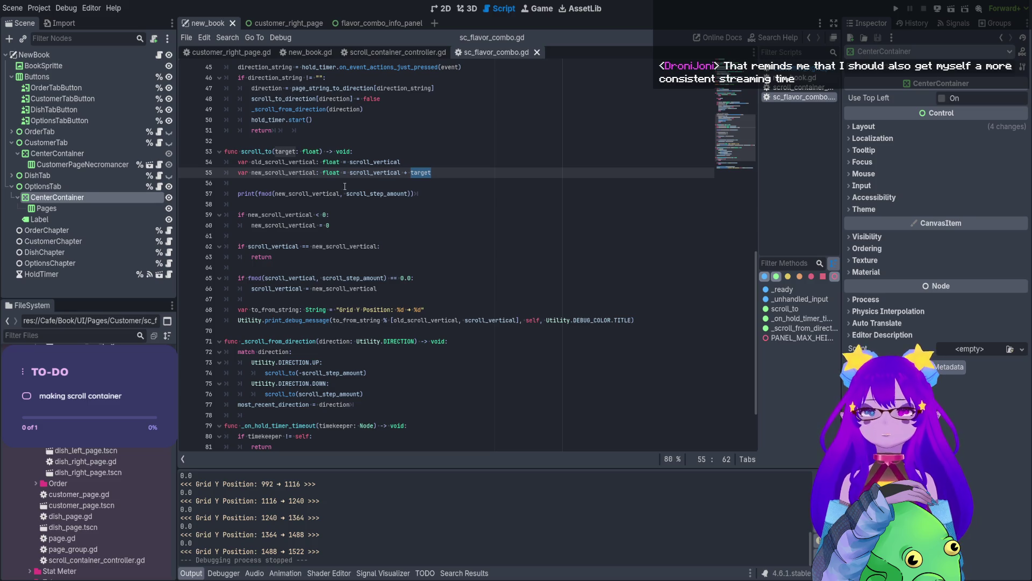
double_click(266, 194)
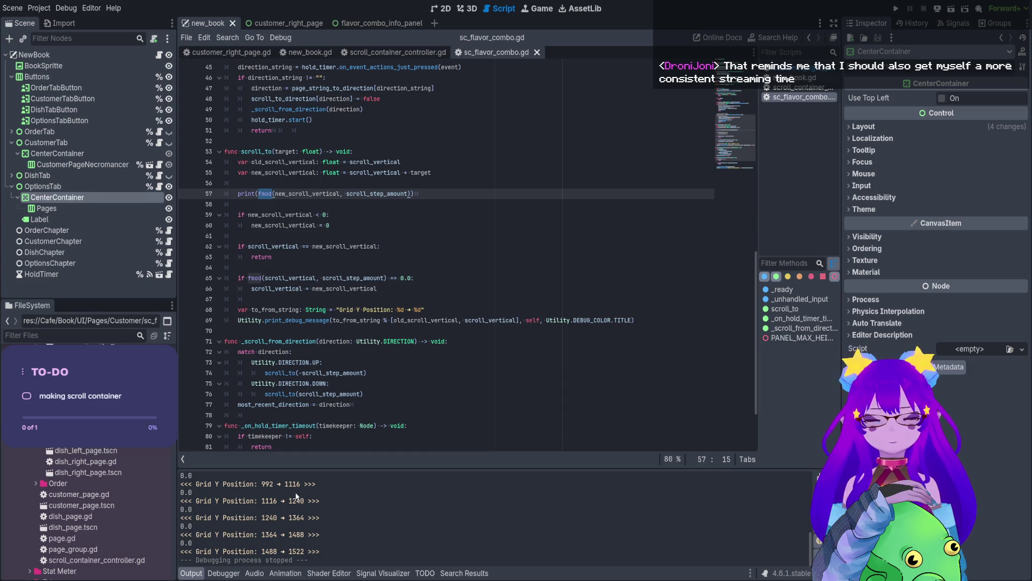
double_click(394, 195)
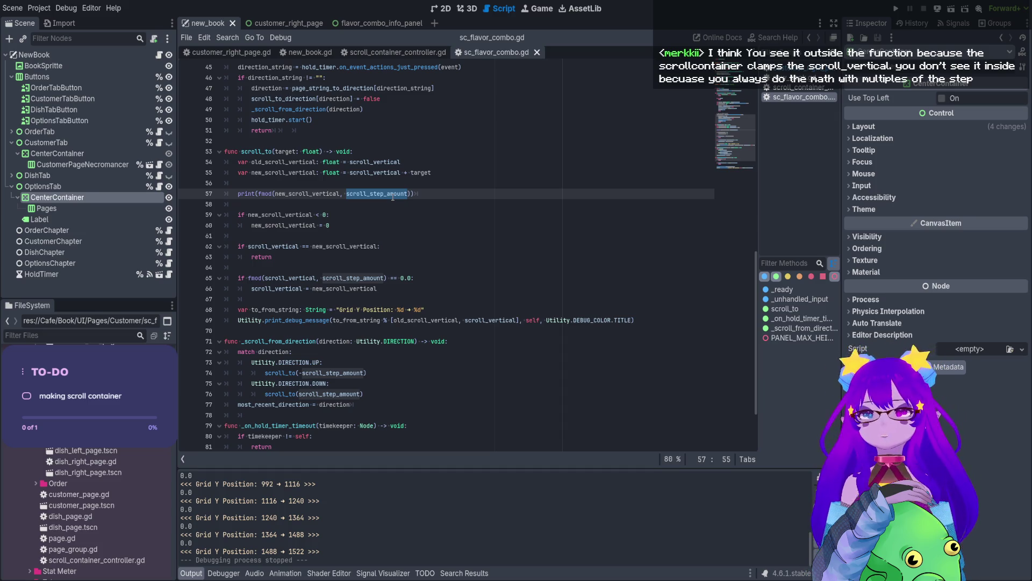
drag(364, 289, 293, 184)
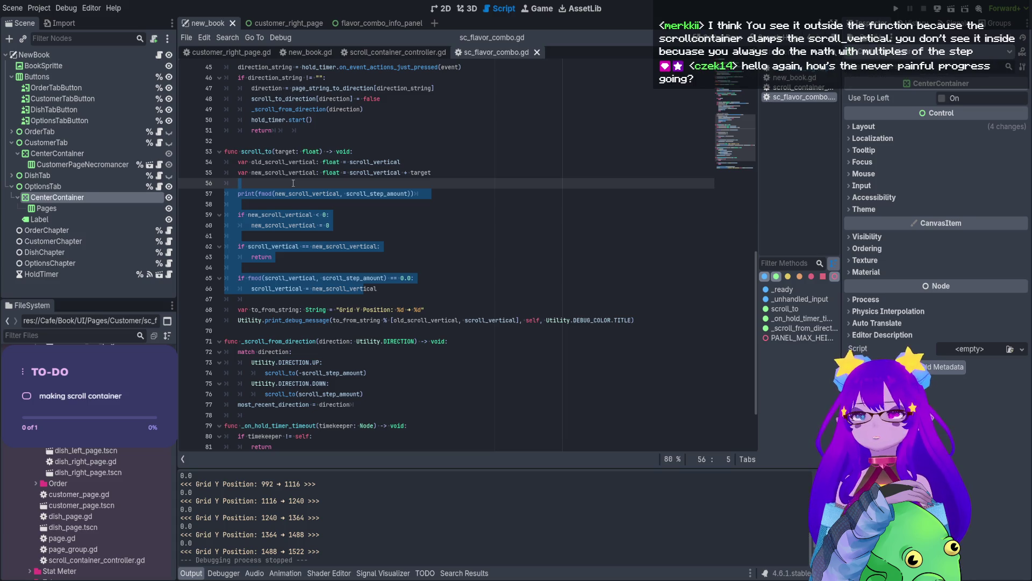
Declare var clamp_amount: float = scroll_vertical in scroll_to.
click(293, 183)
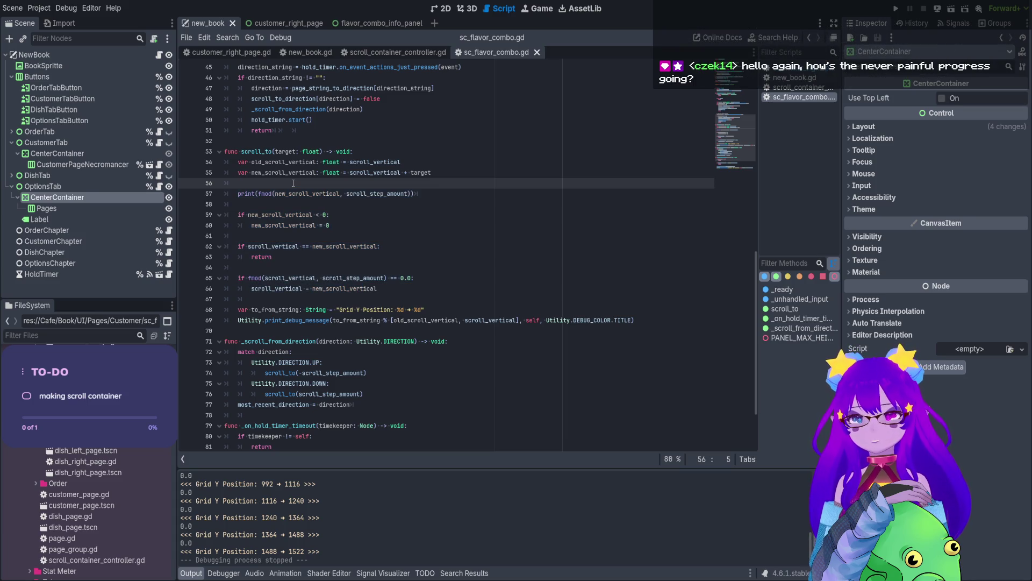
text(var )
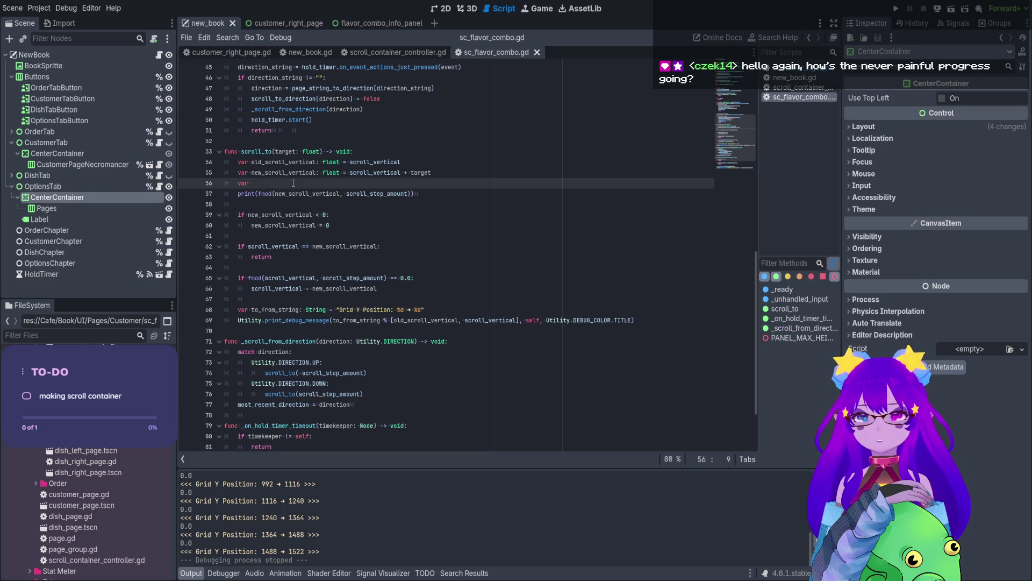
text(clam)
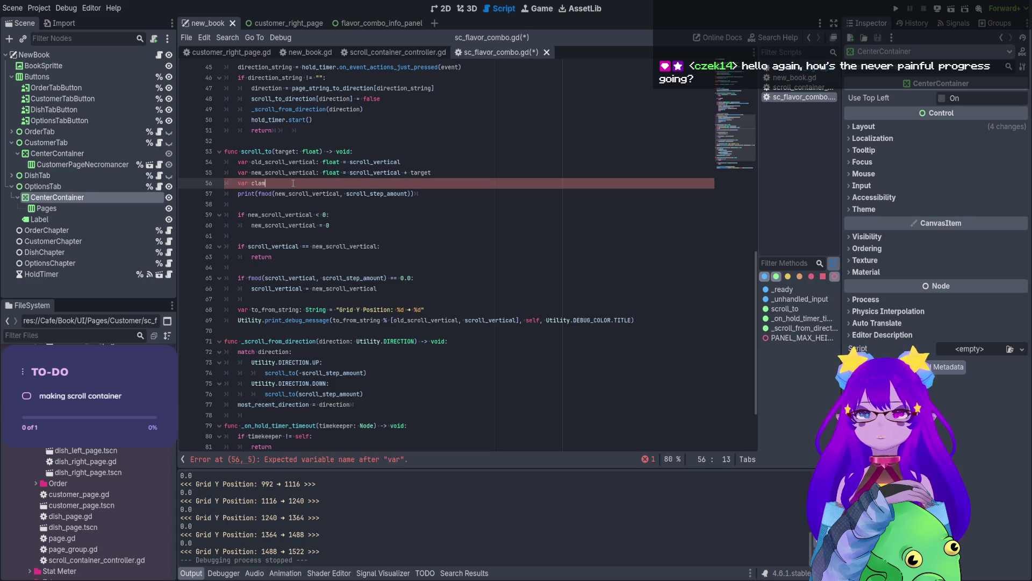
text(p_amount)
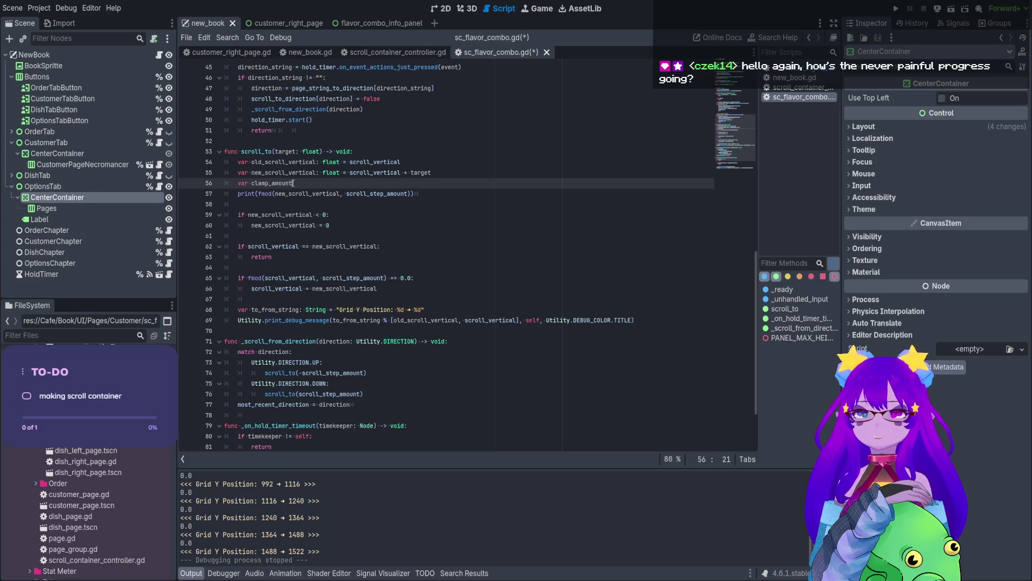
text(: new)
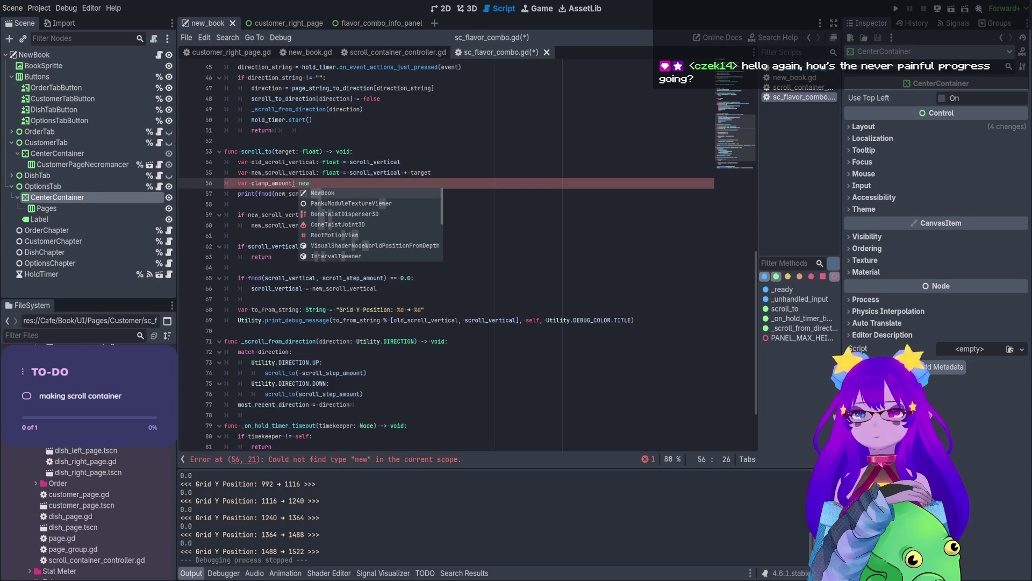
text(s)
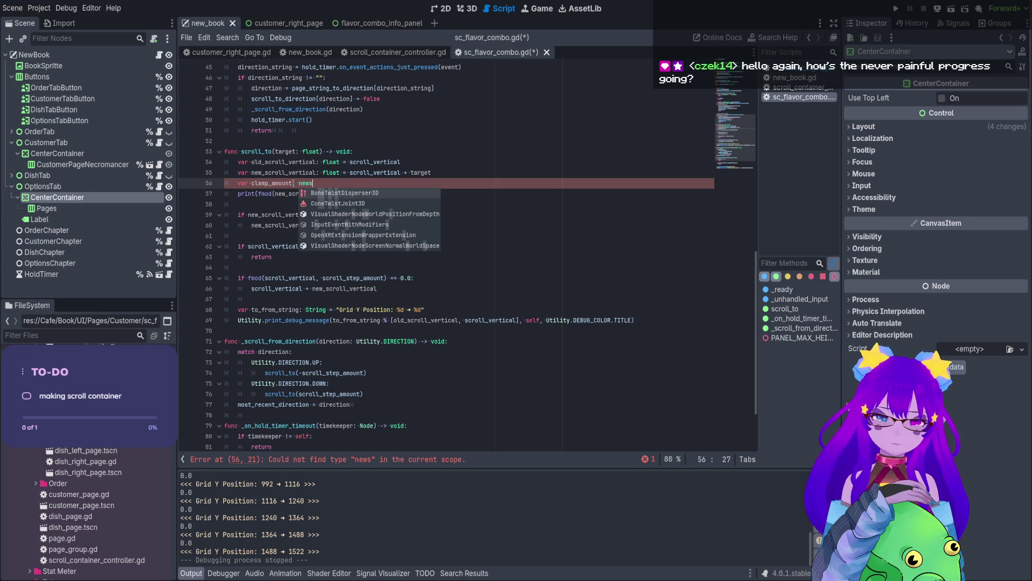
double_click(287, 173)
double_click(309, 183)
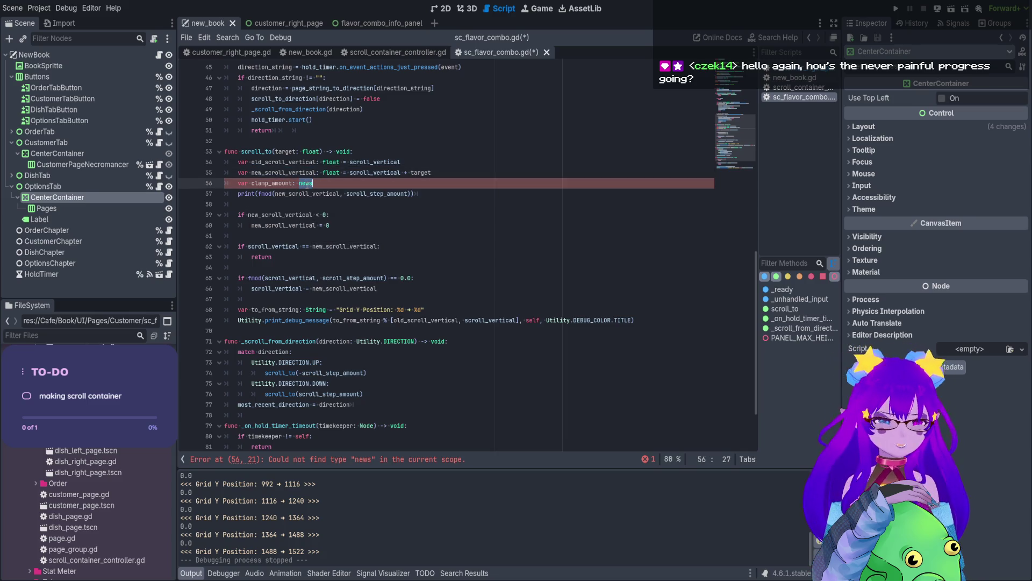
text(f)
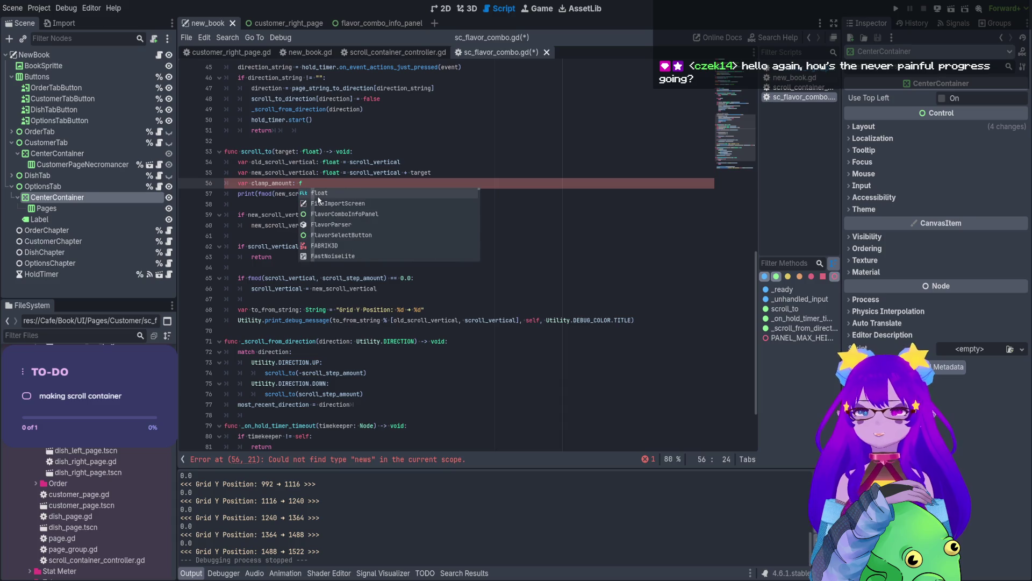
text(loat)
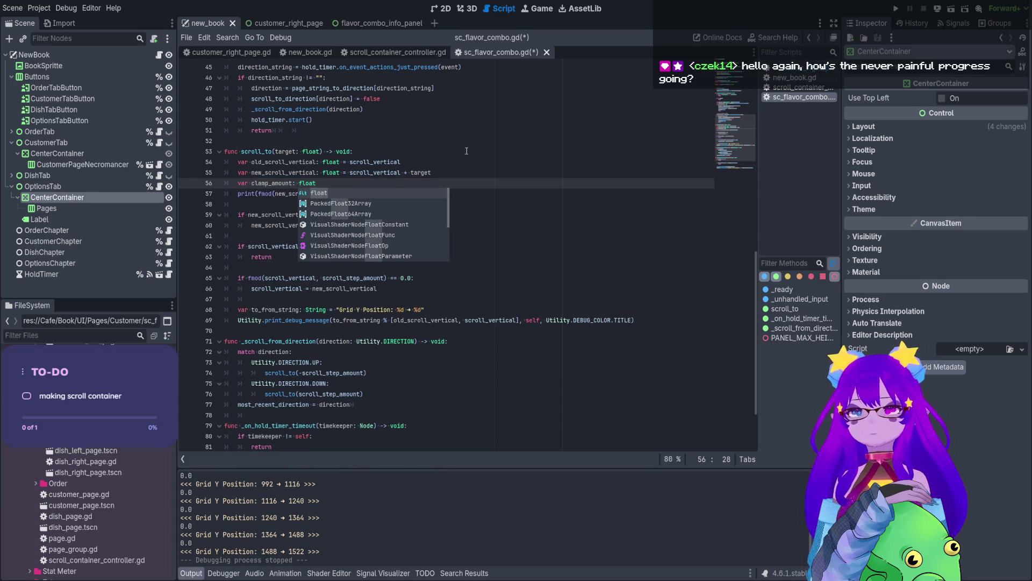
click(469, 177)
key(Return)
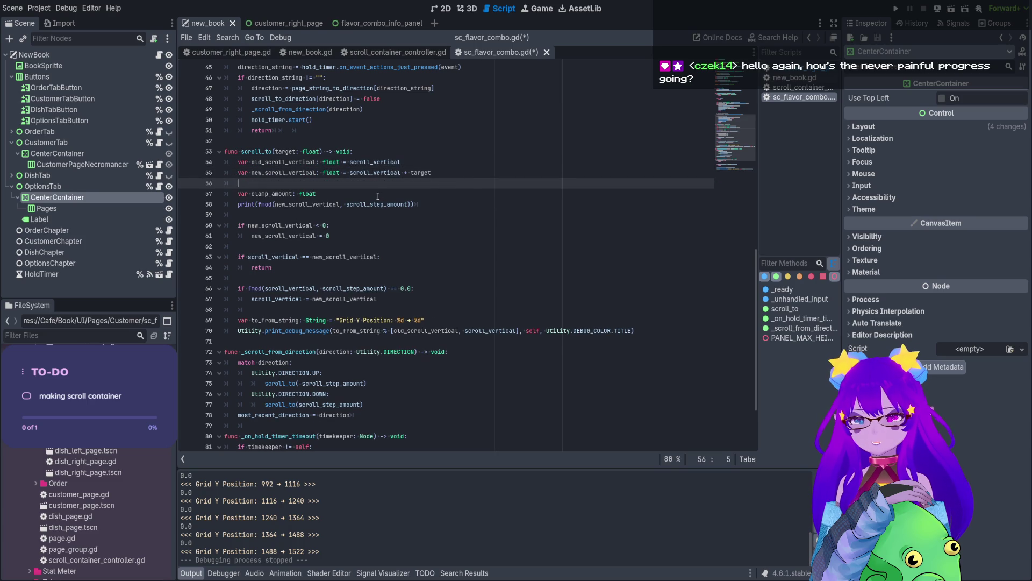
click(378, 196)
text(= v)
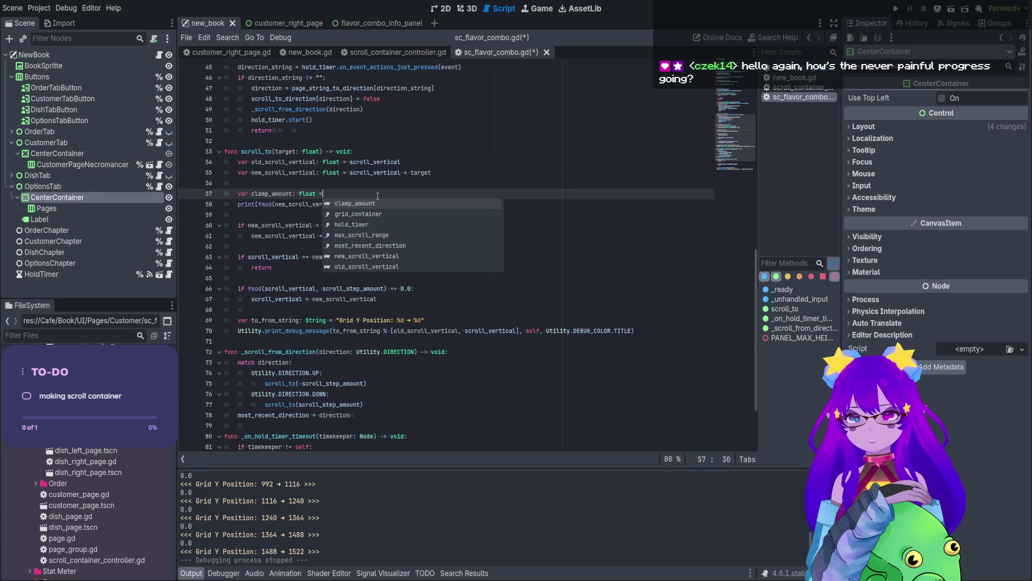
key(BackSpace)
text(scrool)
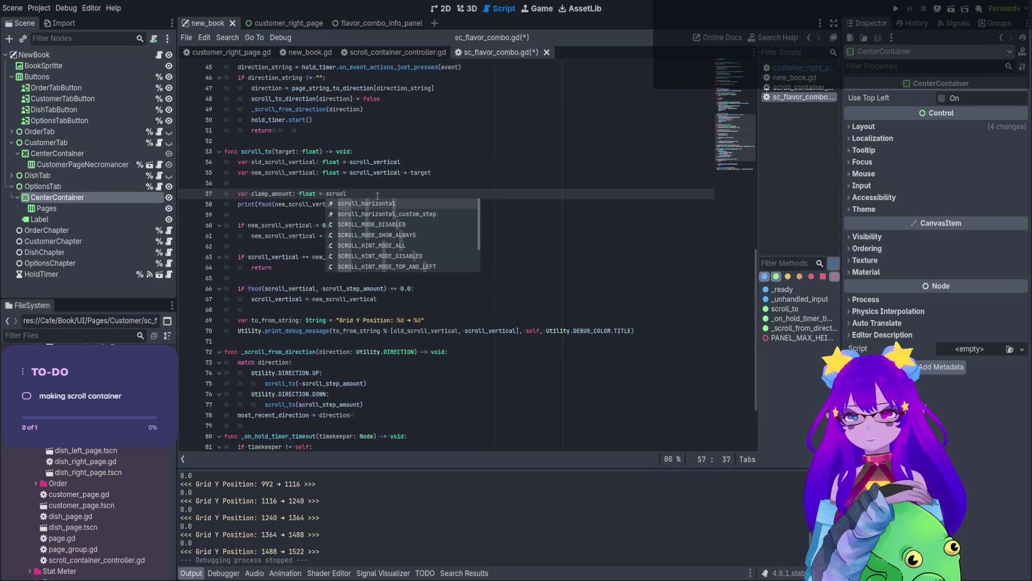
key(BackSpace)
key(BackSpace)
text(oll_vertical)
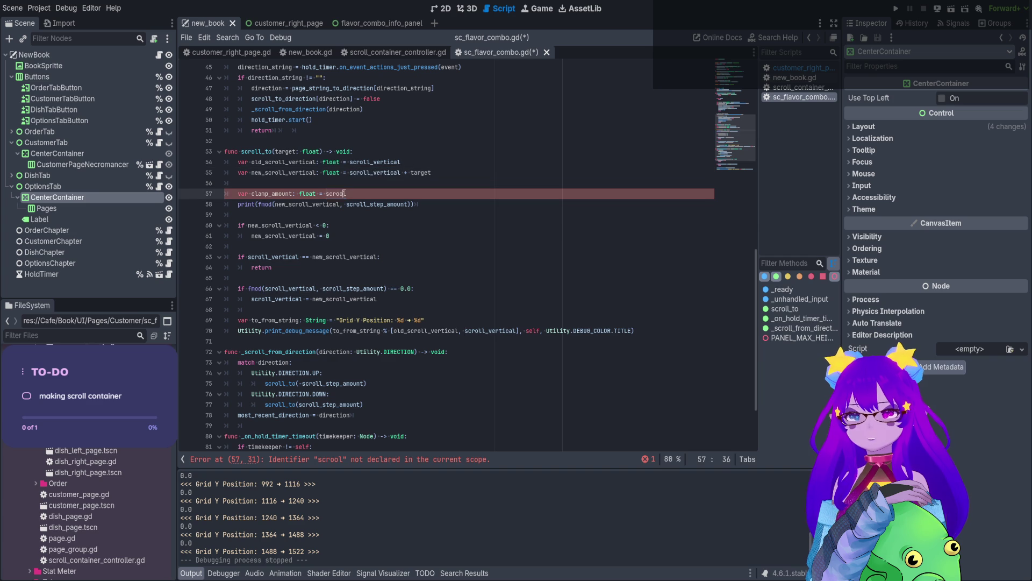
Add a new_scroll_vertical = scroll_vertical assignment on line 56.
double_click(351, 255)
key(ctrl+c)
click(301, 183)
key(ctrl+v)
key(Home)
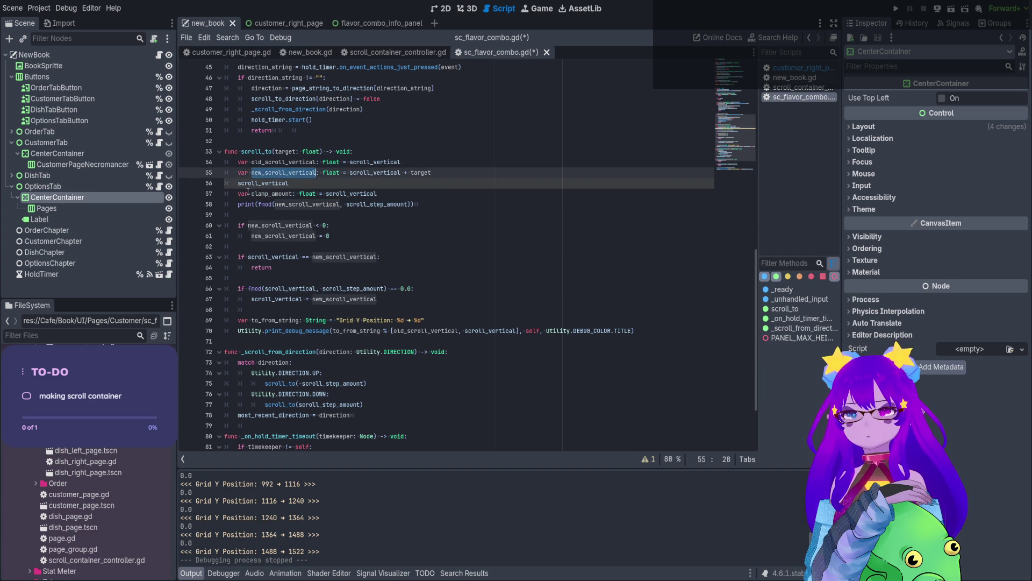
text(new_scroll_vertical =)
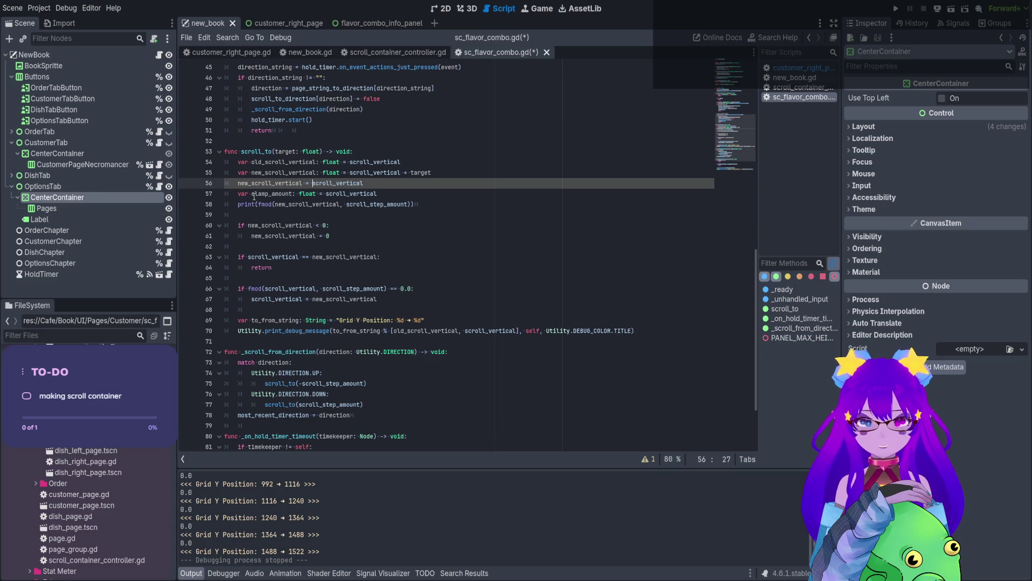
key(Home)
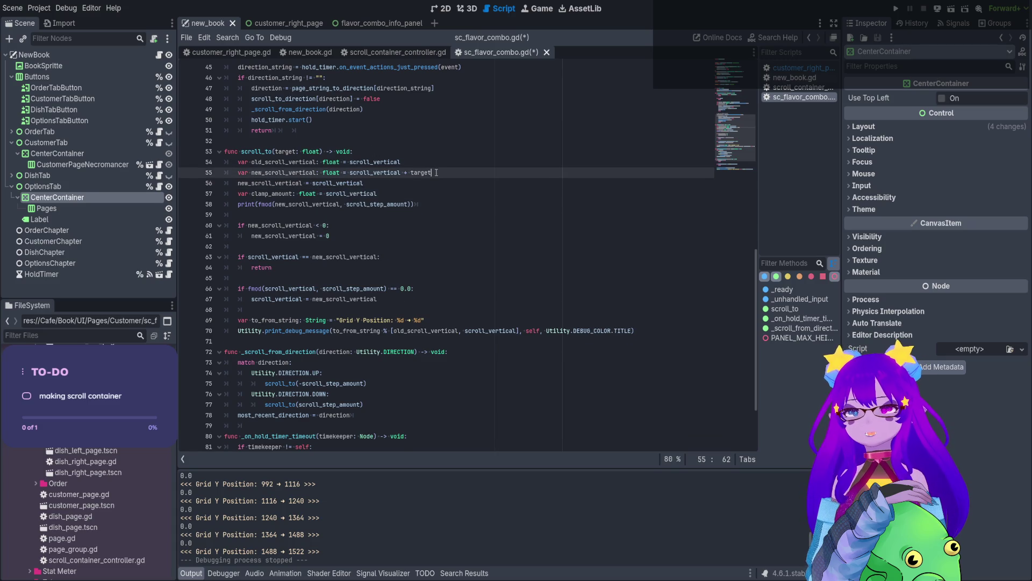
key(Return)
key(End)
key(Return)
Add scroll_vertical = new_scroll_vertical on line 57, ahead of the clamp_amount capture.
click(420, 211)
key(Return)
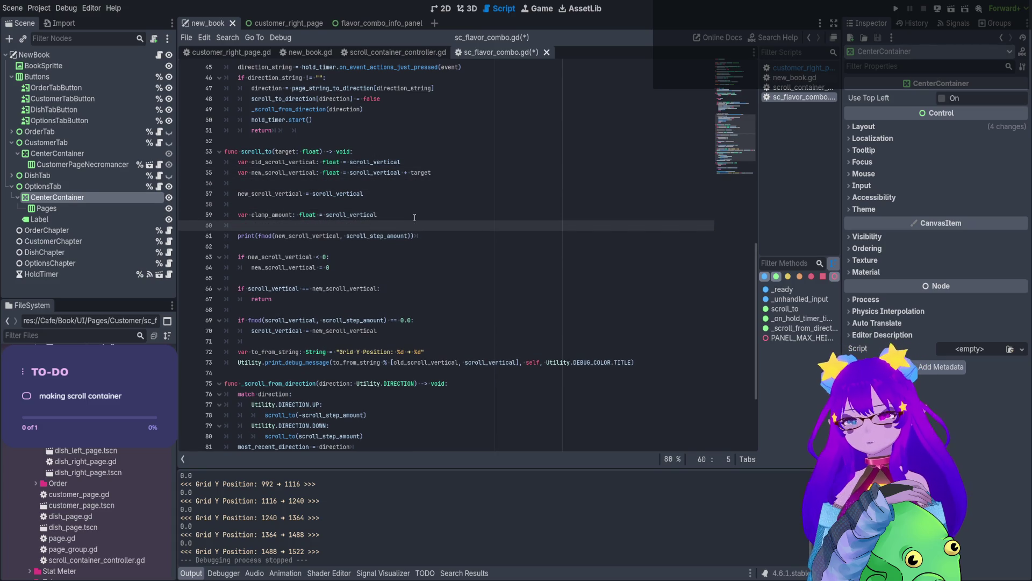
double_click(290, 193)
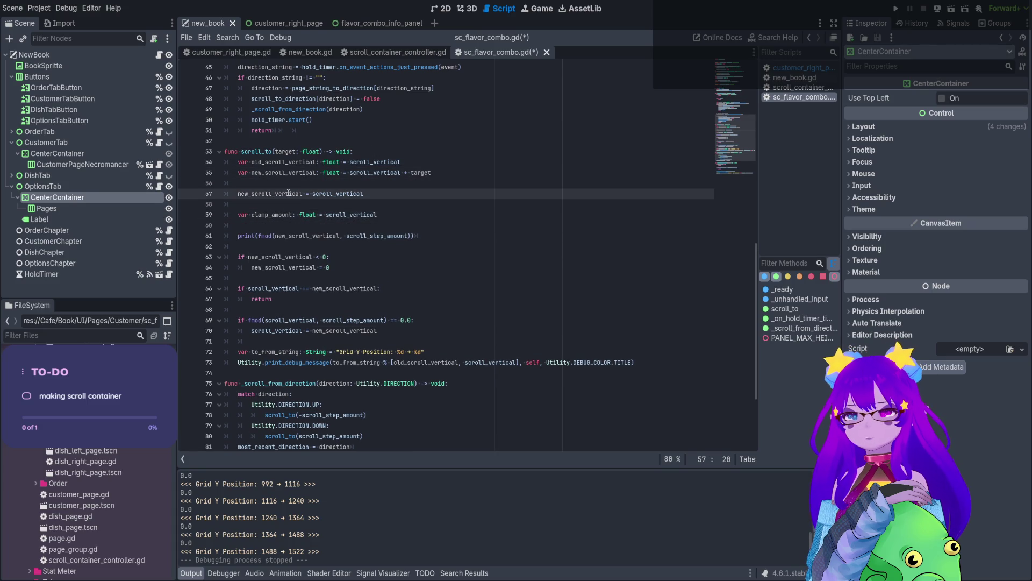
double_click(326, 194)
key(ctrl+c)
key(Home)
key(ctrl+v)
text(=)
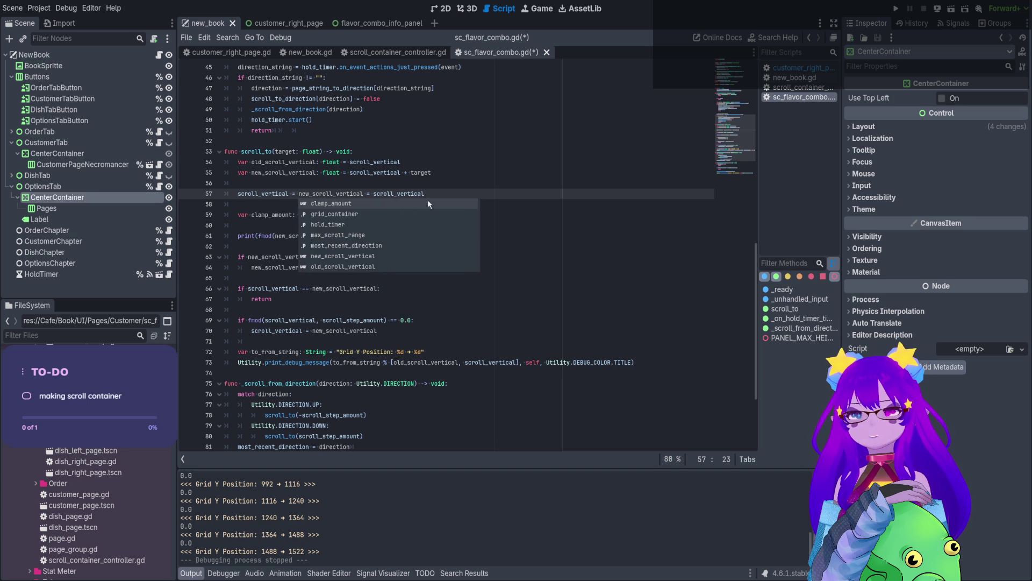
click(436, 194)
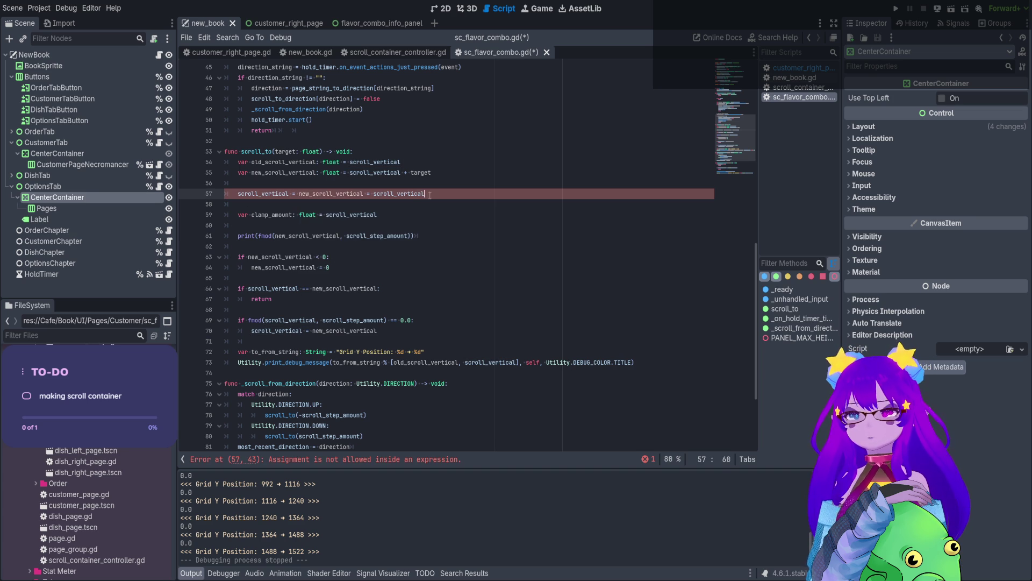
key(ctrl+shift+Left)
key(ctrl+shift+Left)
key(BackSpace)
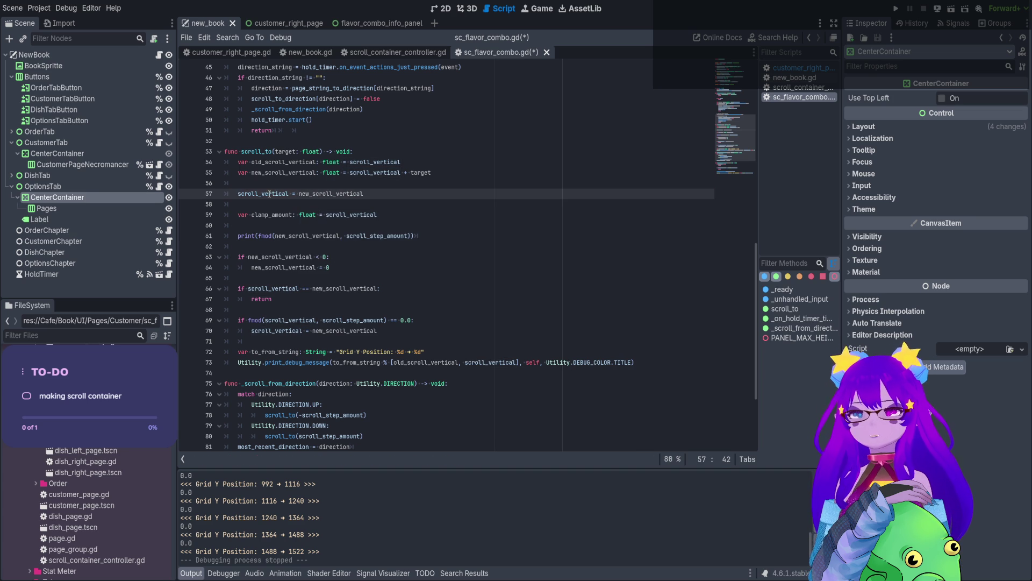
Restore scroll_vertical = old_scroll_vertical, print fmod of clamp_amount, save, and run the scene.
click(249, 227)
text(scroll_vertical)
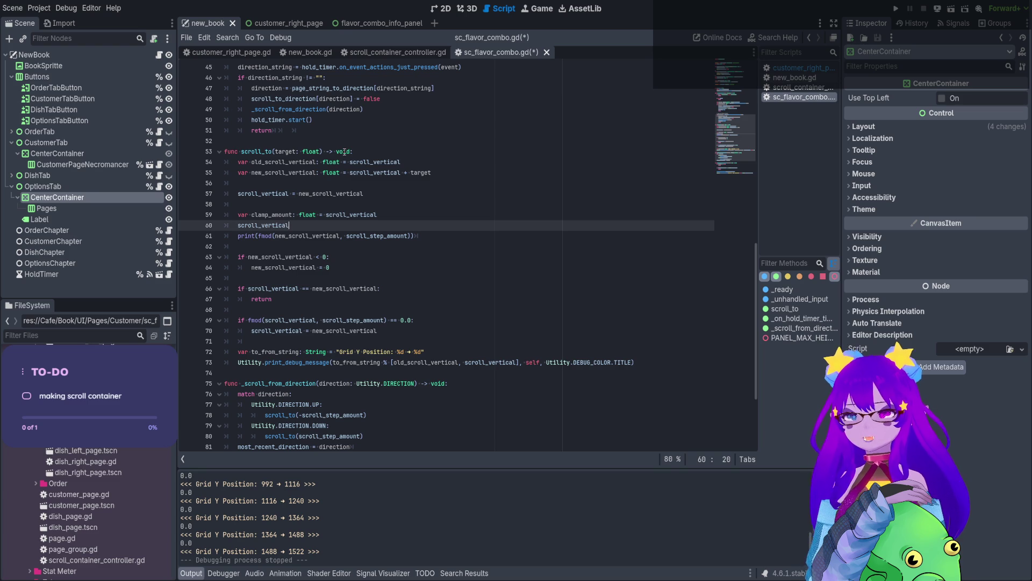
text( = old)
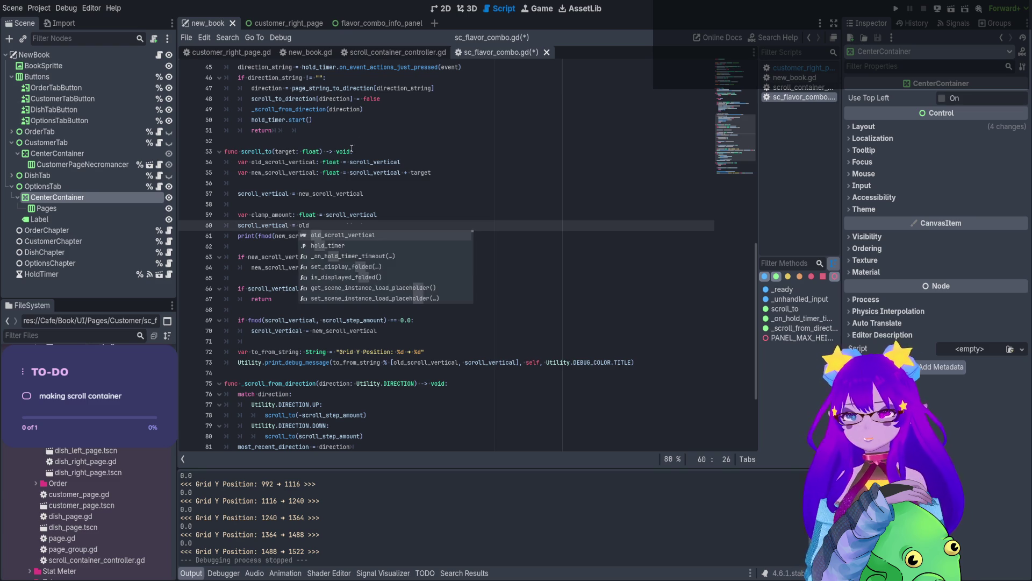
key(Return)
key(Return)
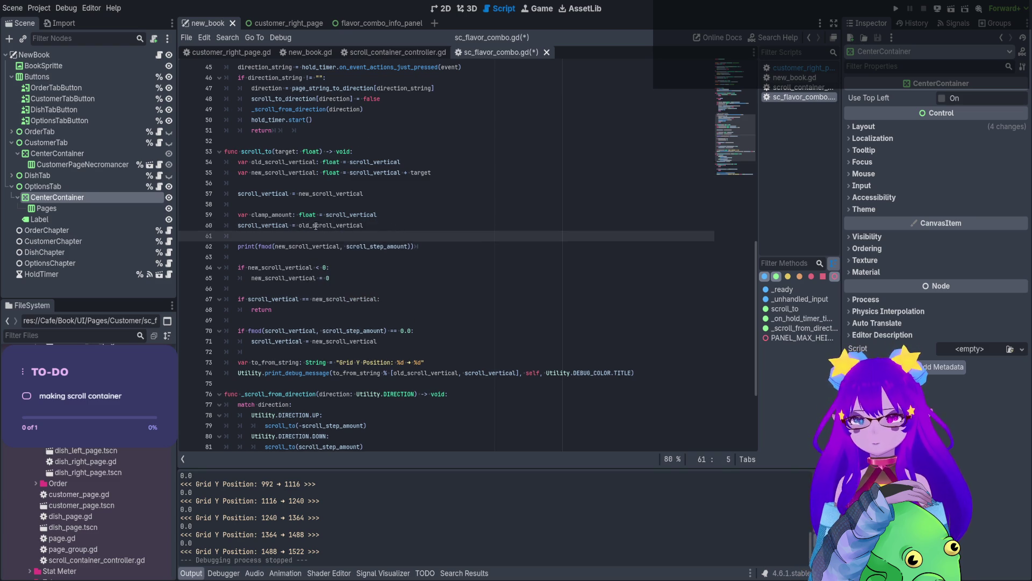
double_click(283, 215)
double_click(305, 245)
key(ctrl+v)
key(ctrl+s)
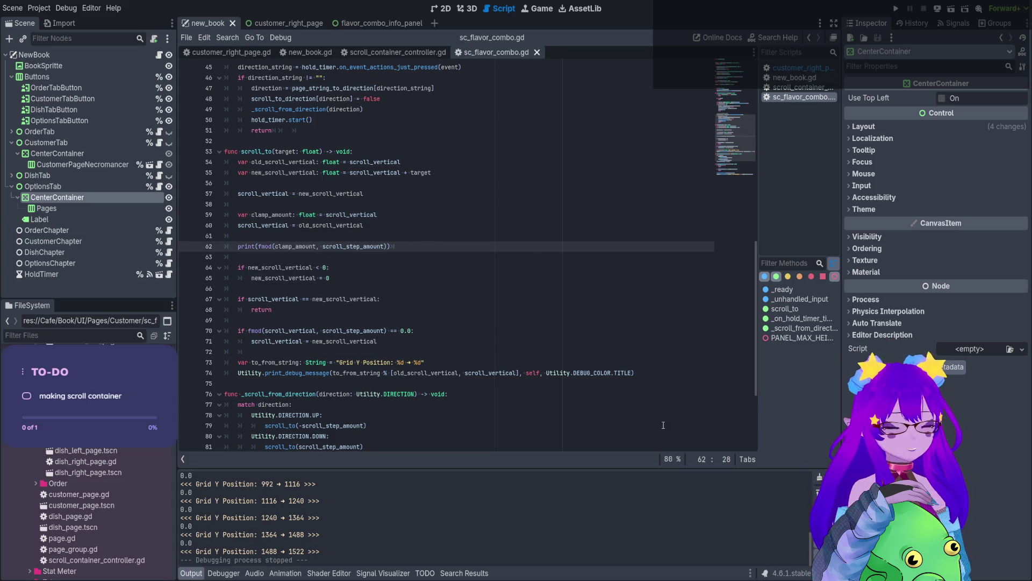
click(953, 9)
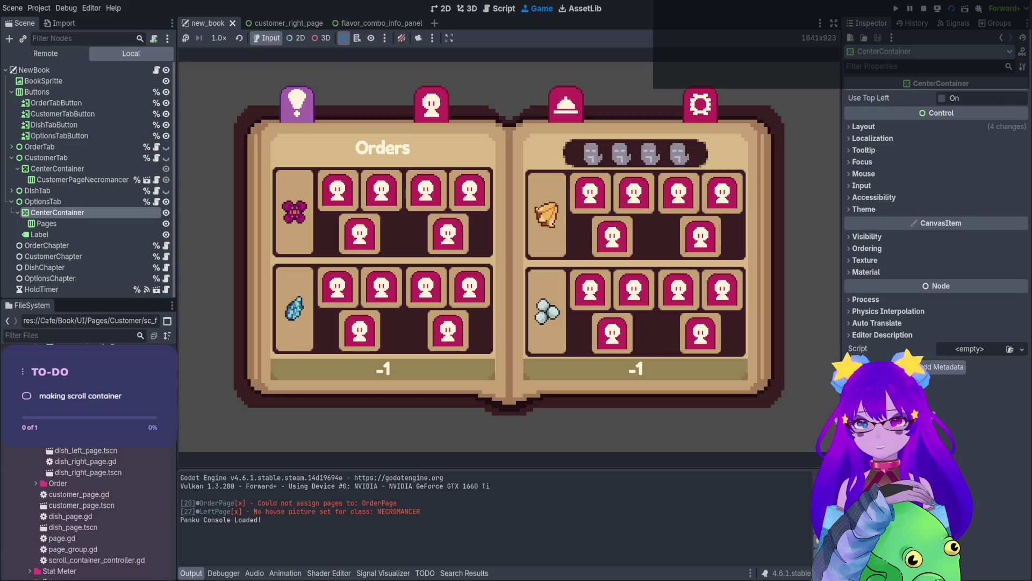
On the Necromancer page, scroll the flavor-combo grid down until it logs 1488 → 1522, then stop the game.
click(431, 105)
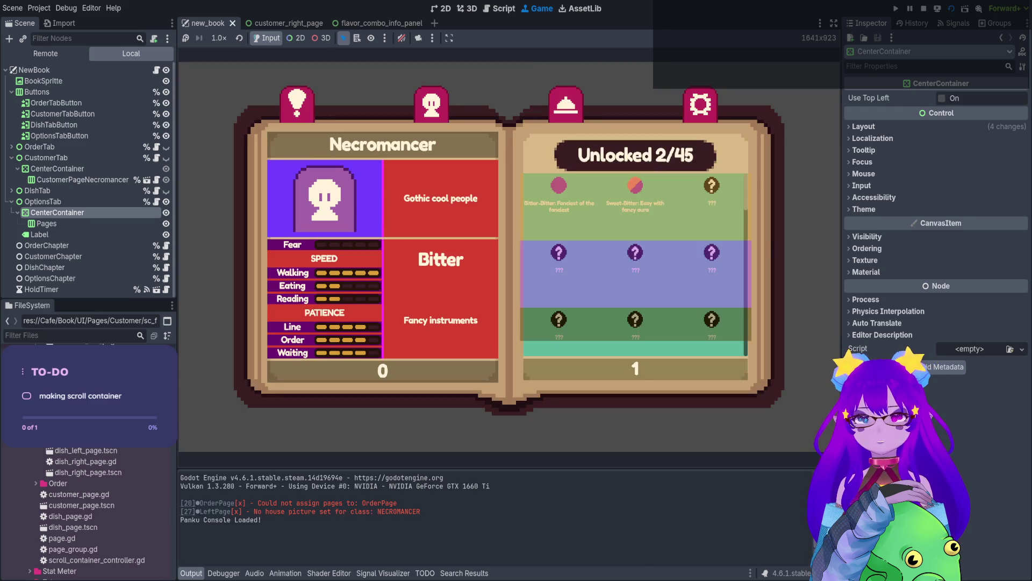
scroll(636, 264, down, 1)
scroll(635, 264, down, 8)
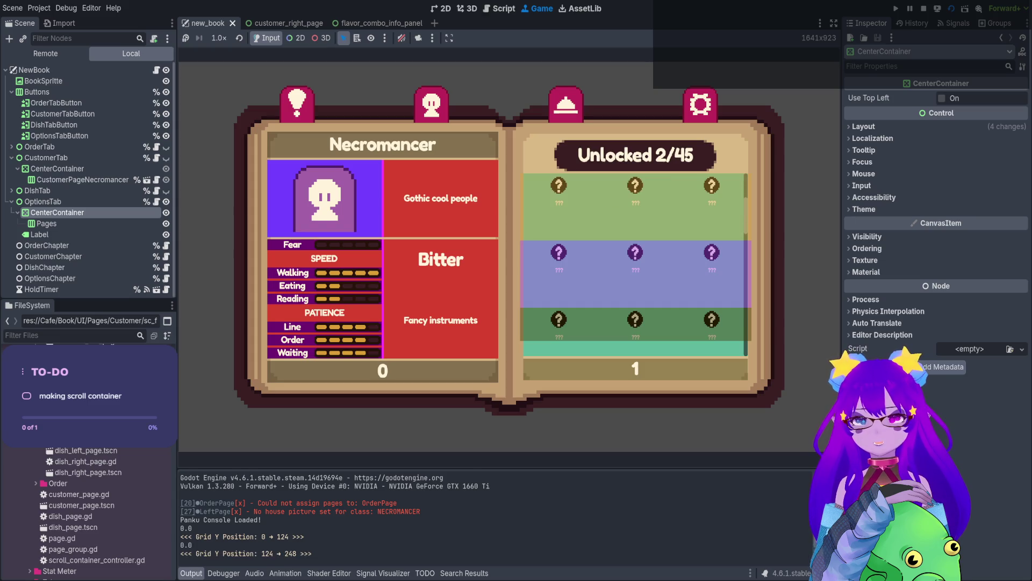
scroll(636, 264, down, 4)
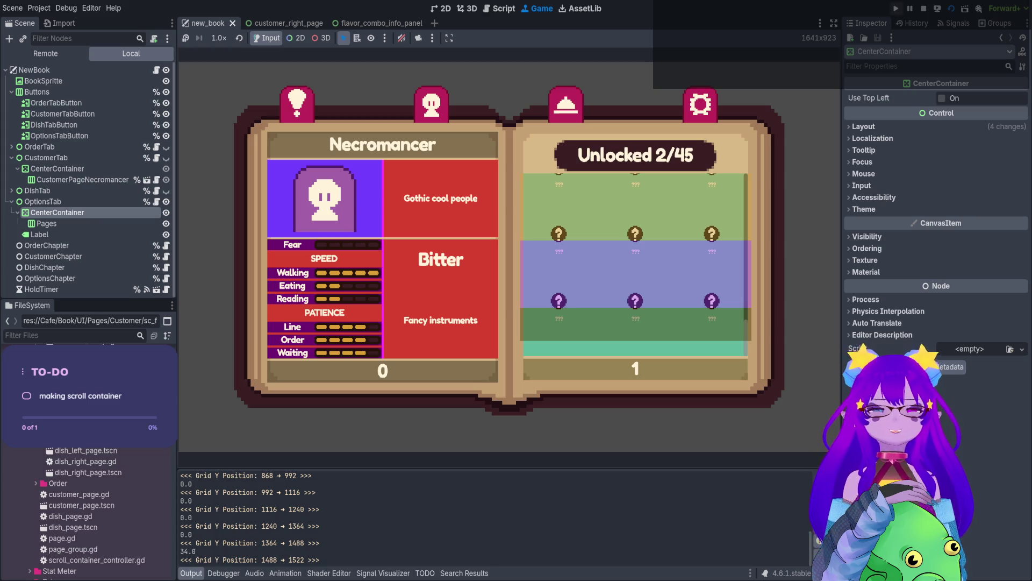
key(F8)
click(397, 216)
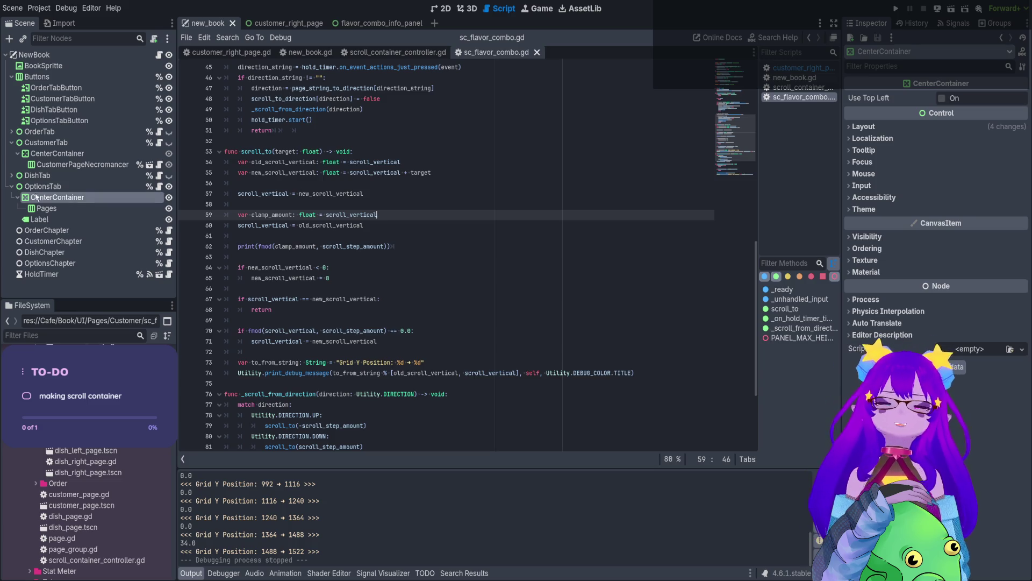
Move fmod(clamp_amount, scroll_step_amount) out of the print call into the line-70 if check.
click(402, 246)
drag(259, 246, 388, 245)
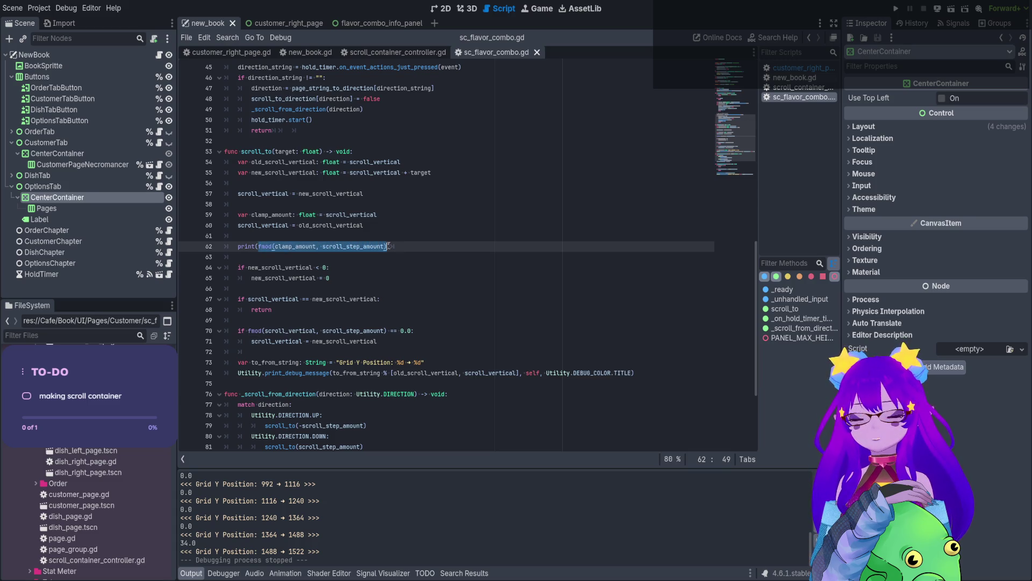
key(BackSpace)
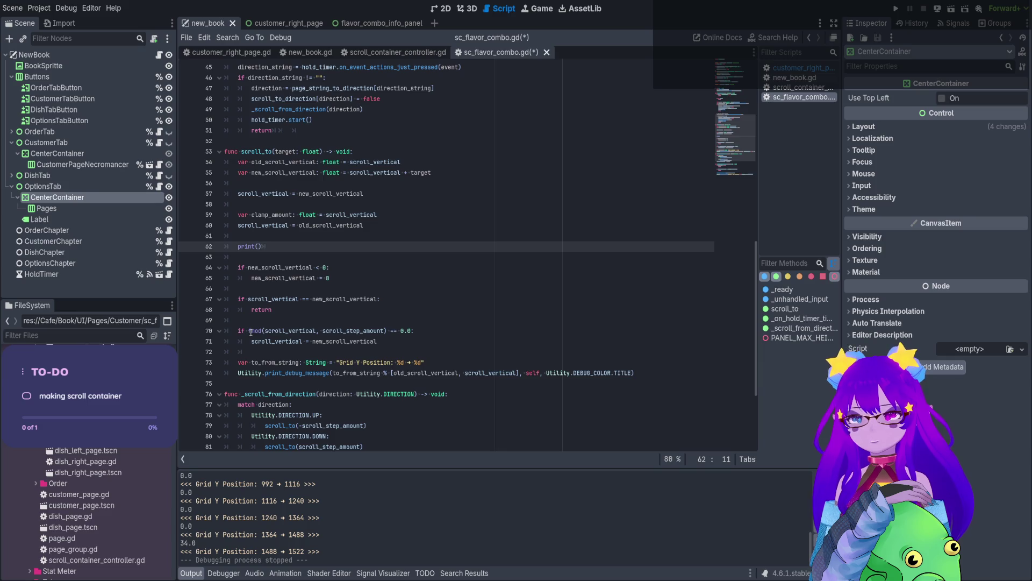
click(249, 331)
drag(248, 331, 386, 330)
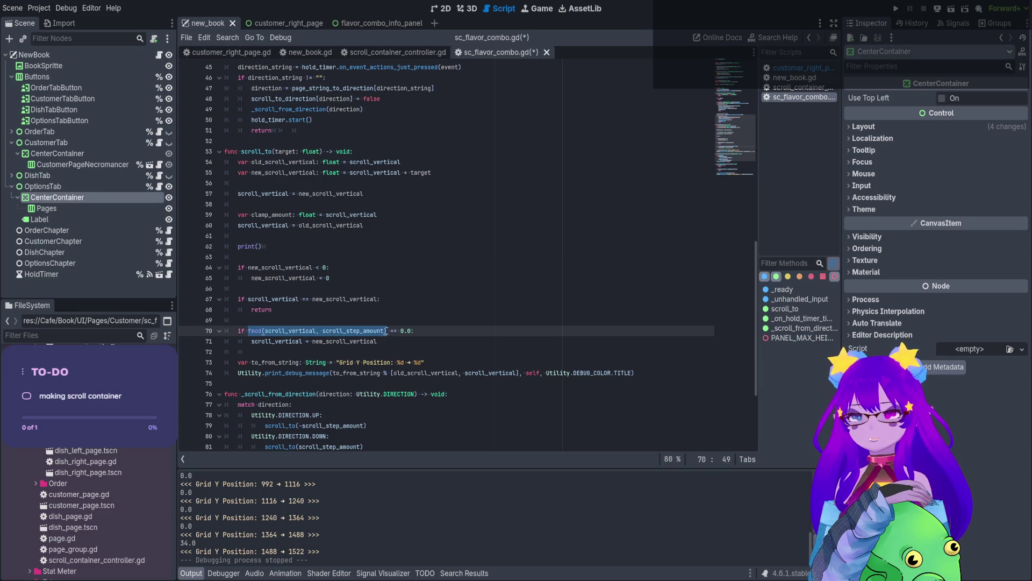
key(ctrl+v)
Delete the leftover empty print line and save the script.
drag(282, 250, 217, 247)
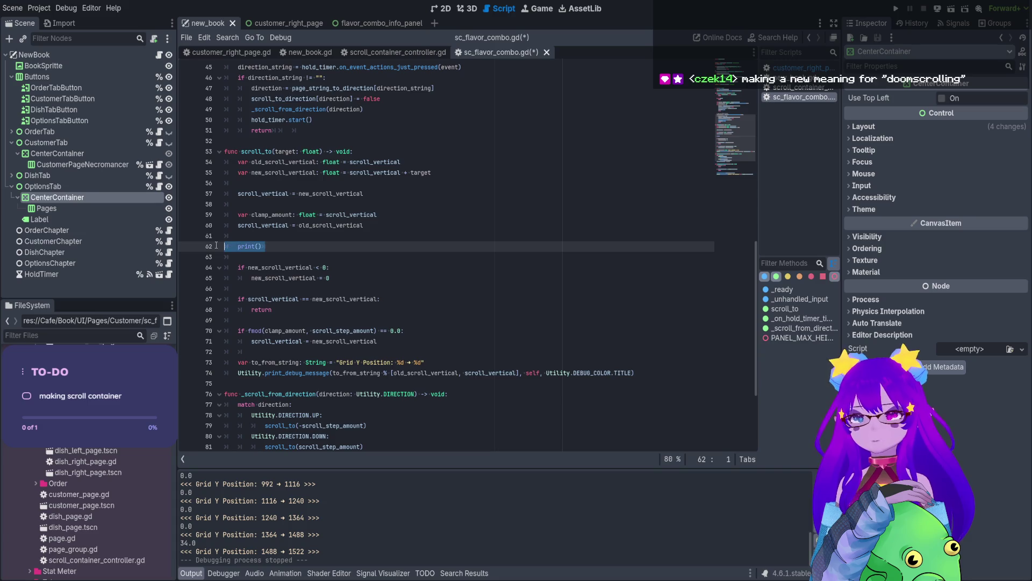
key(BackSpace)
key(BackSpace)
key(Delete)
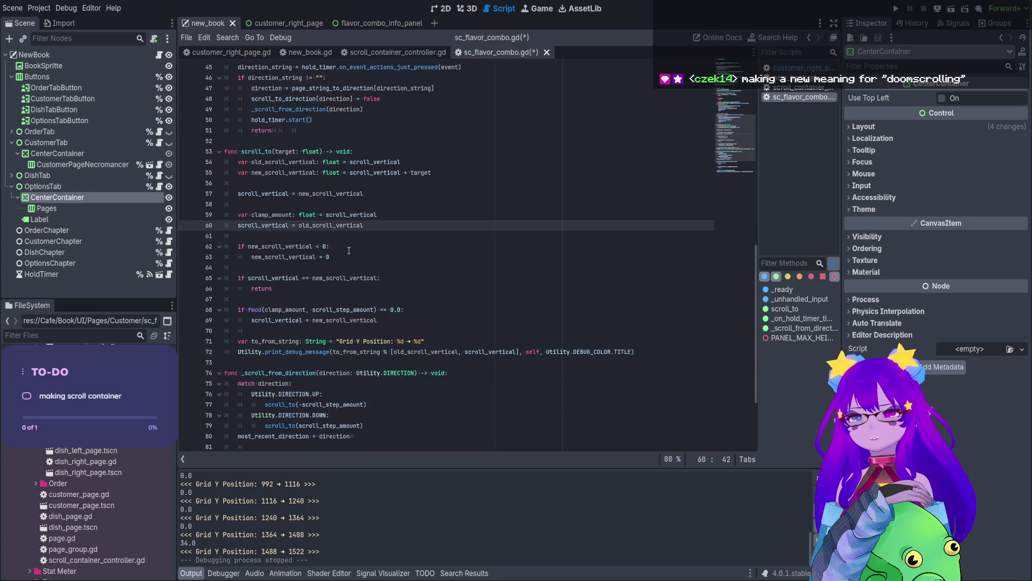
key(Down)
key(End)
key(ctrl+s)
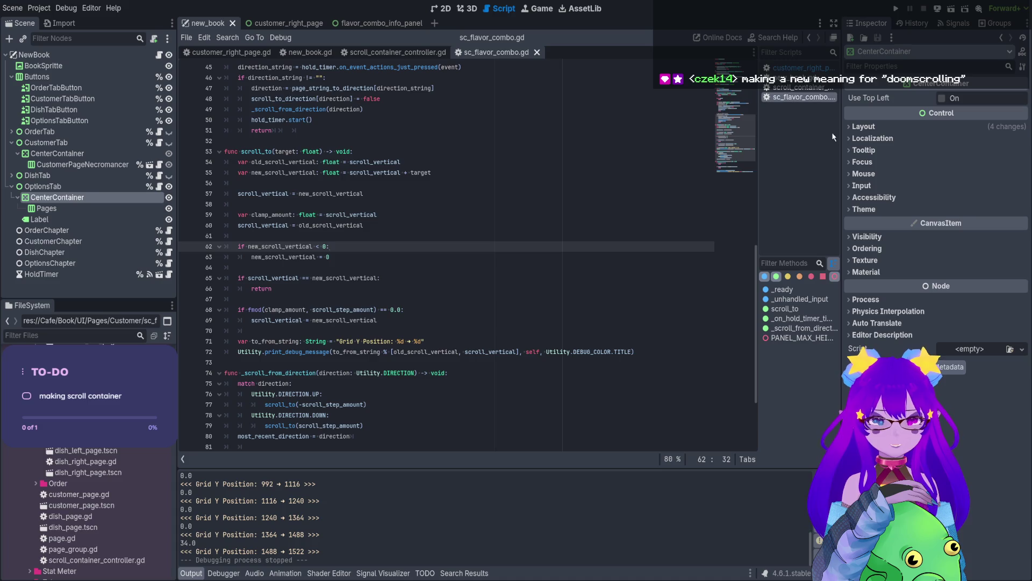
click(951, 8)
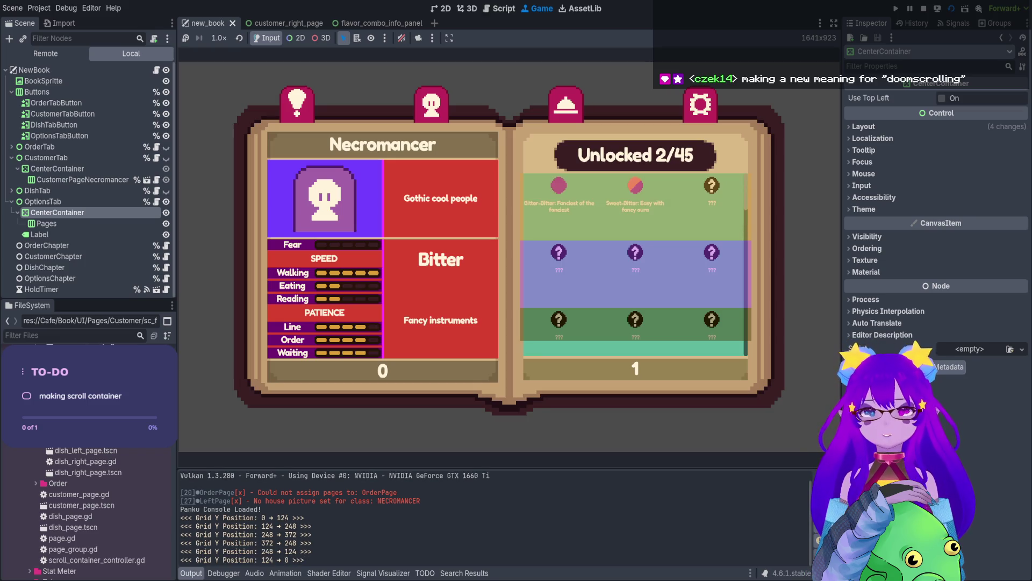
Restart the game, scroll the grid down to confirm it halts at 1488, then stop it.
click(924, 9)
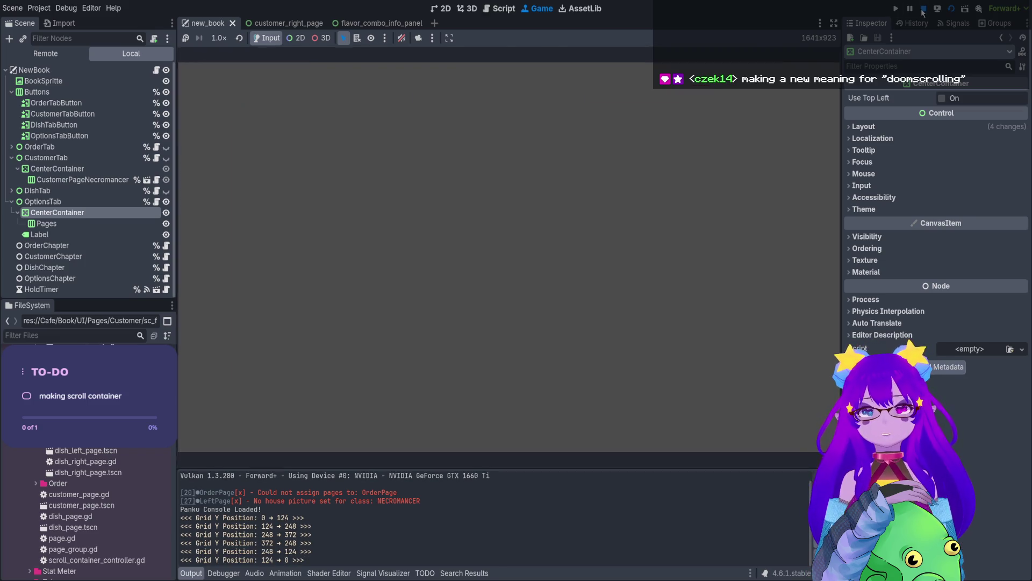
click(937, 12)
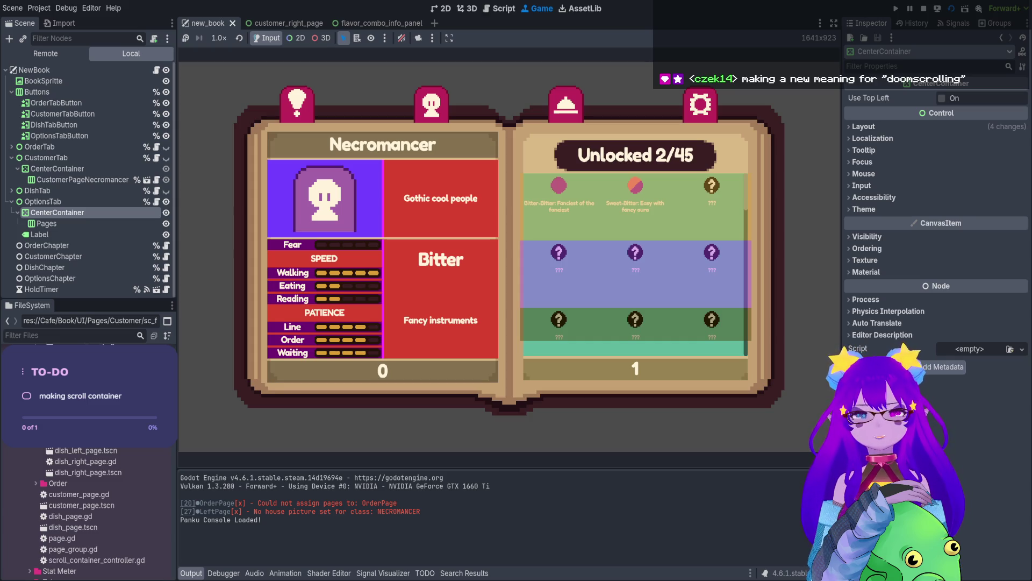
scroll(636, 264, down, 2)
scroll(636, 264, down, 5)
scroll(635, 264, down, 5)
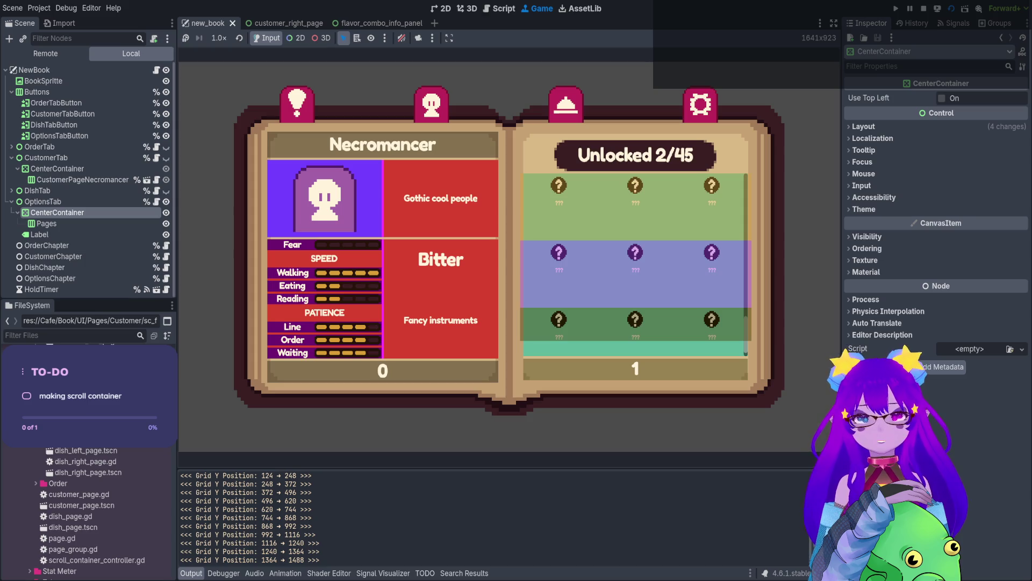
scroll(635, 263, down, 1)
scroll(635, 263, down, 7)
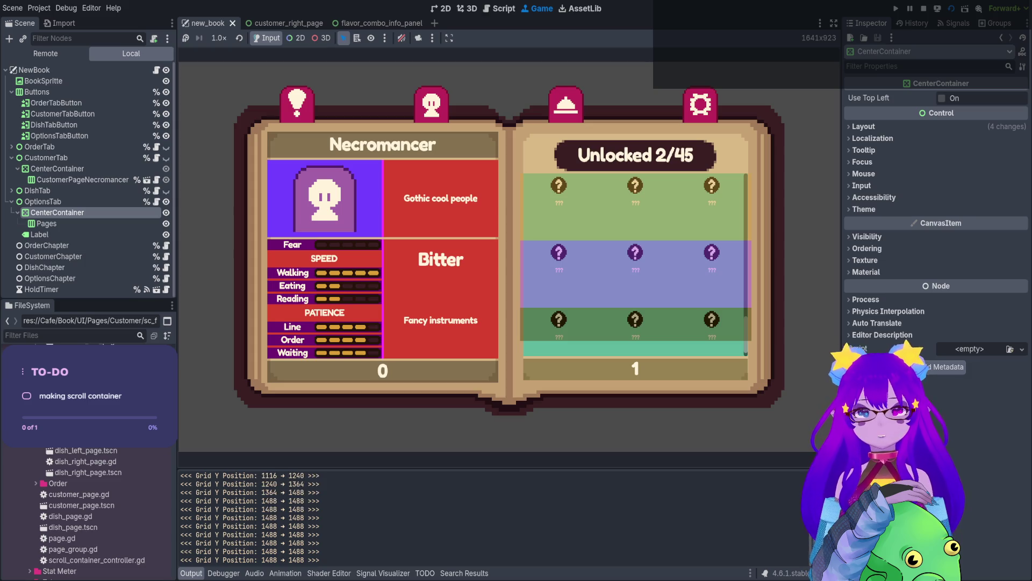
click(924, 9)
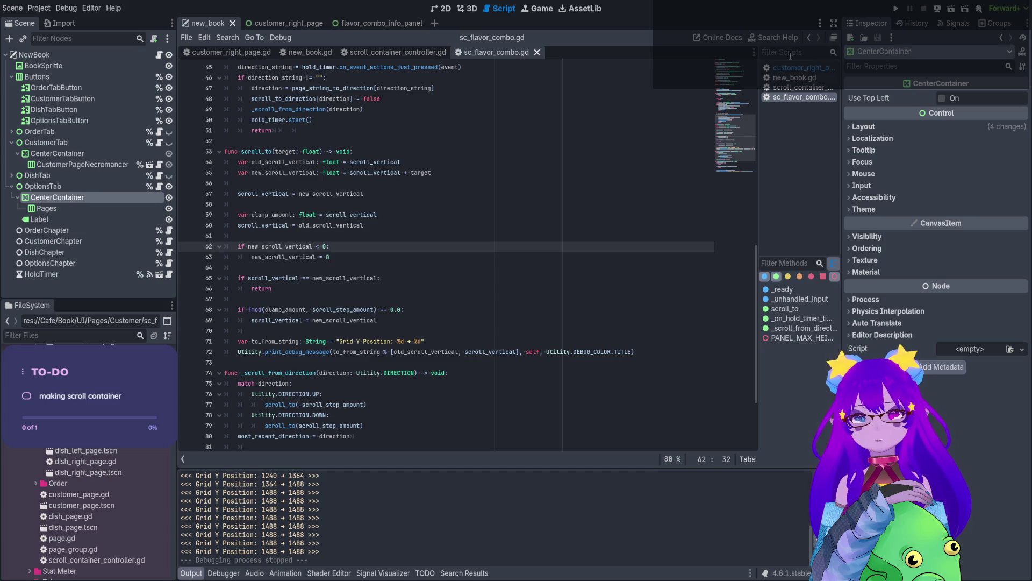
Try turning the line 62 check into an old_scroll_vertical equality test, then undo it and save.
double_click(274, 161)
key(ctrl+c)
double_click(309, 246)
key(ctrl+v)
click(317, 246)
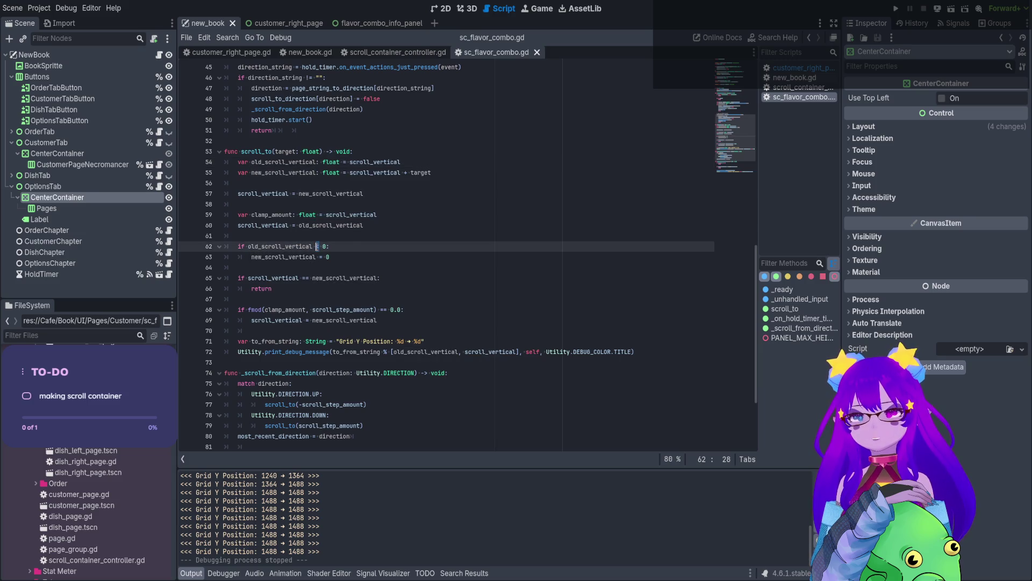
key(Delete)
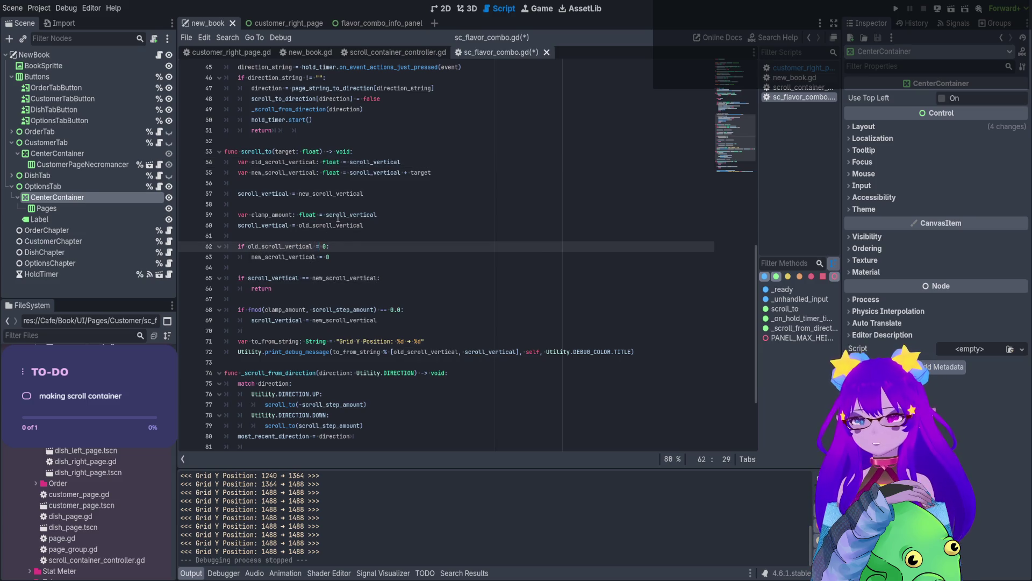
text(==)
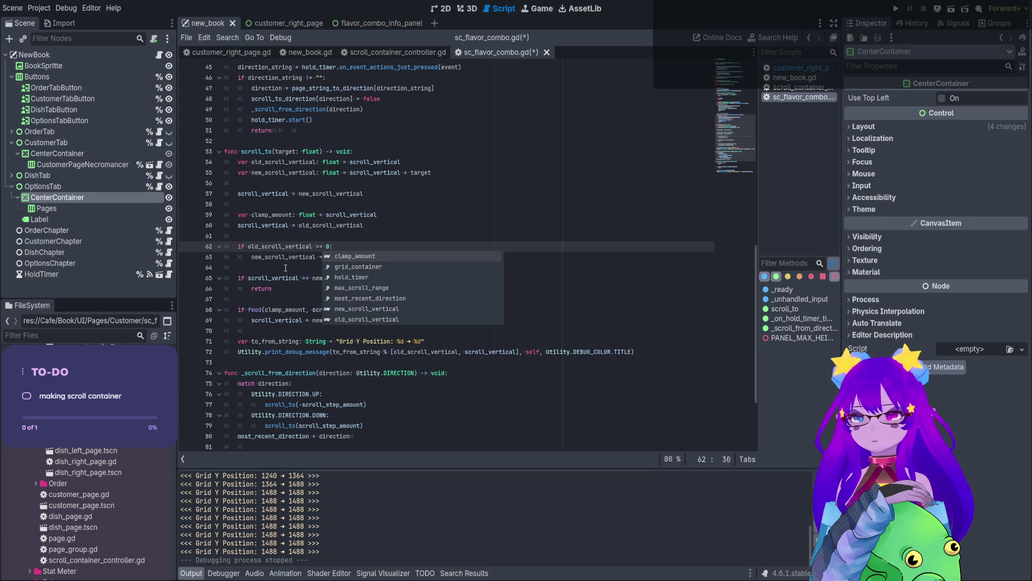
key(ctrl+z)
key(ctrl+z)
key(ctrl+z)
key(ctrl+s)
Copy clamp_amount from line 59 and trial-paste it into line 65, then undo.
click(272, 278)
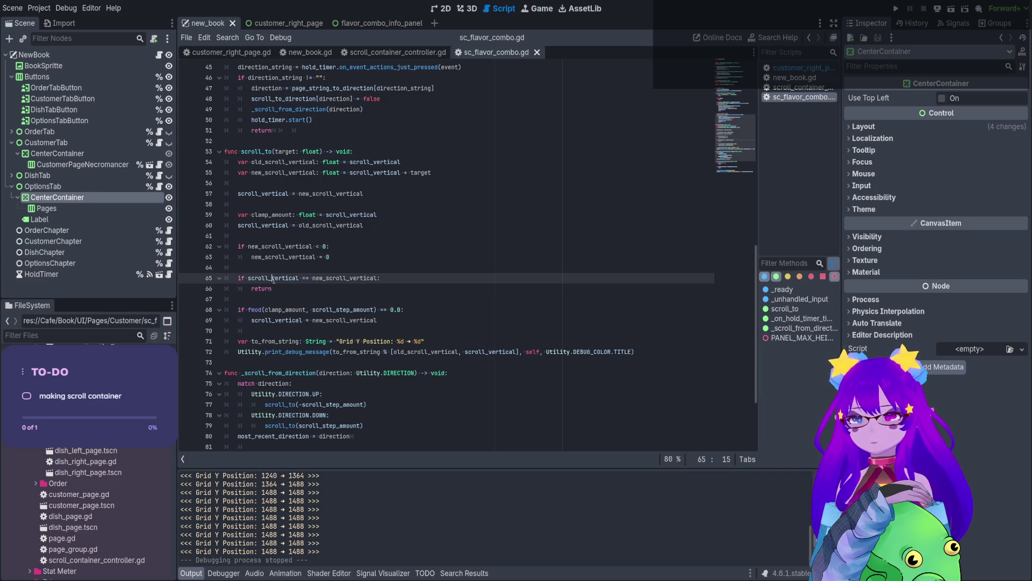
double_click(281, 215)
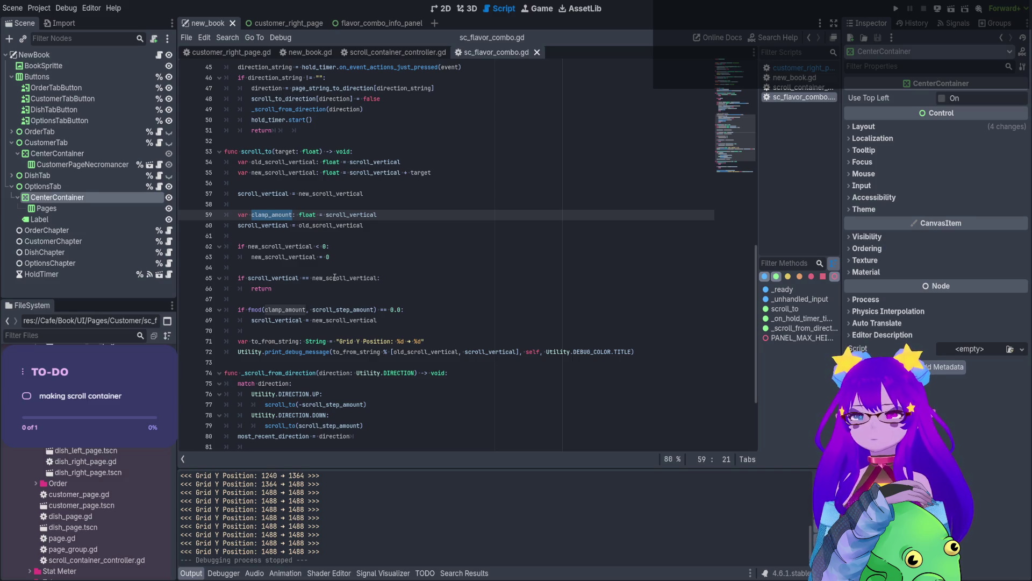
double_click(334, 278)
key(ctrl+v)
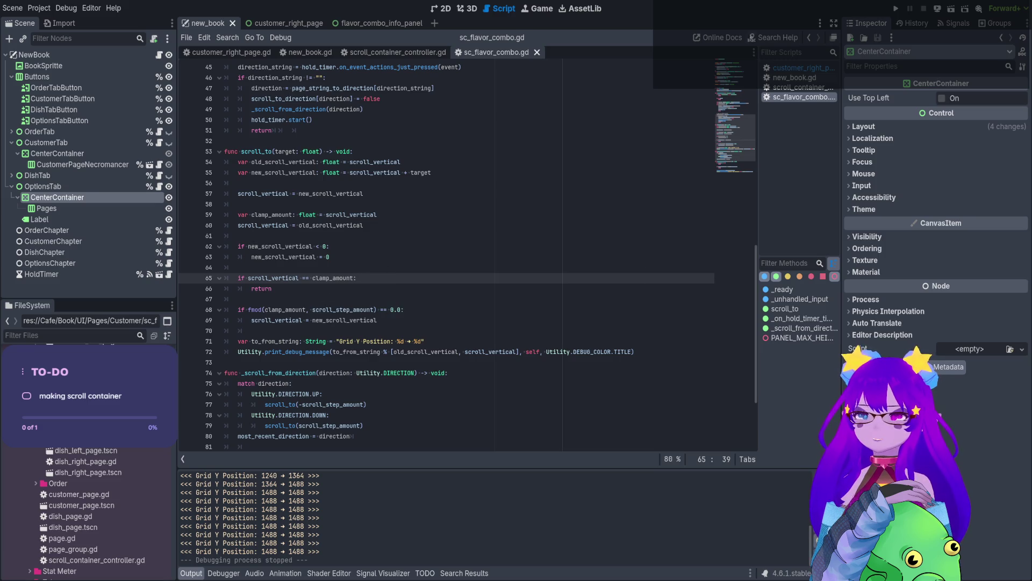
key(ctrl+z)
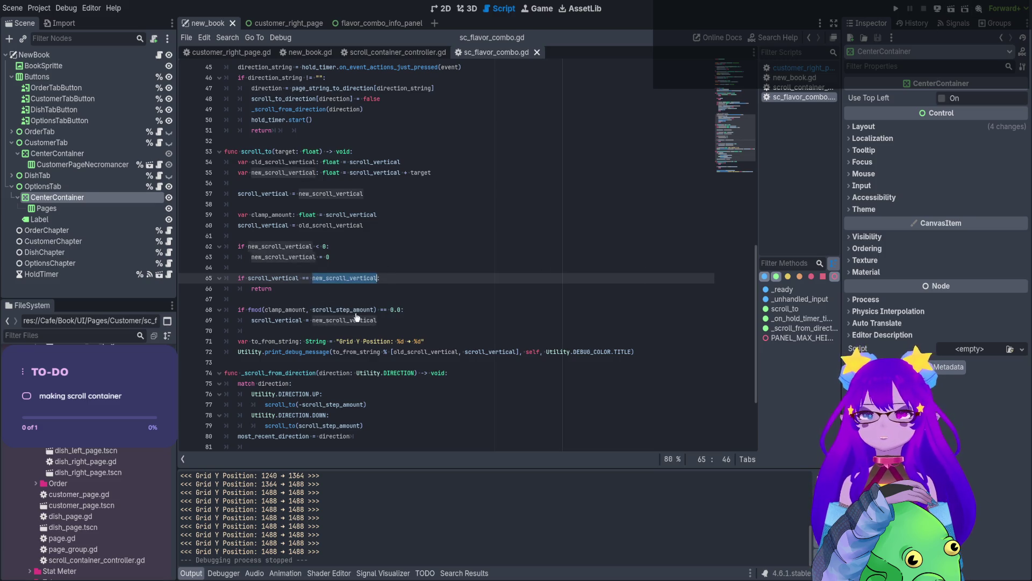
Append 'or scroll_vertical == clamp_amount' to the line 65 check and save.
click(378, 278)
text(or scro)
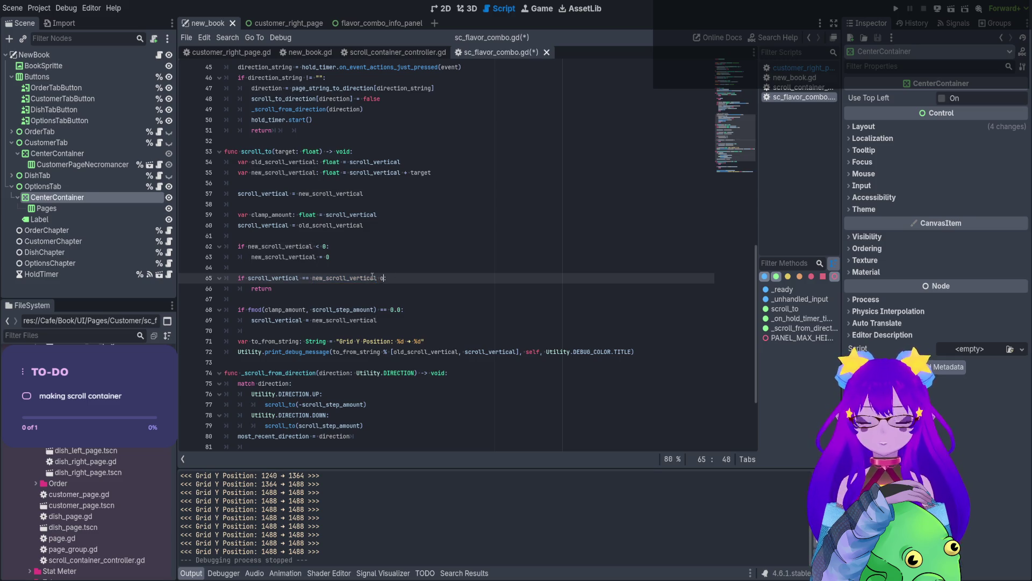
text(ll)
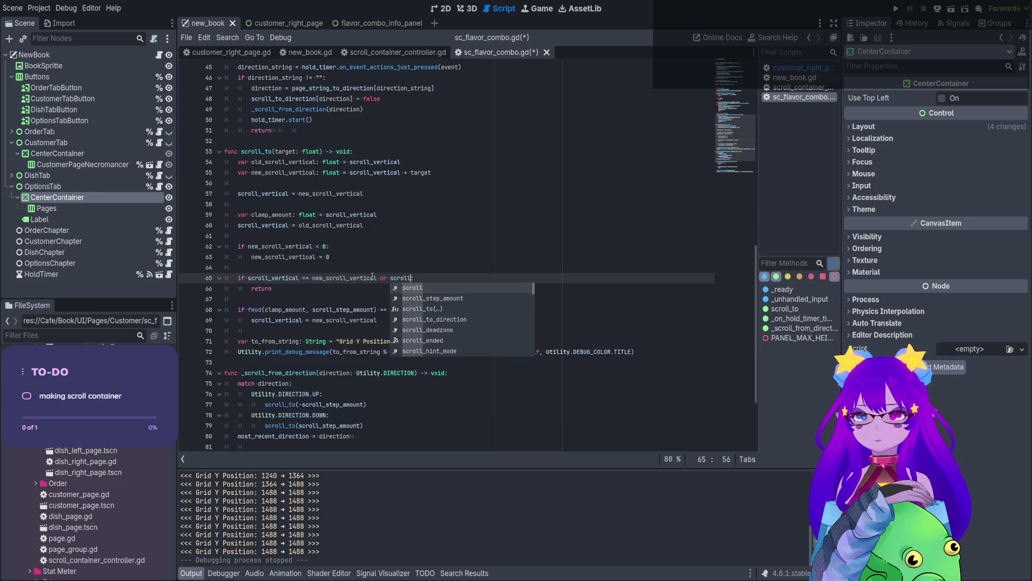
text(_v)
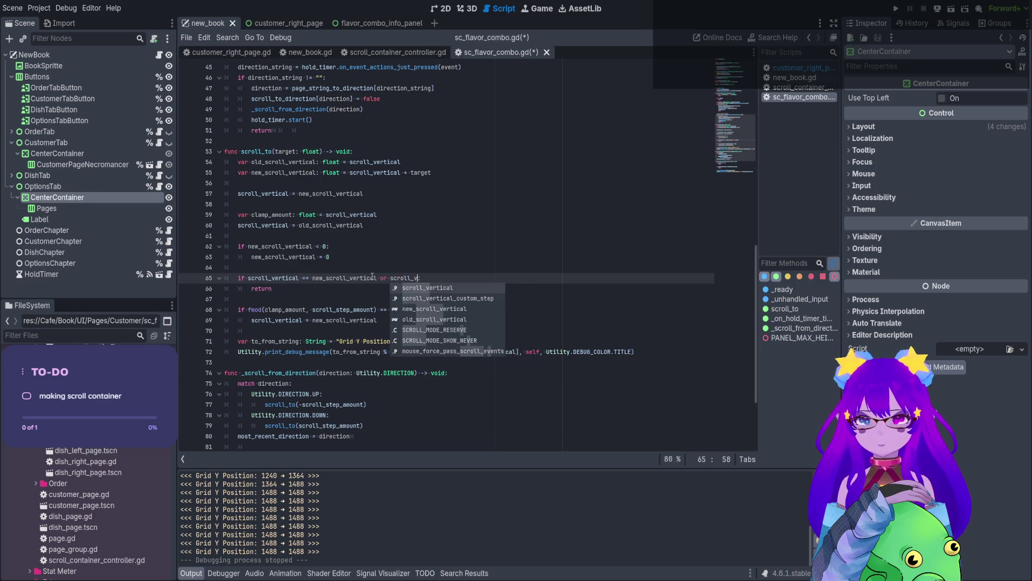
key(Return)
text(== vlam)
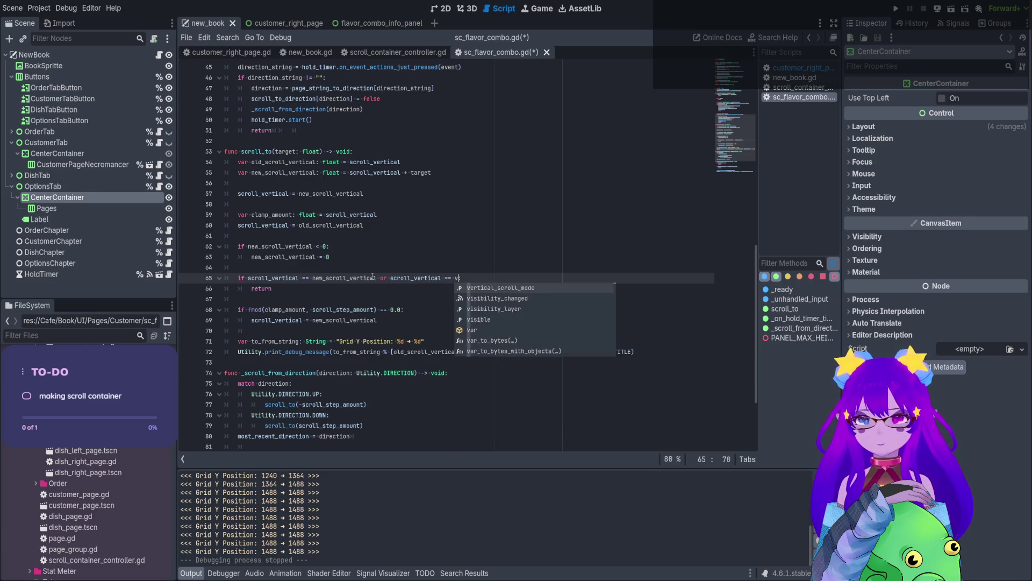
key(BackSpace)
key(BackSpace)
key(BackSpace)
text(clam)
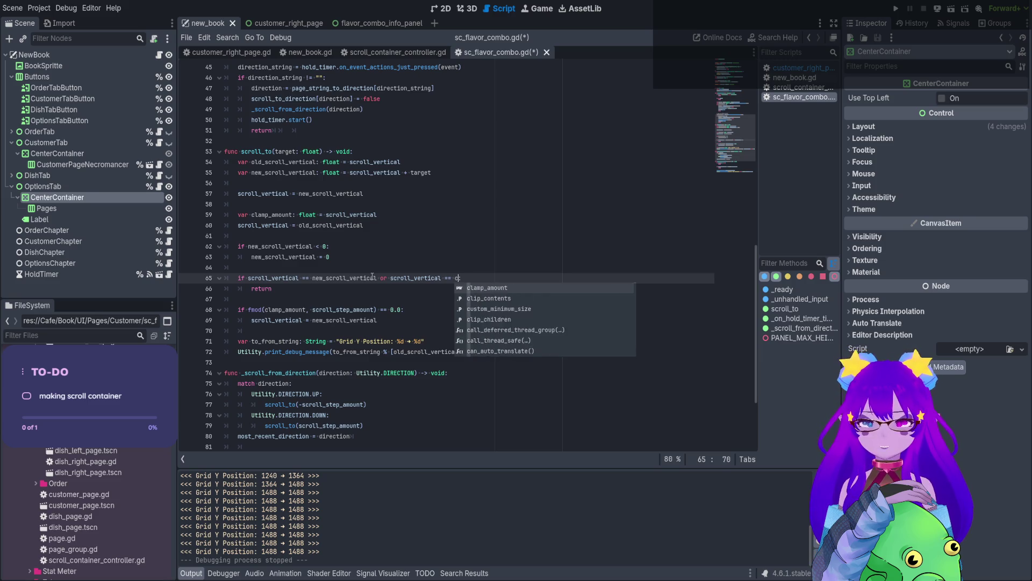
key(Return)
key(ctrl+s)
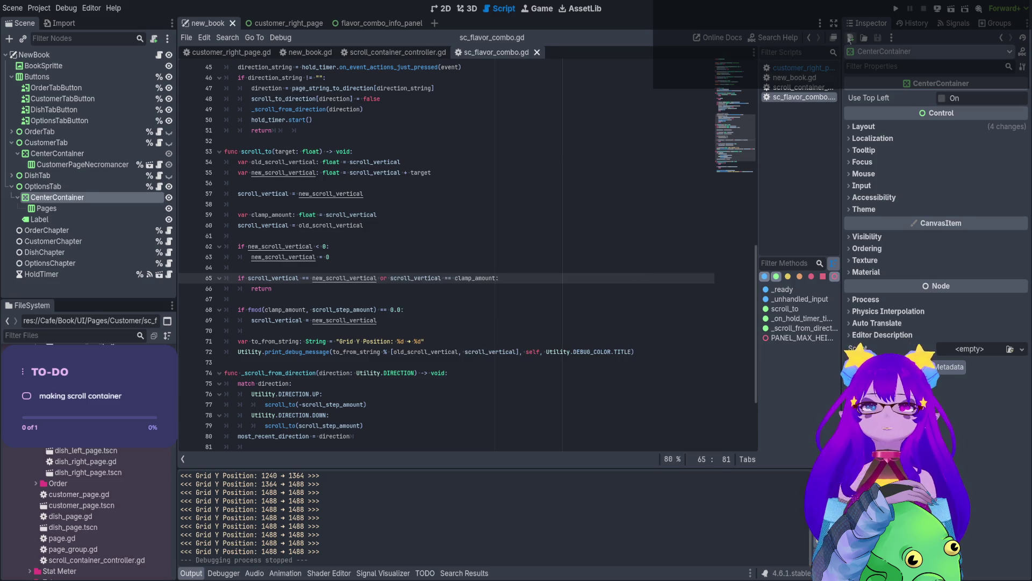
click(952, 8)
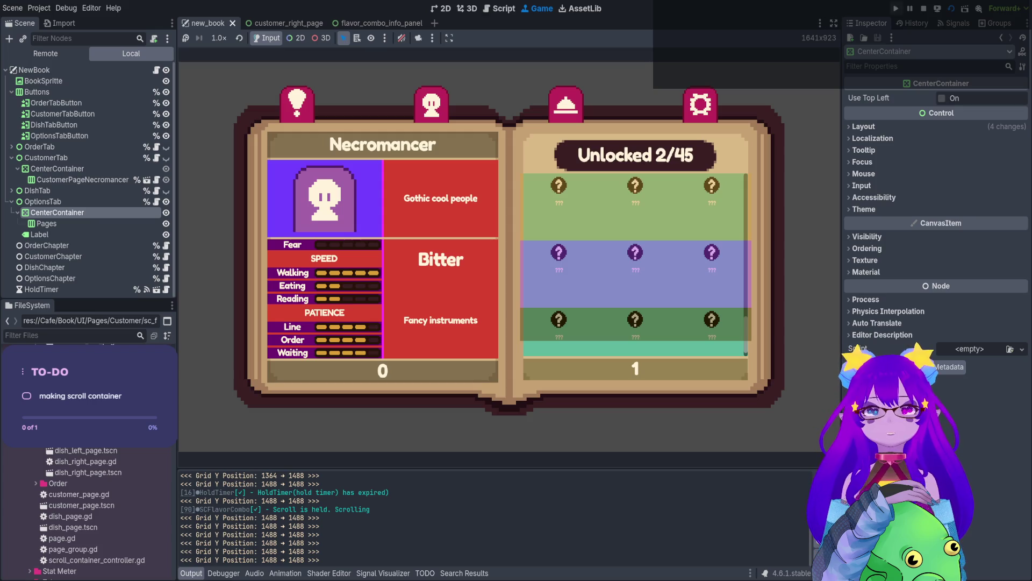
click(924, 8)
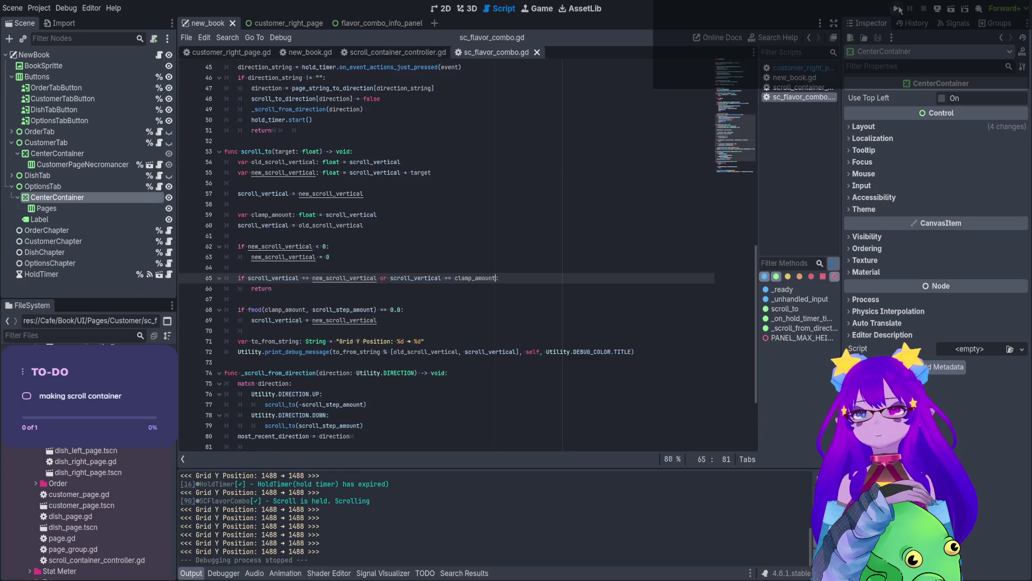
Change line 65's added clause to 'old_scroll_vertical == new_scroll_vertical' and save.
double_click(453, 350)
double_click(489, 353)
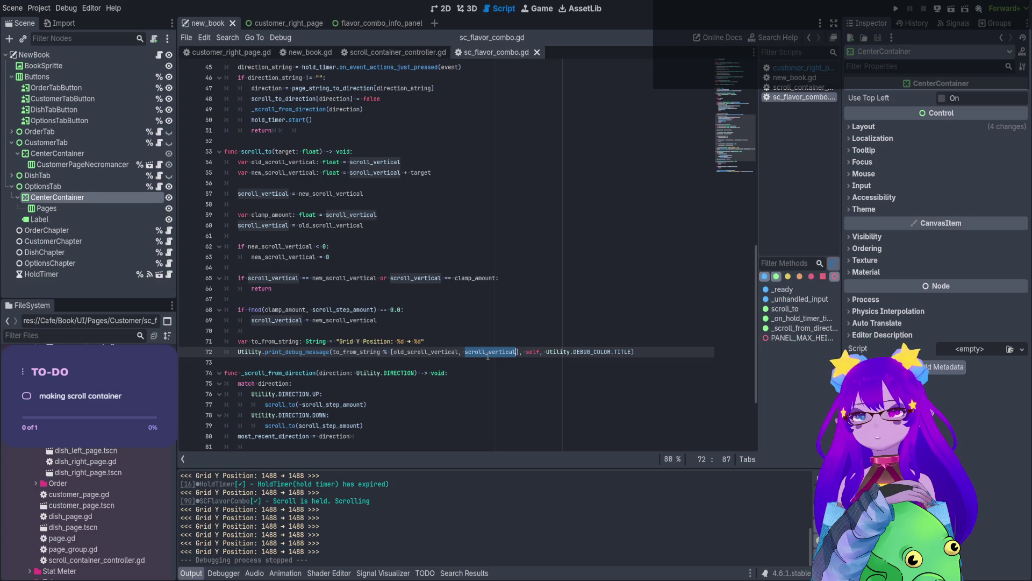
double_click(423, 352)
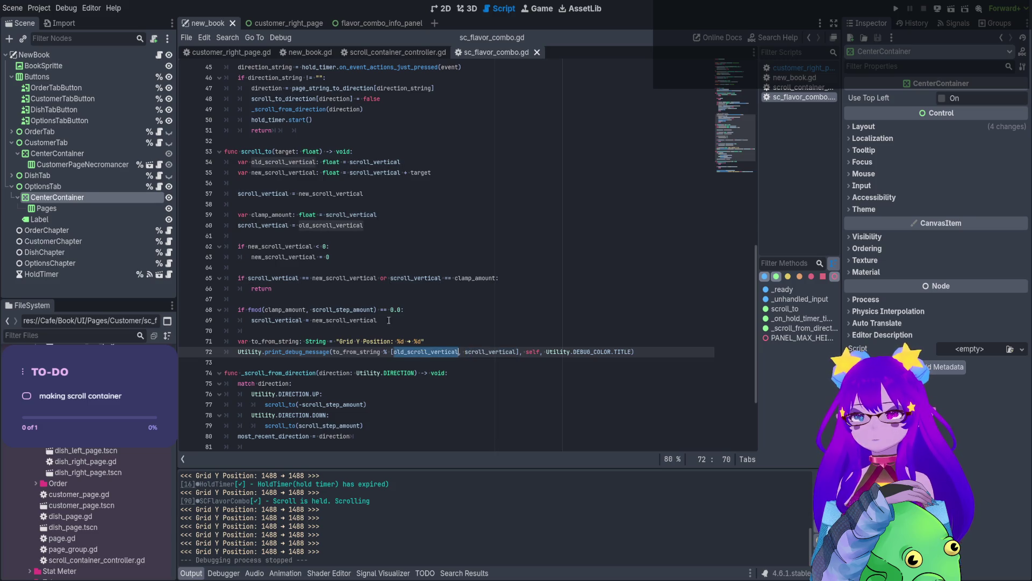
double_click(414, 278)
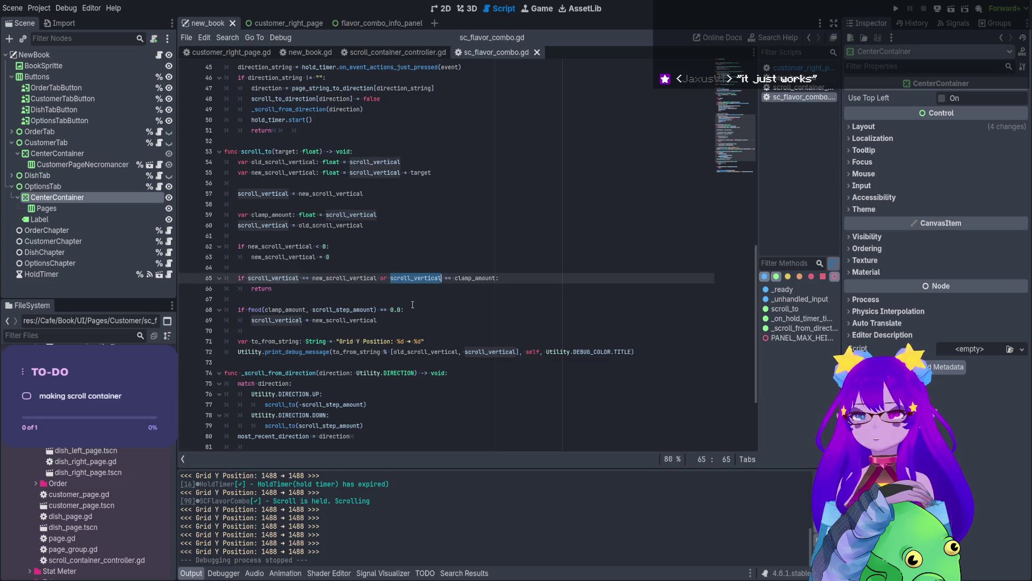
key(ctrl+v)
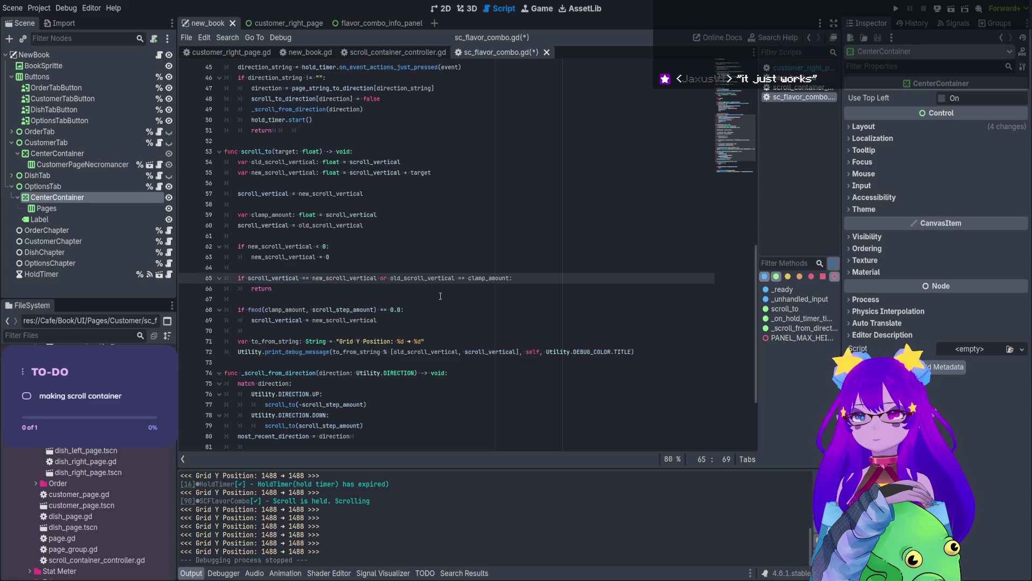
double_click(337, 278)
key(ctrl+c)
double_click(499, 279)
key(ctrl+v)
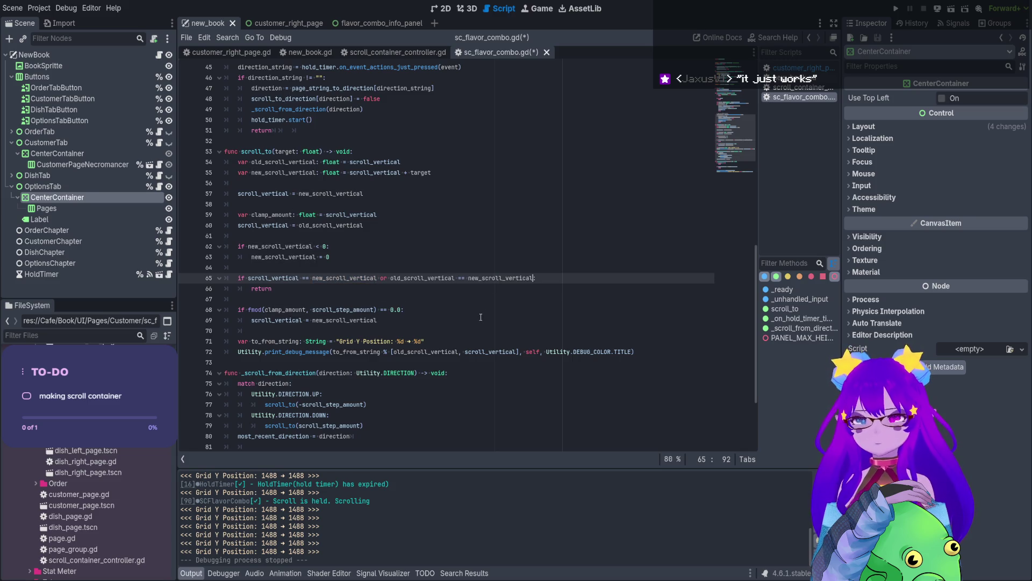
key(Down)
key(Down)
key(Down)
key(ctrl+s)
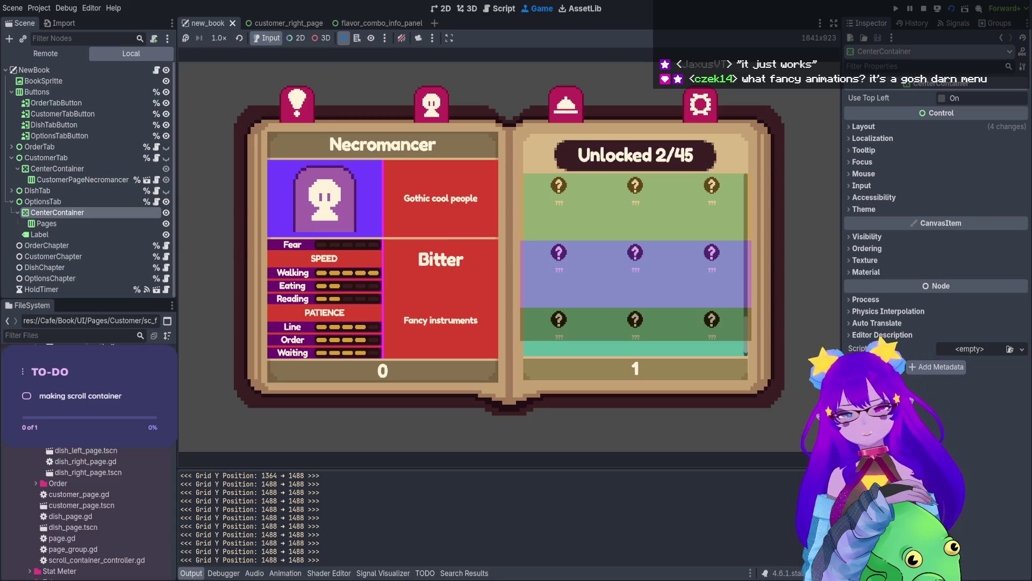
Scroll the running grid up toward 124 and back down to 1488, then stop the game.
scroll(636, 264, up, 11)
scroll(636, 263, down, 7)
scroll(635, 263, down, 4)
scroll(635, 264, up, 4)
scroll(636, 264, up, 4)
scroll(636, 264, down, 8)
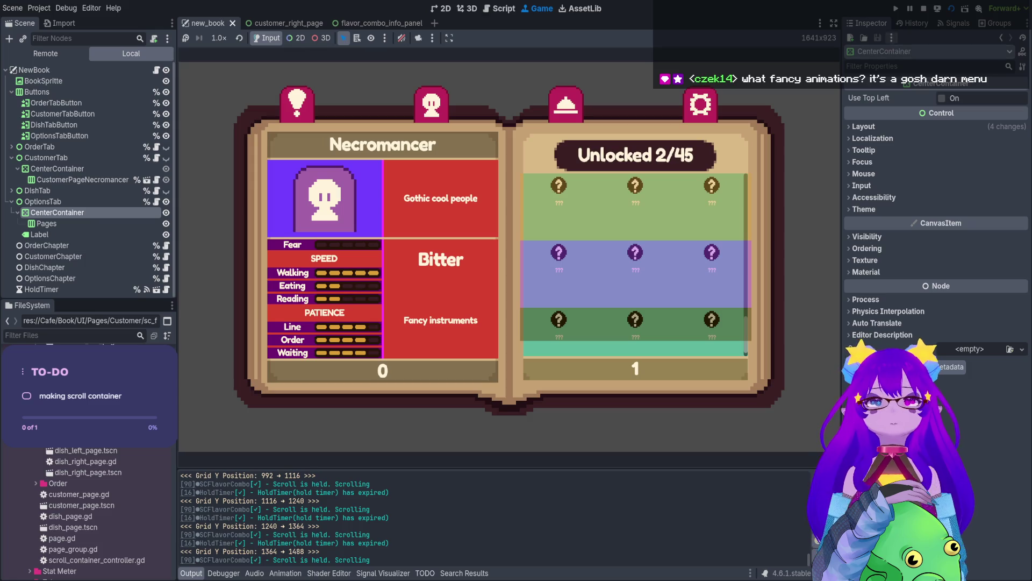
click(925, 9)
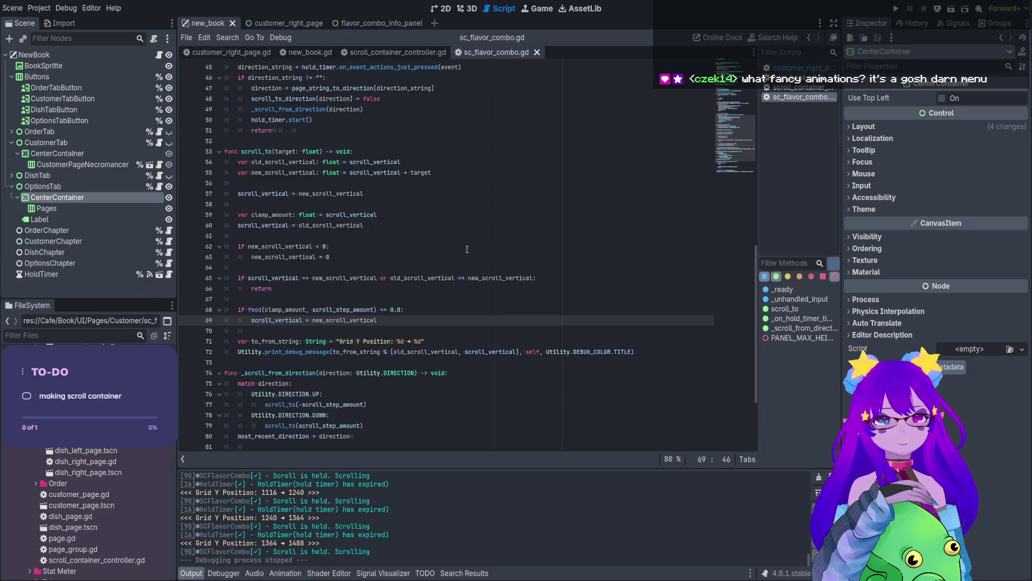
Remove the duplicate ' or old_scroll_vertical == new_scroll_vertical' clause from line 65 and save.
click(398, 299)
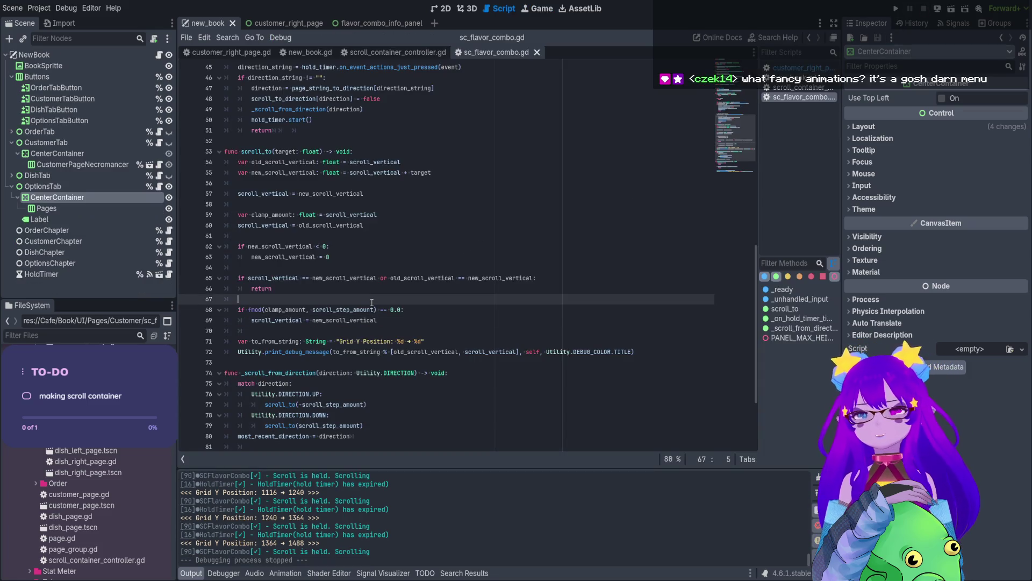
click(406, 319)
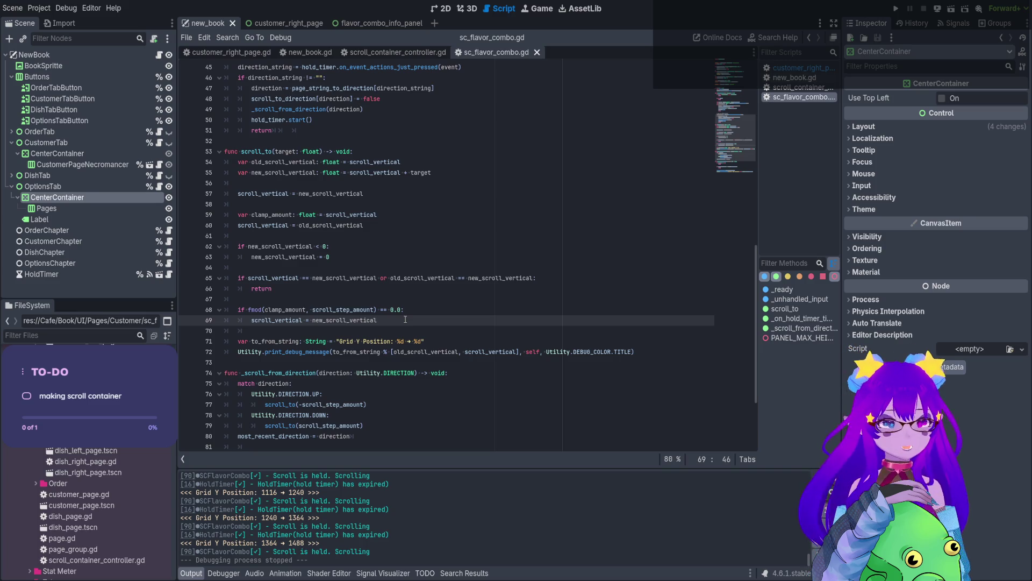
click(287, 163)
double_click(265, 279)
text(old_scroll_vertical)
double_click(284, 173)
click(325, 278)
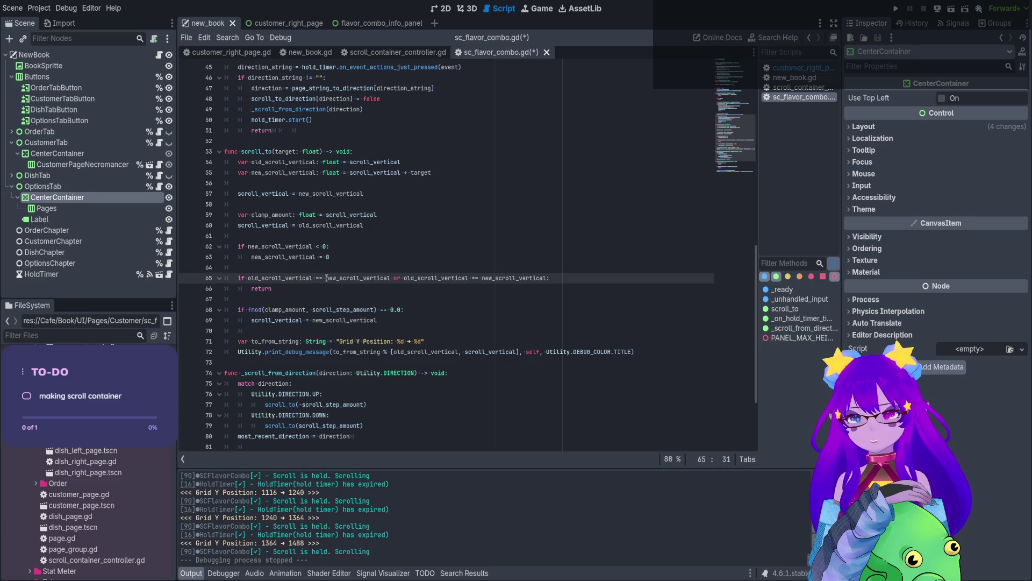
drag(390, 278, 548, 278)
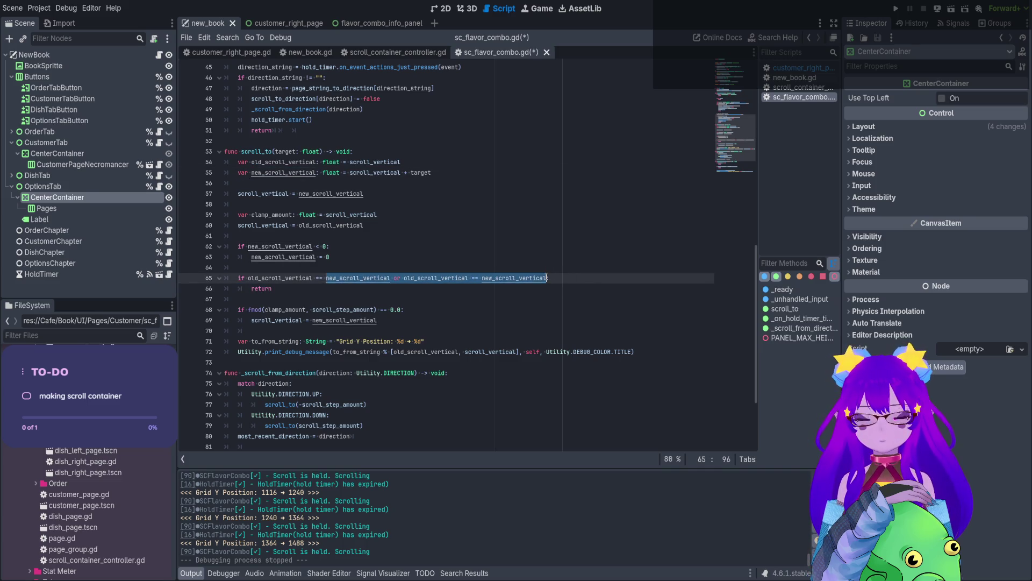
key(BackSpace)
click(538, 285)
key(ctrl+s)
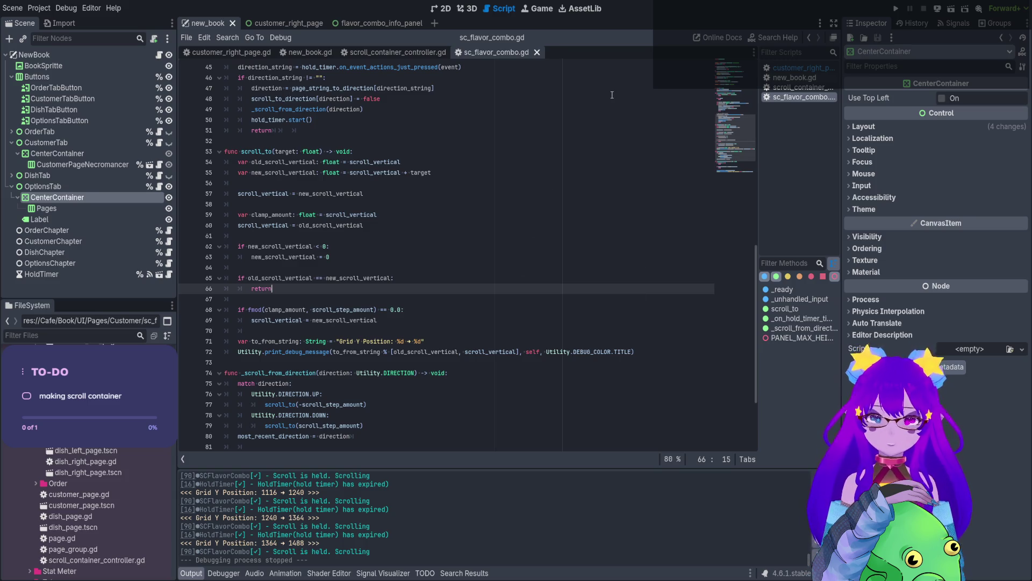
Run the book scene and scroll the Necromancer grid down until it holds at 1488.
click(952, 8)
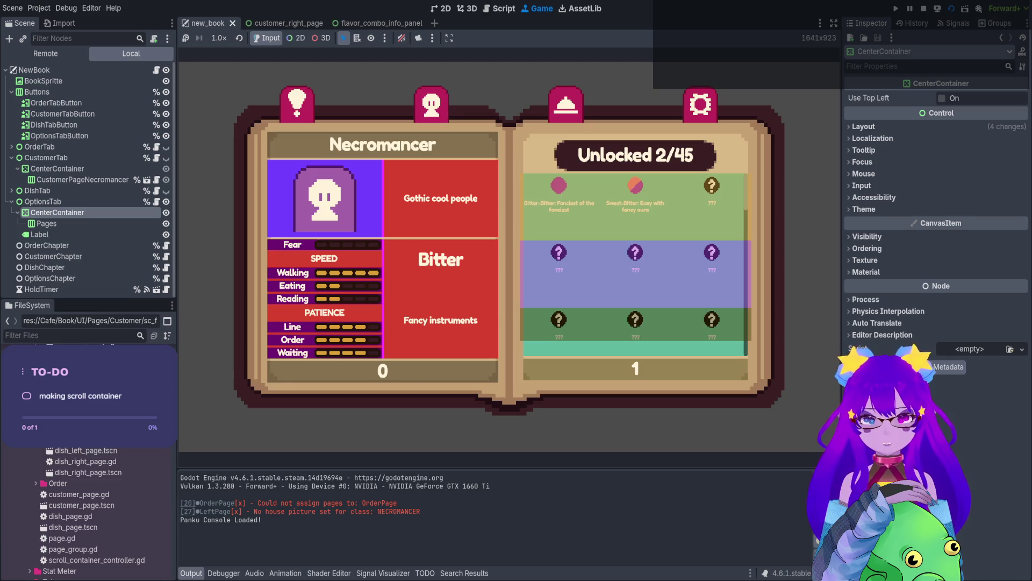
scroll(636, 263, down, 6)
scroll(635, 263, down, 2)
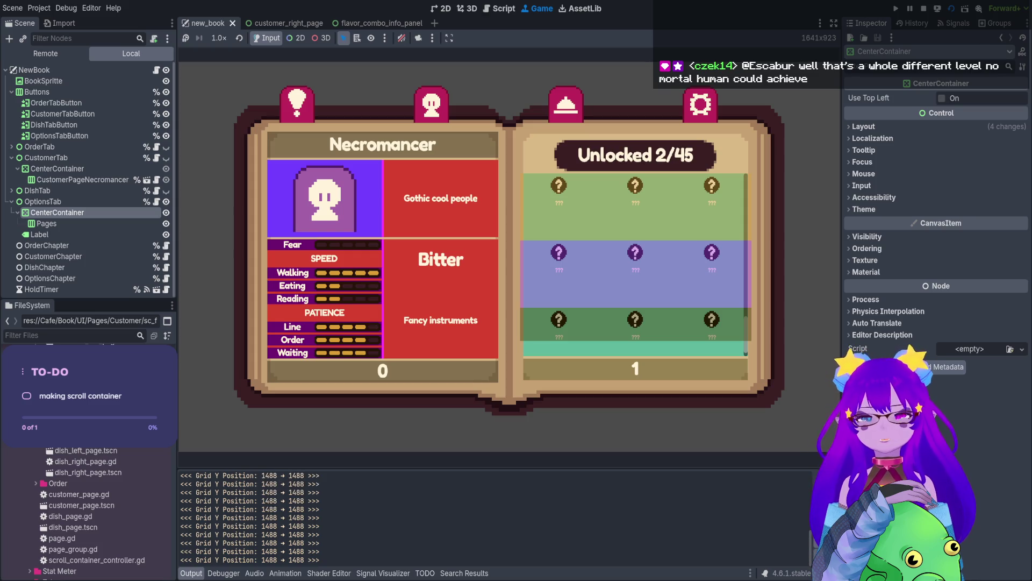
Stop the game and check where old_scroll_vertical, scroll_vertical and new_scroll_vertical are used.
key(F8)
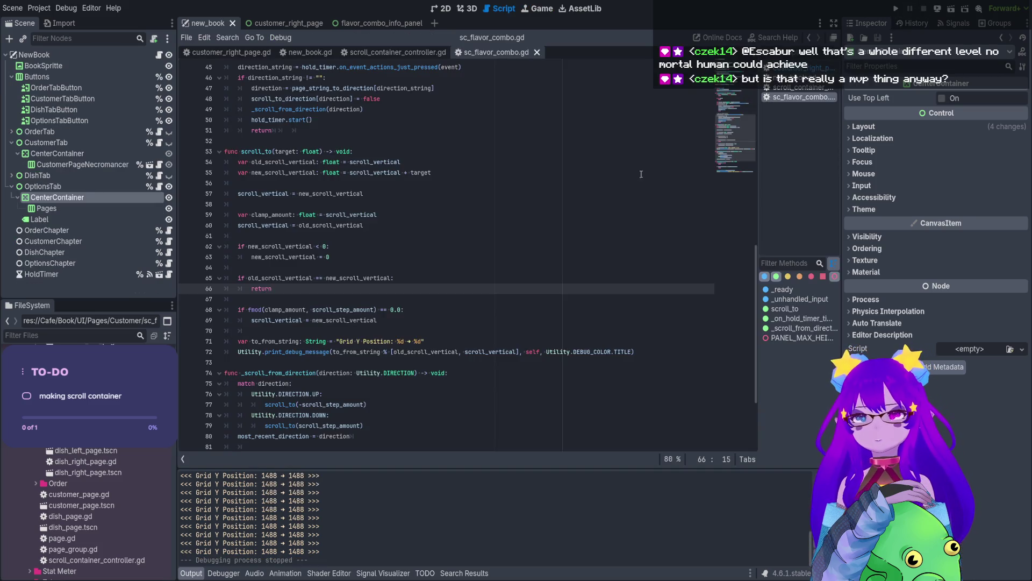
double_click(446, 352)
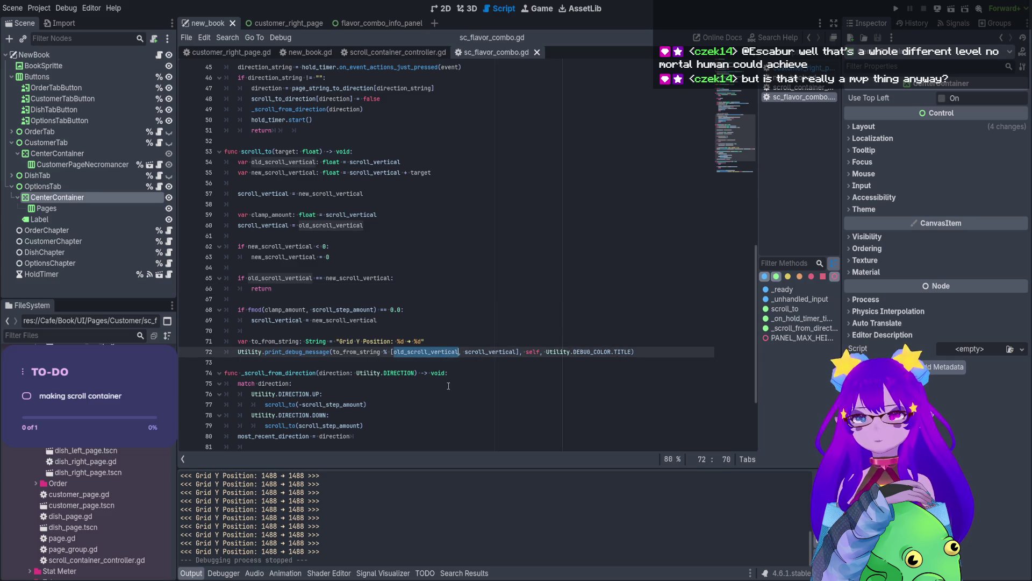
double_click(487, 353)
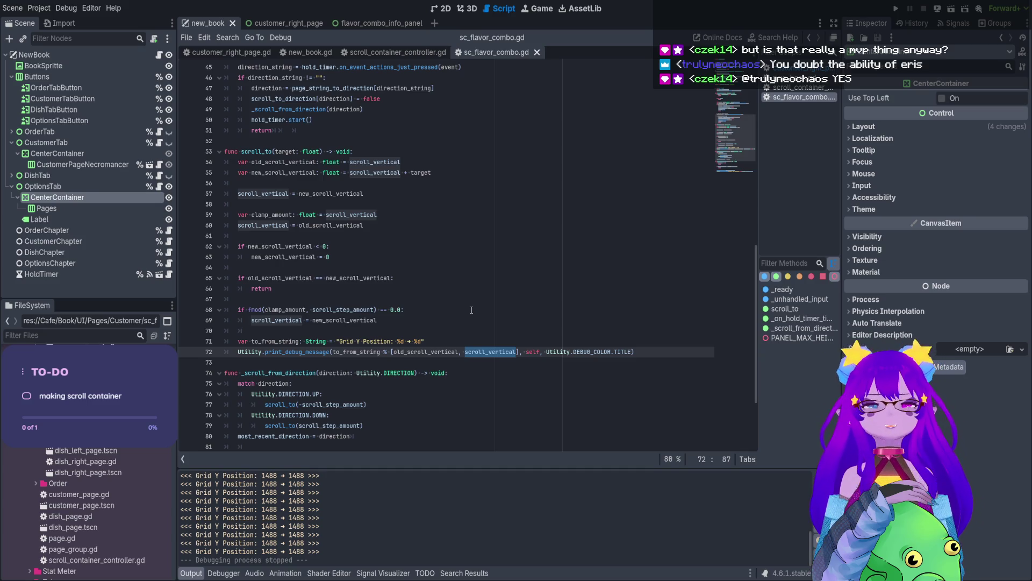
click(361, 276)
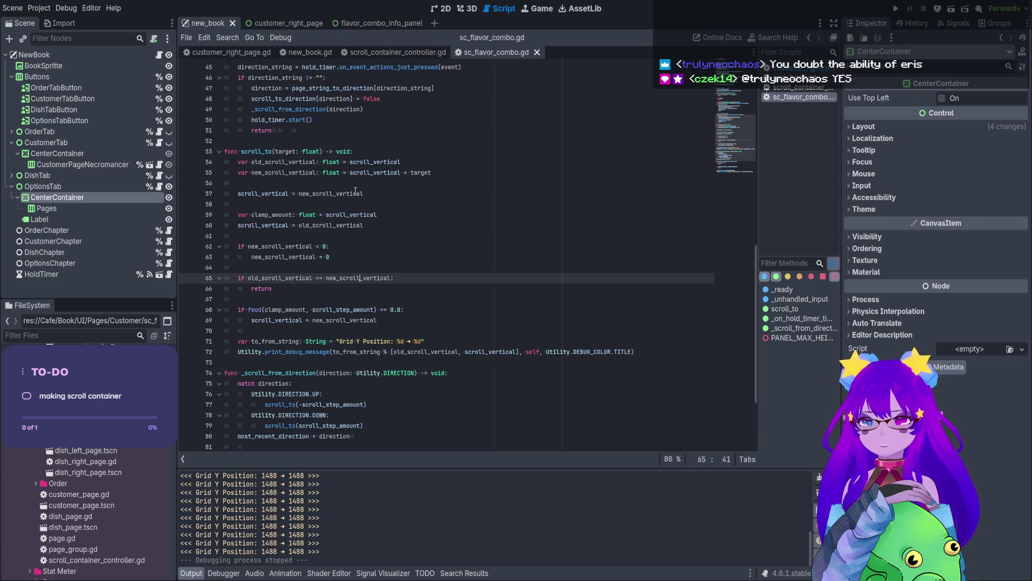
double_click(288, 172)
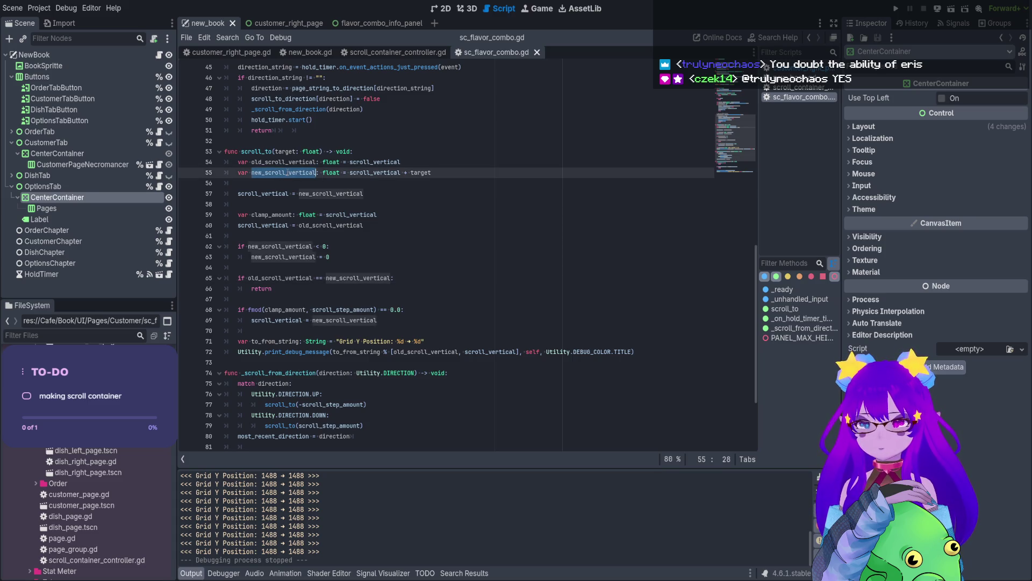
click(298, 277)
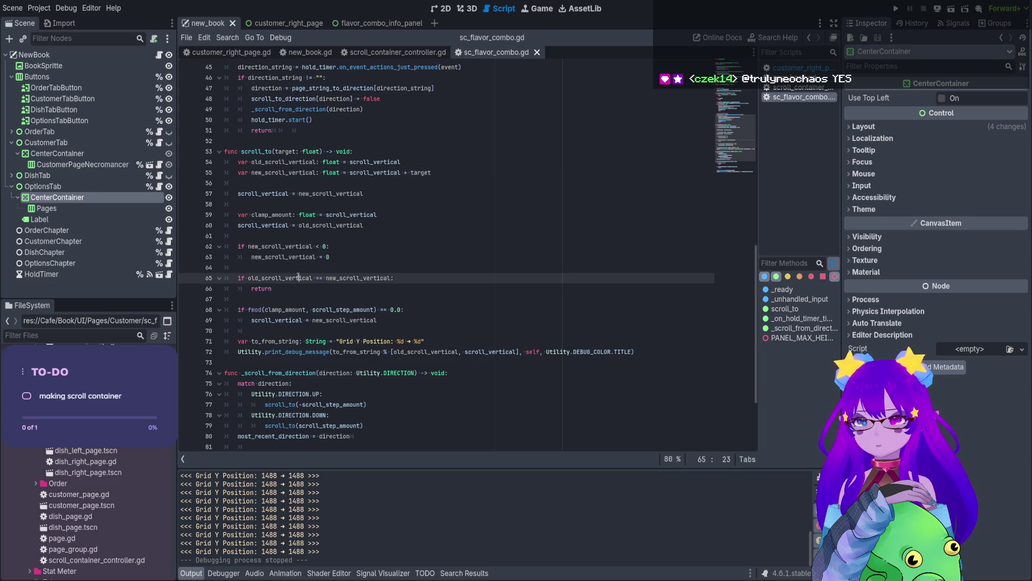
Rewrite line 65's check to compare new_scroll_vertical with clamp_amount and save.
double_click(292, 278)
key(ctrl+v)
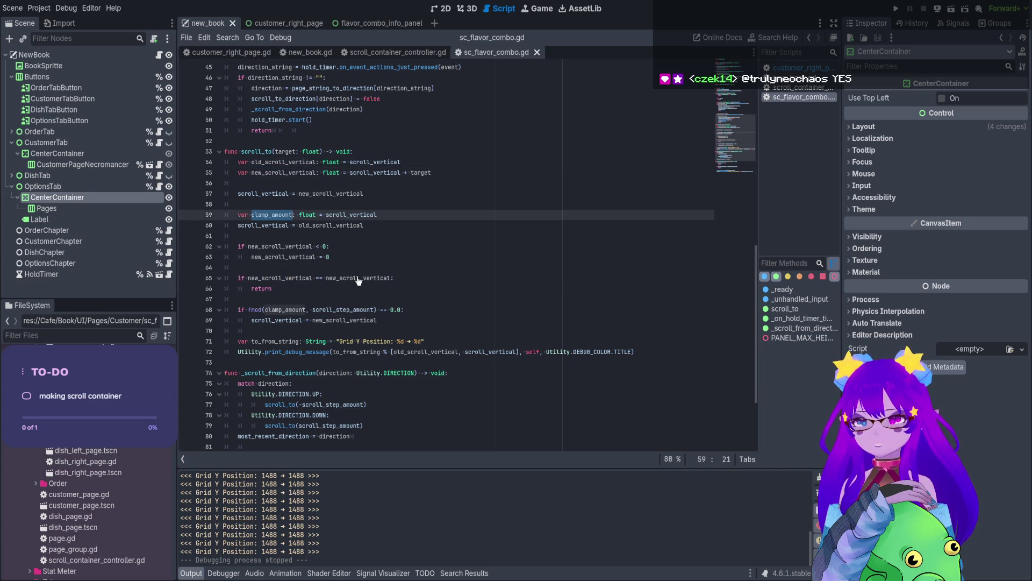
double_click(359, 278)
text(clamp_amount)
key(ctrl+s)
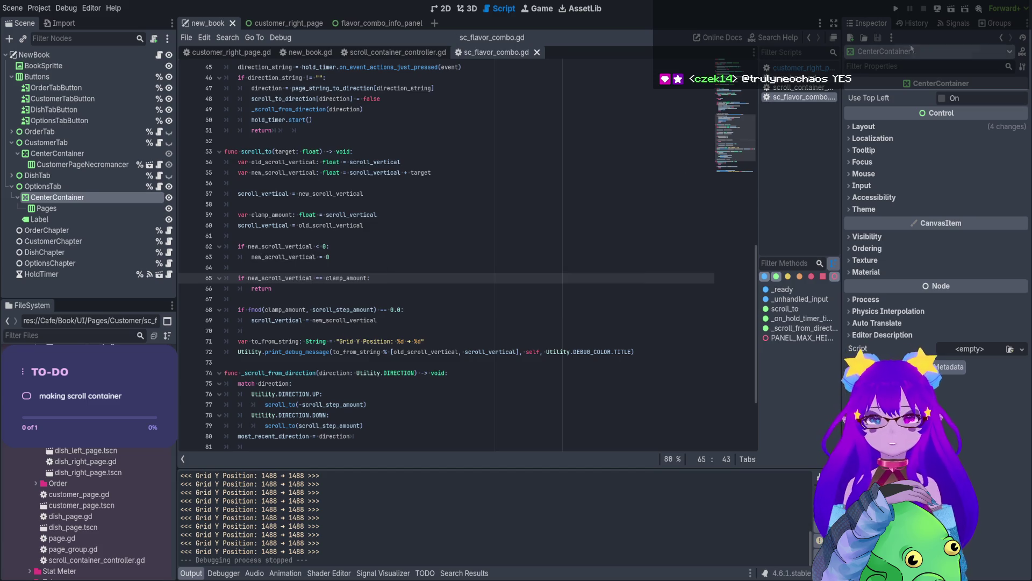
click(953, 7)
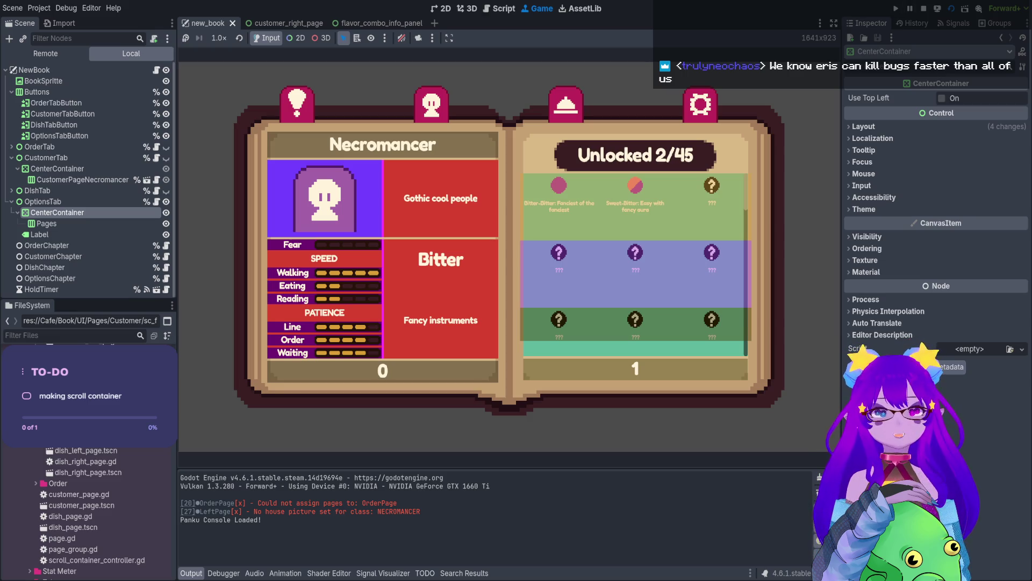
key(F8)
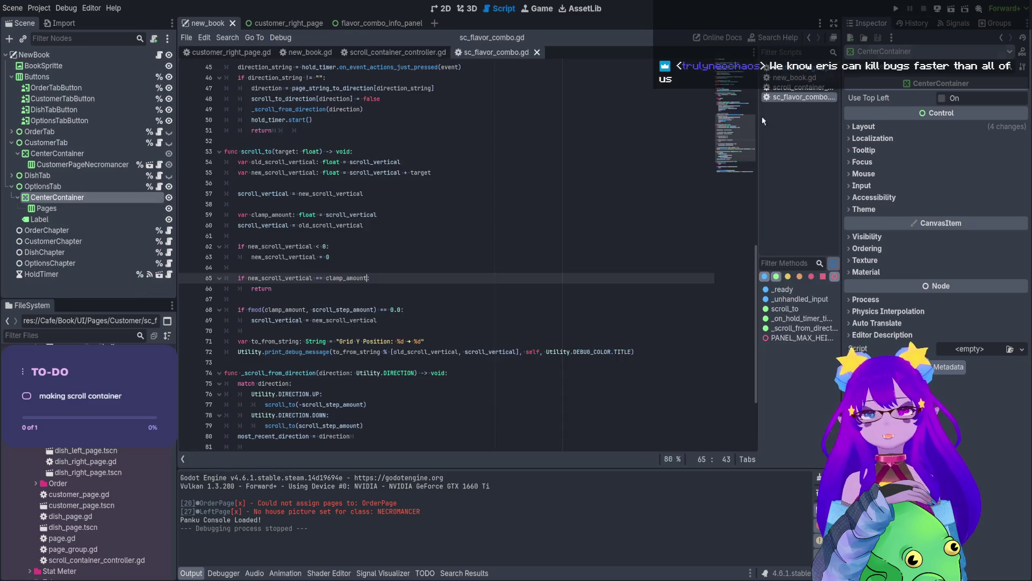
Paste old_scroll_vertical over line 65's left-hand variable, save, and rerun the scene with F6.
click(430, 310)
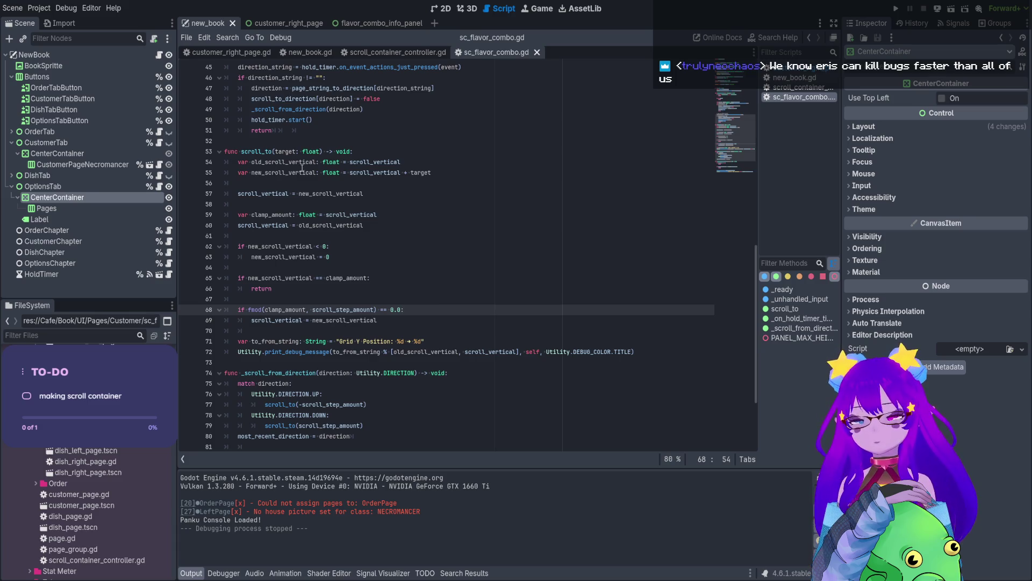
double_click(278, 162)
key(ctrl+c)
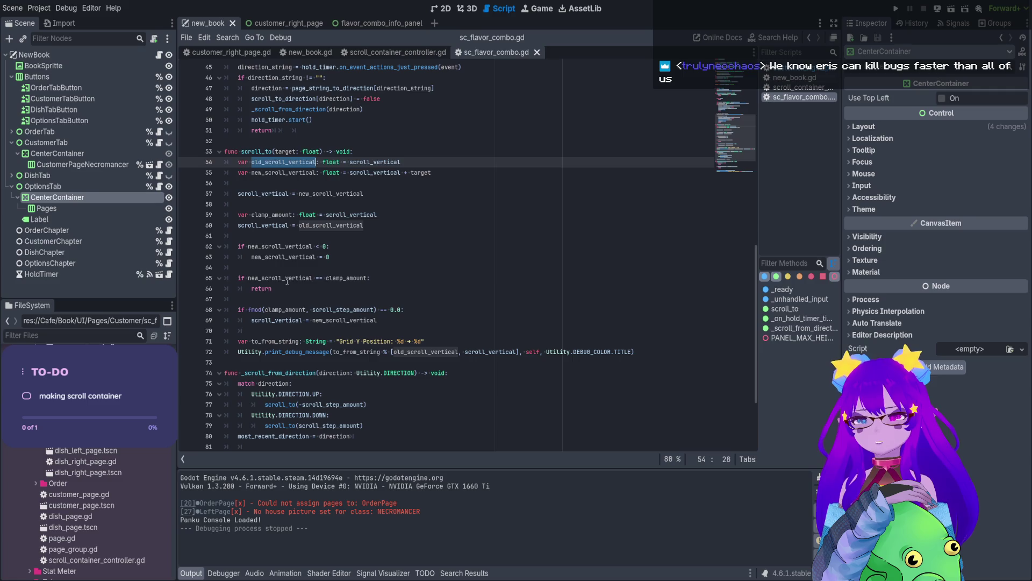
double_click(287, 278)
key(ctrl+v)
key(ctrl+s)
key(F6)
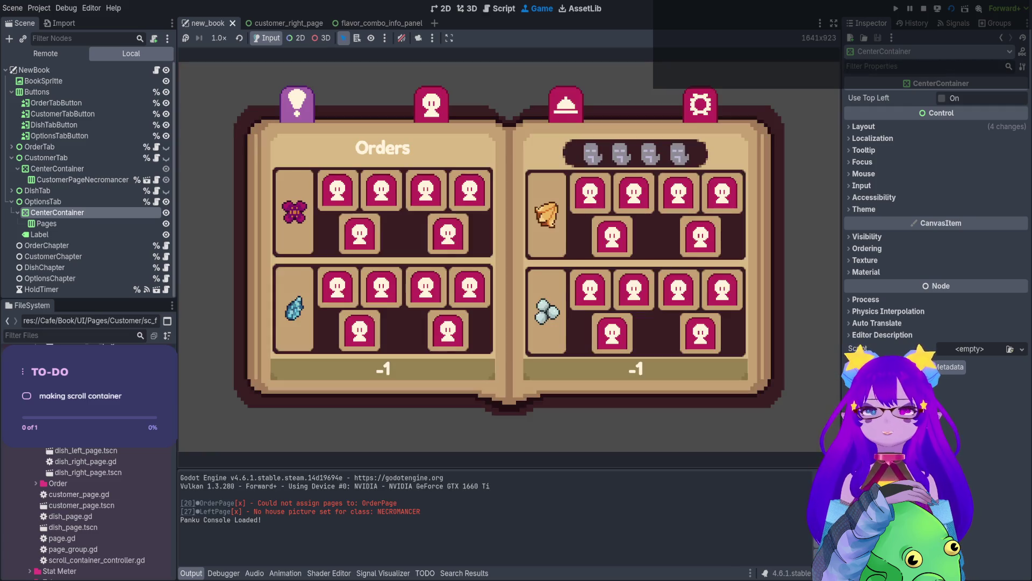
Scroll the Customer page's flavor-combo grid to the bottom, confirm it holds at 1488, then stop the game.
click(432, 105)
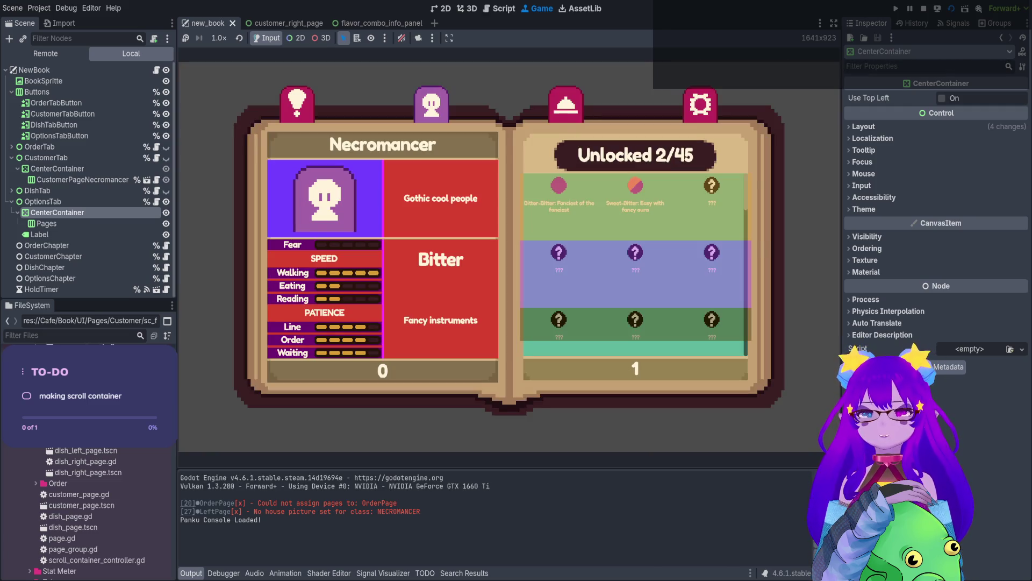
scroll(635, 258, down, 1)
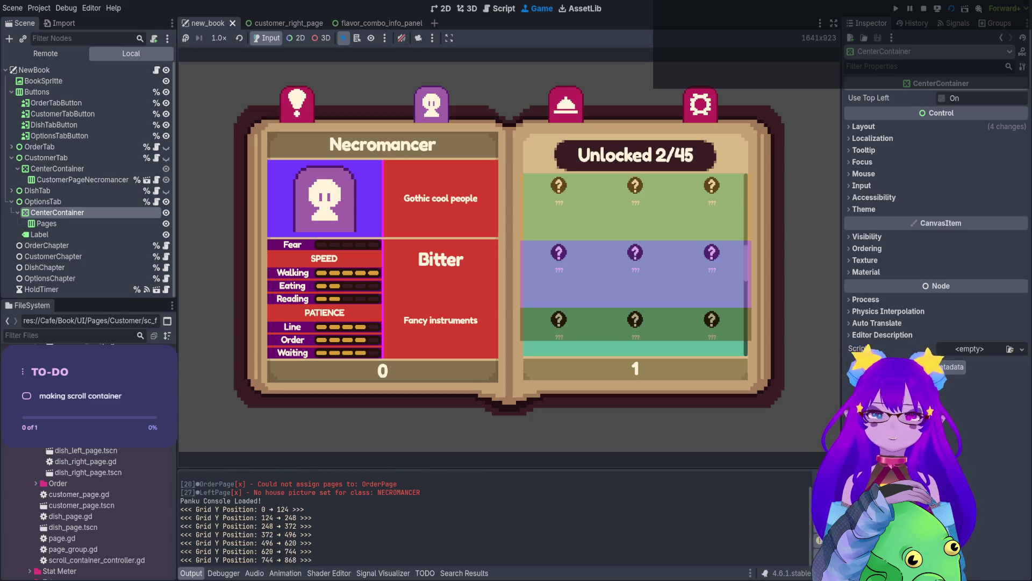
scroll(636, 258, down, 3)
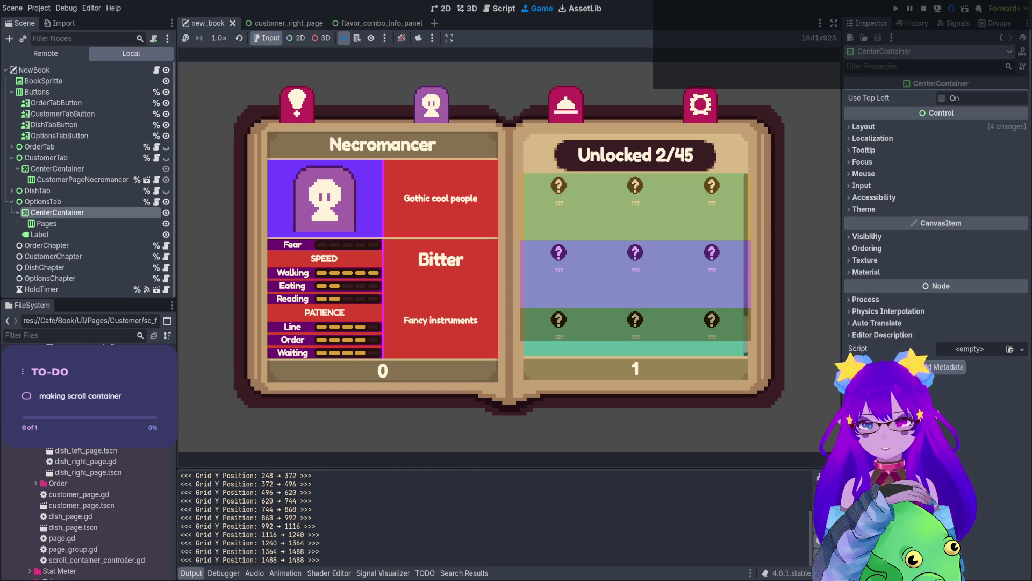
scroll(636, 259, down, 2)
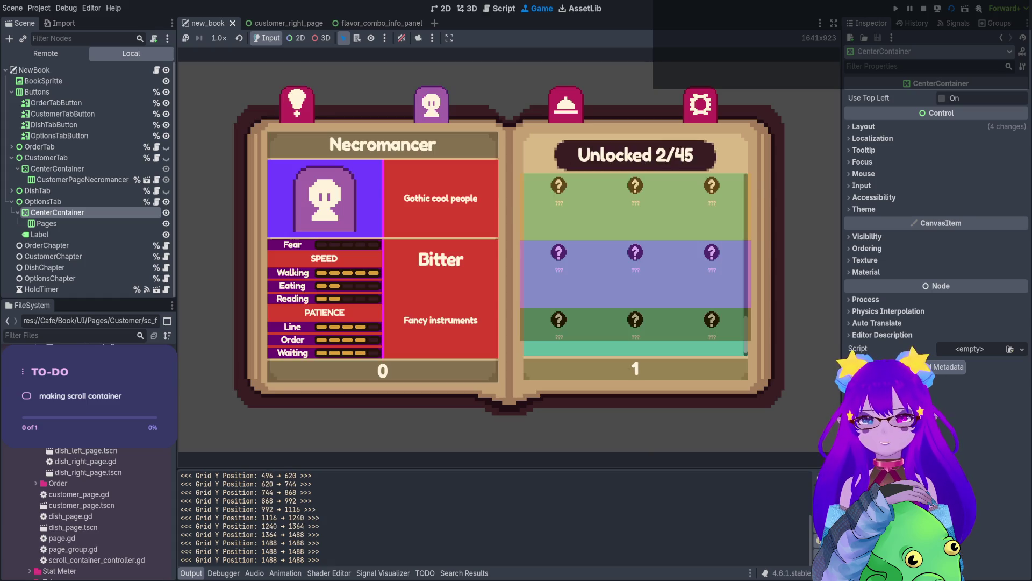
scroll(636, 258, down, 8)
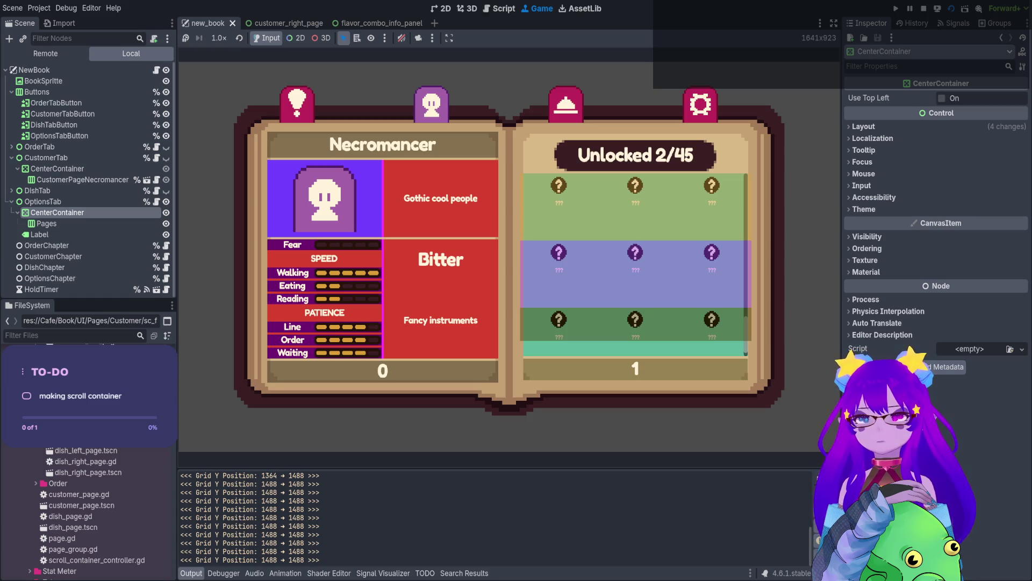
click(925, 9)
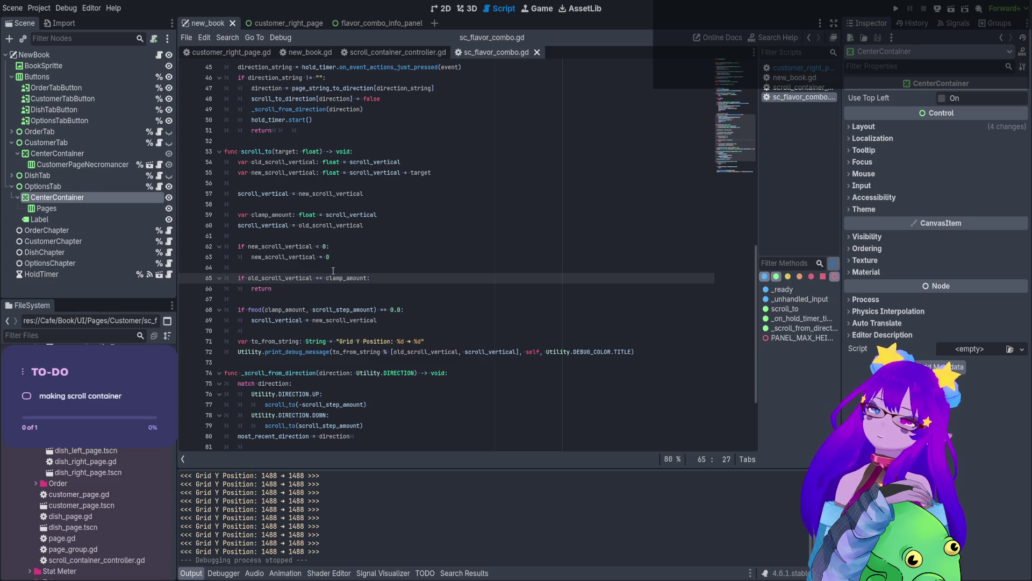
drag(318, 289, 226, 267)
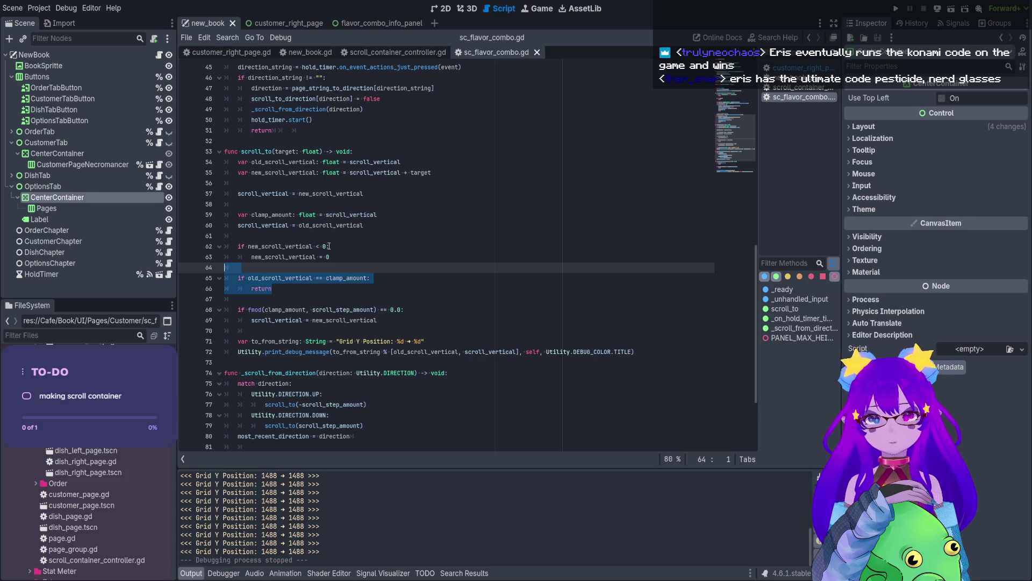
click(444, 9)
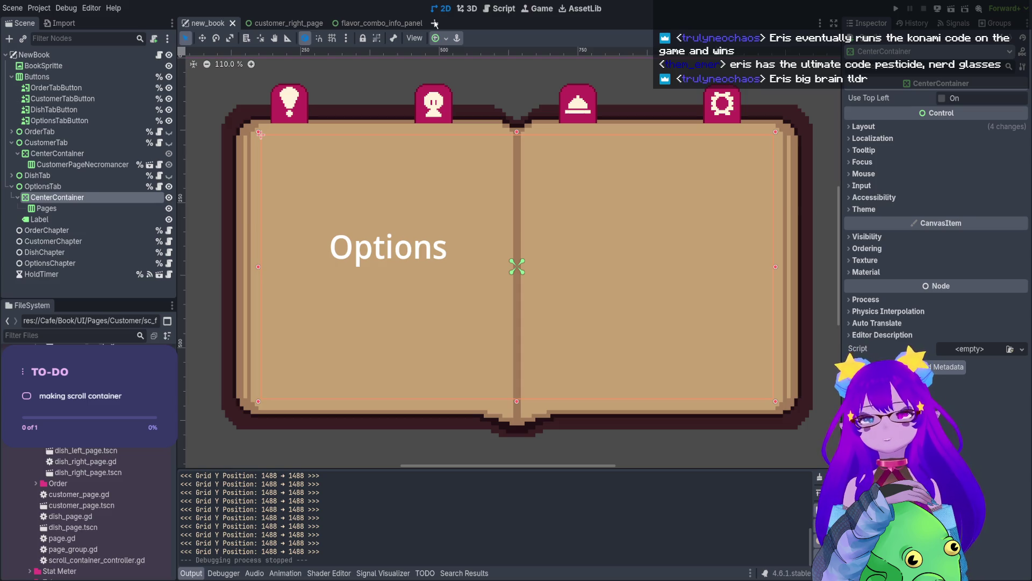
Bring up the new_book scene in the 2D workspace, showing the book's Options page.
mouse_move(416, 22)
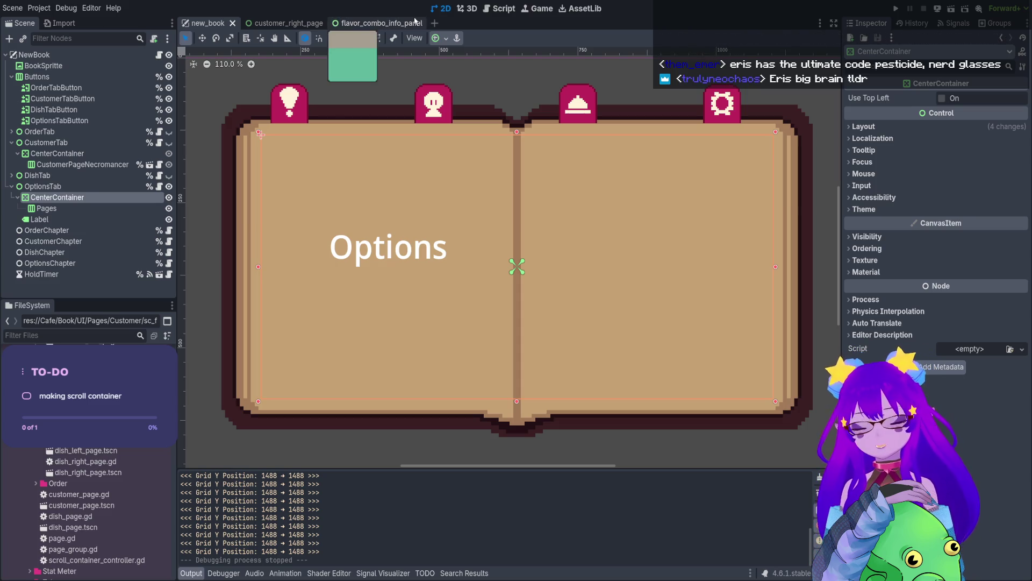